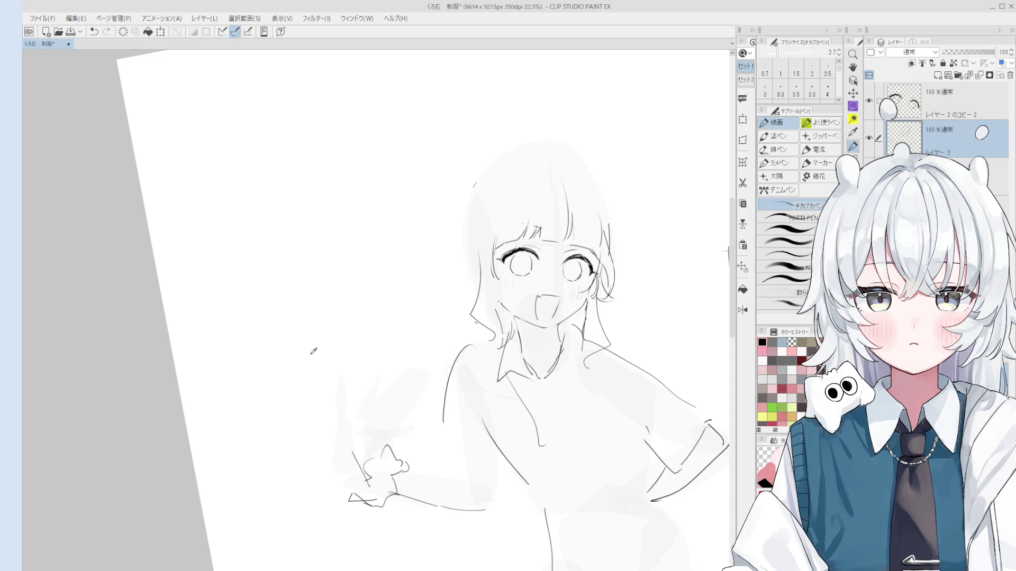
- Tilt and zoom onto the face, then ink and retry the brow line above the right eye
key(minus)
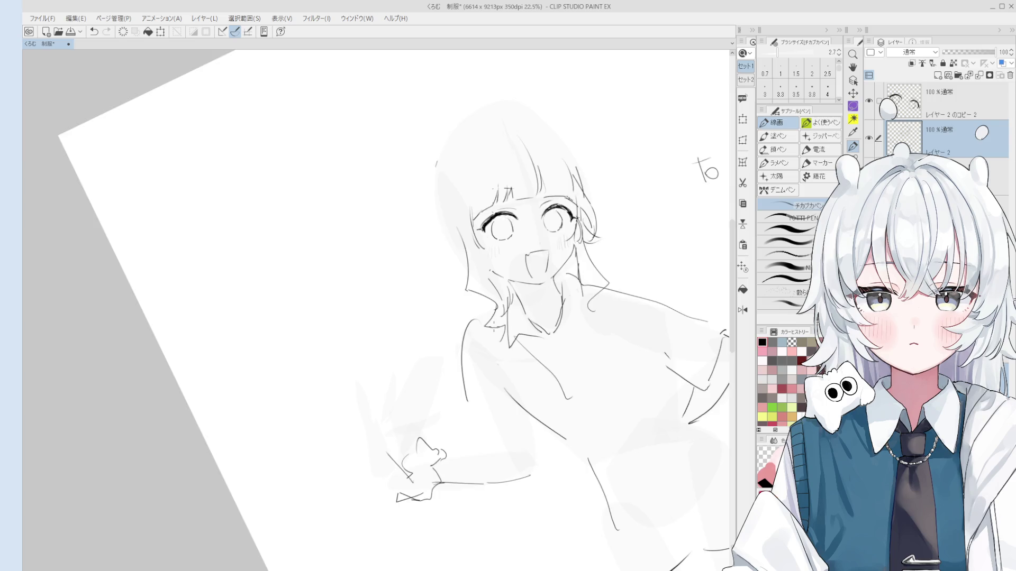
key(asciicircum)
key(h)
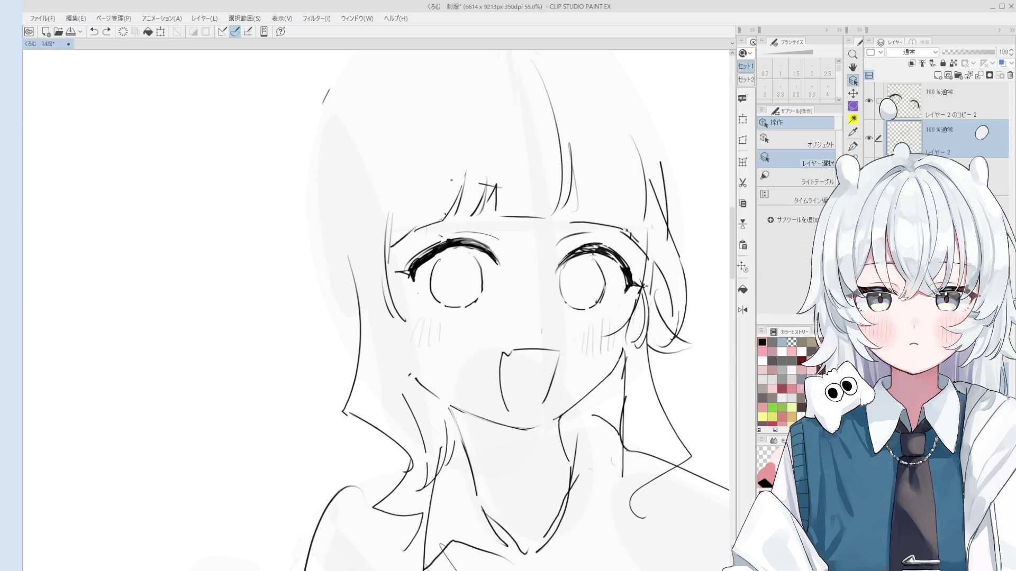
key(p)
mouse_move(599, 225)
mouse_down()
mouse_move(627, 220)
mouse_move(619, 223)
mouse_up()
key(ctrl+z)
key(ctrl+z)
key(ctrl+z)
key(ctrl+z)
scroll(598, 242, down, 2)
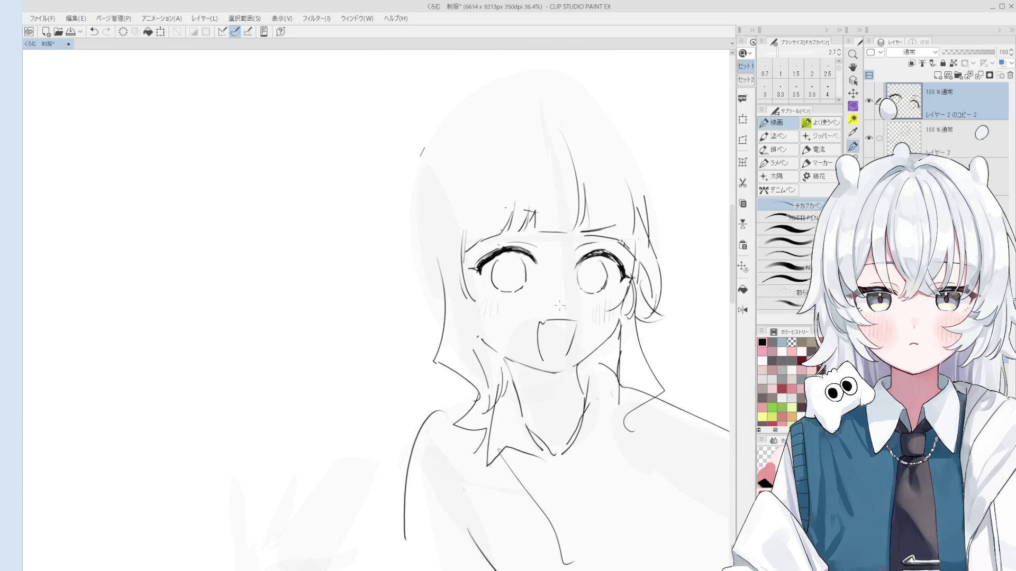
key(o)
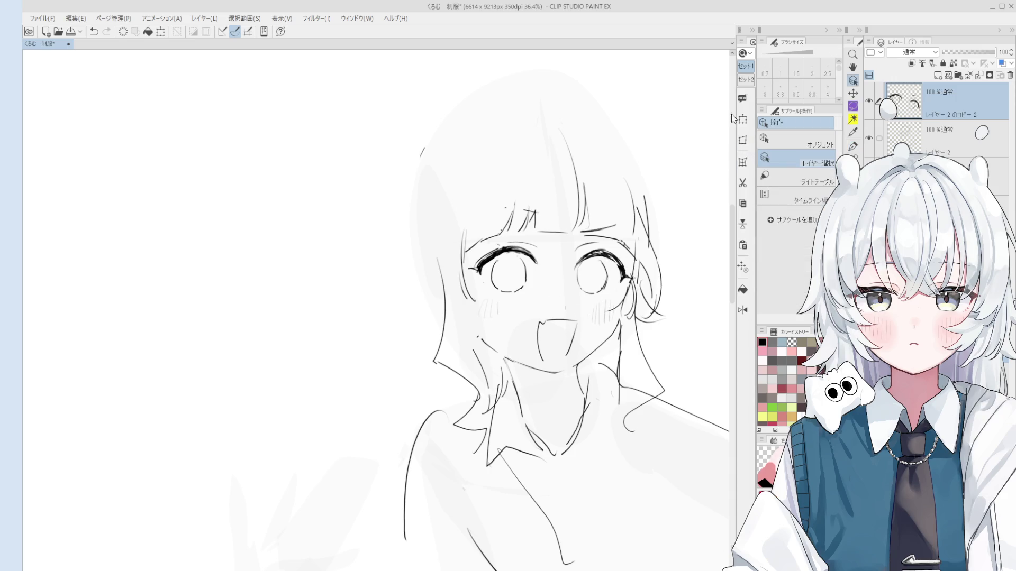
- Free-transform the inked eyes to a slightly rotated position and confirm
key(ctrl+t)
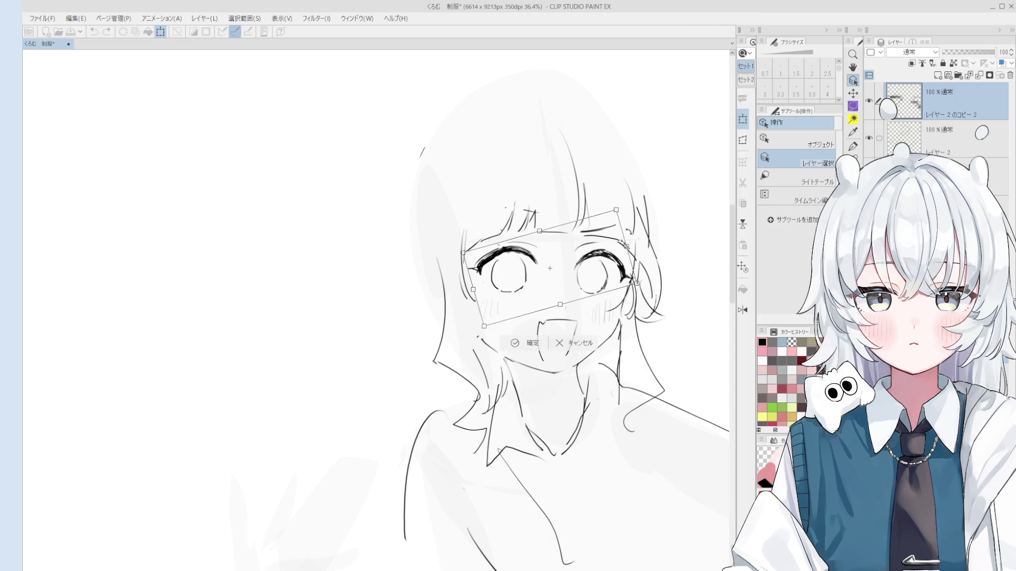
scroll(616, 280, up, 1)
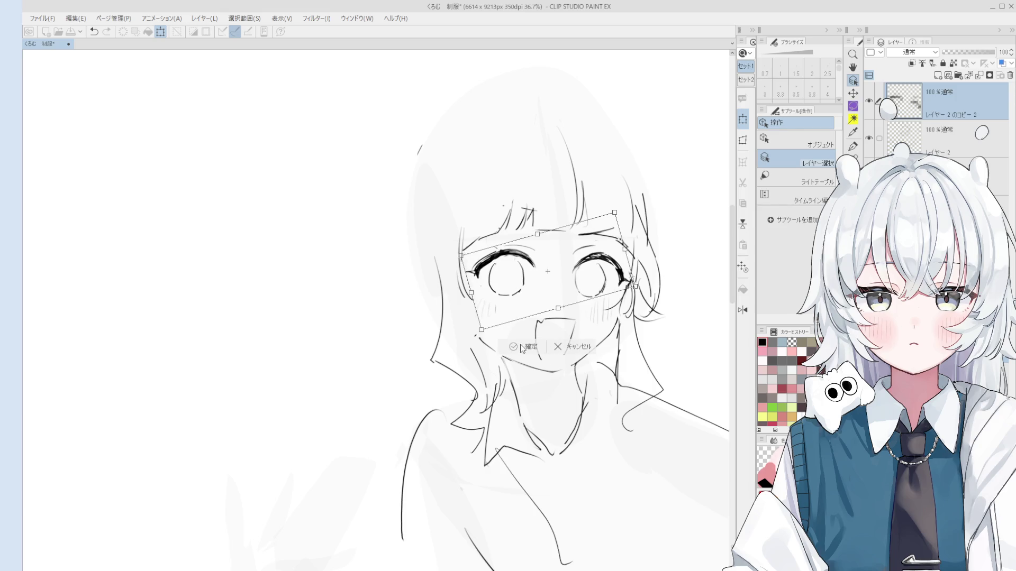
click(513, 347)
- Activate the lower layer holding the mouth and lasso around the mouth
scroll(570, 329, up, 4)
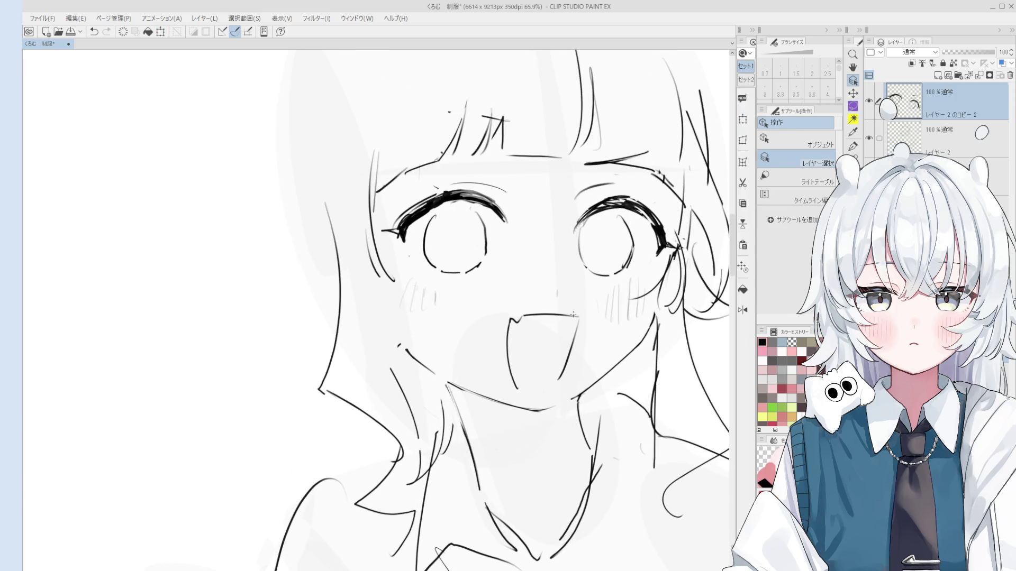
click(560, 338)
key(m)
mouse_move(558, 379)
mouse_down()
mouse_move(493, 383)
mouse_move(558, 303)
mouse_move(560, 385)
mouse_move(547, 357)
mouse_up()
- Shift the selected mouth slightly down and right, confirm, and deselect
click(576, 430)
click(516, 430)
click(449, 433)
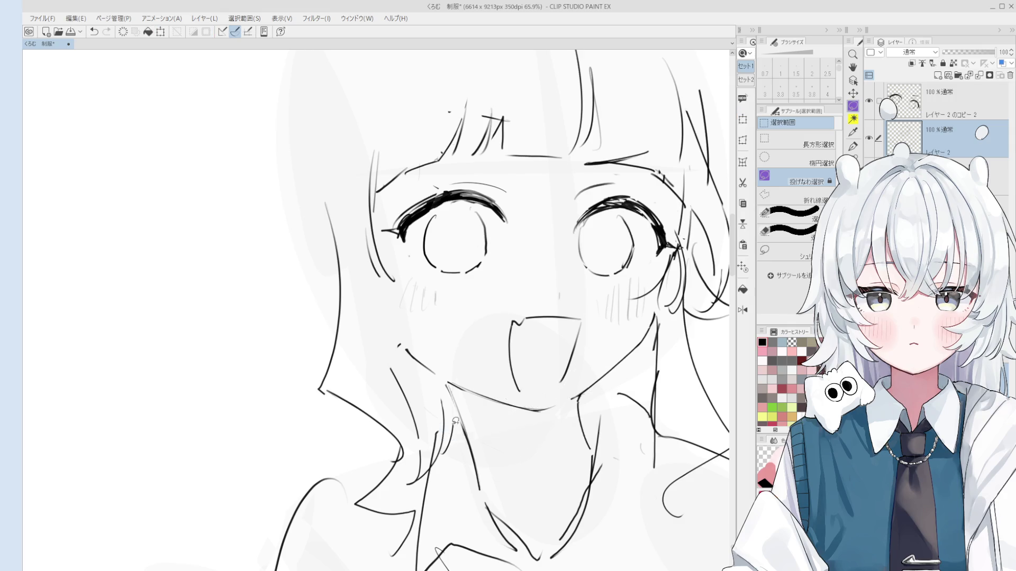
scroll(529, 318, down, 5)
scroll(575, 281, up, 2)
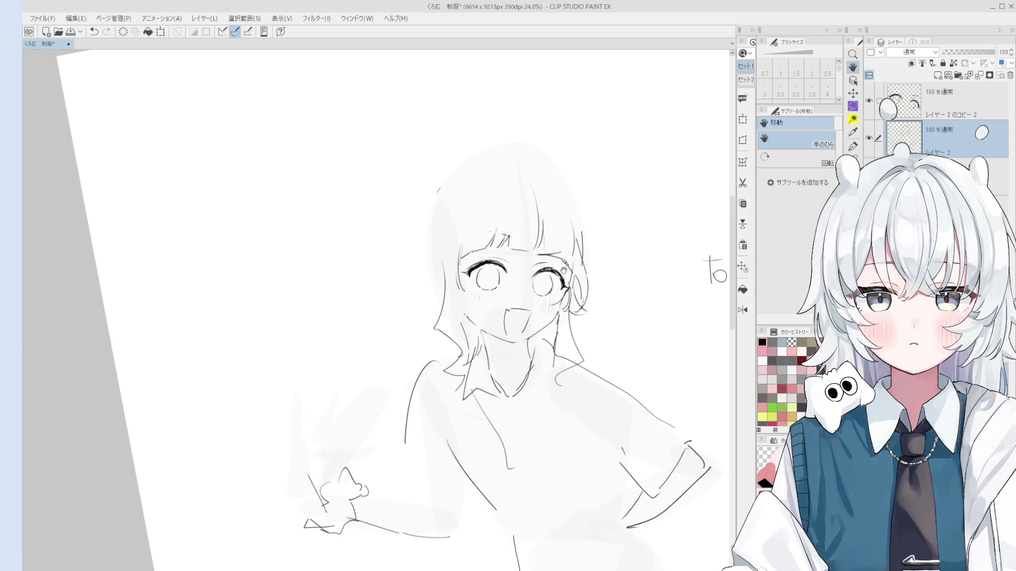
- Pan the view slightly right and up over the face
key(o)
scroll(553, 248, up, 7)
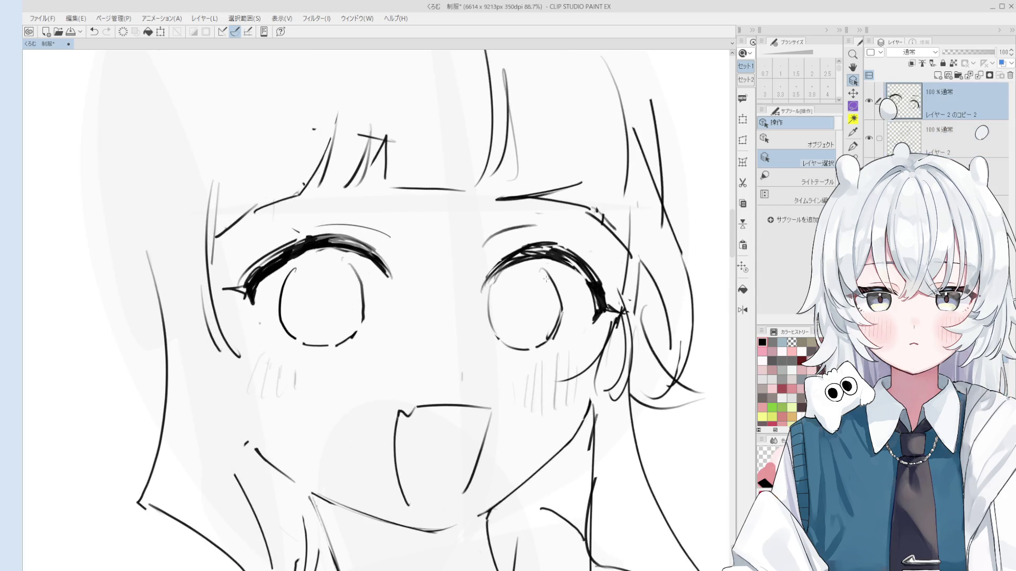
scroll(550, 296, up, 1)
key(p)
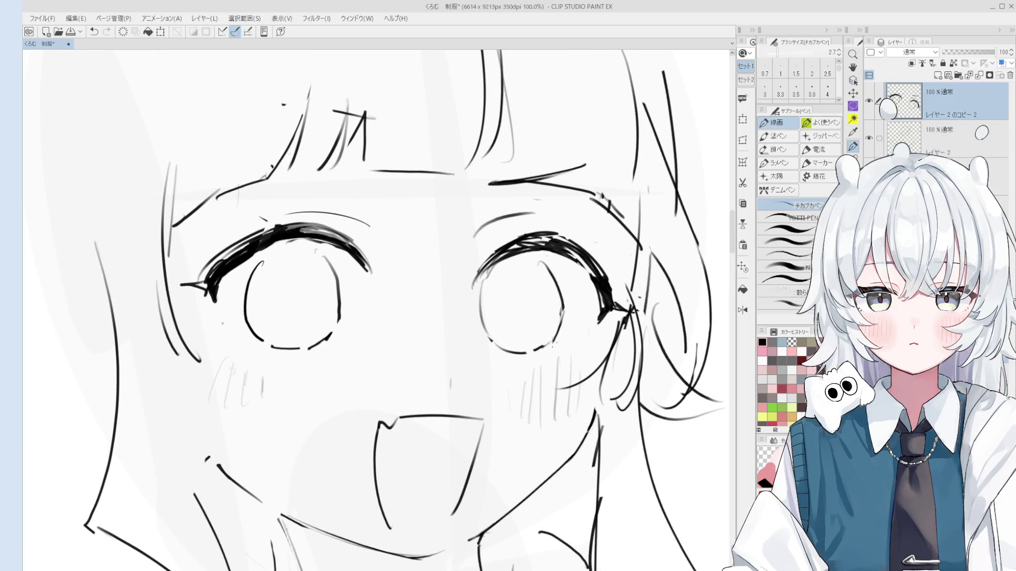
key(h)
scroll(561, 346, down, 4)
drag(524, 382, 536, 377)
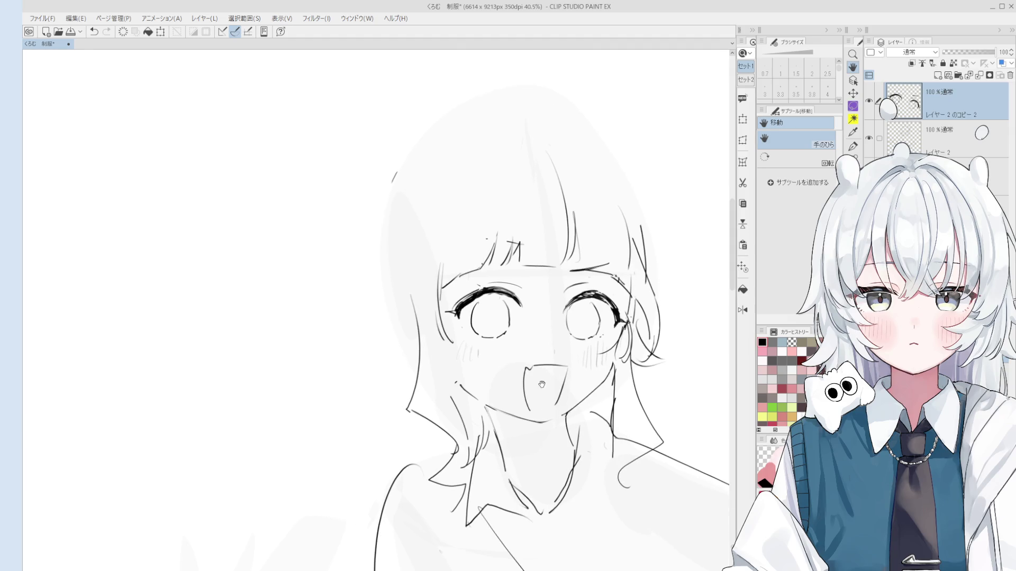
- Undo the recent edit, then ink a line left of the eye and bang strands
key(p)
key(o)
key(p)
key(o)
key(ctrl+z)
key(p)
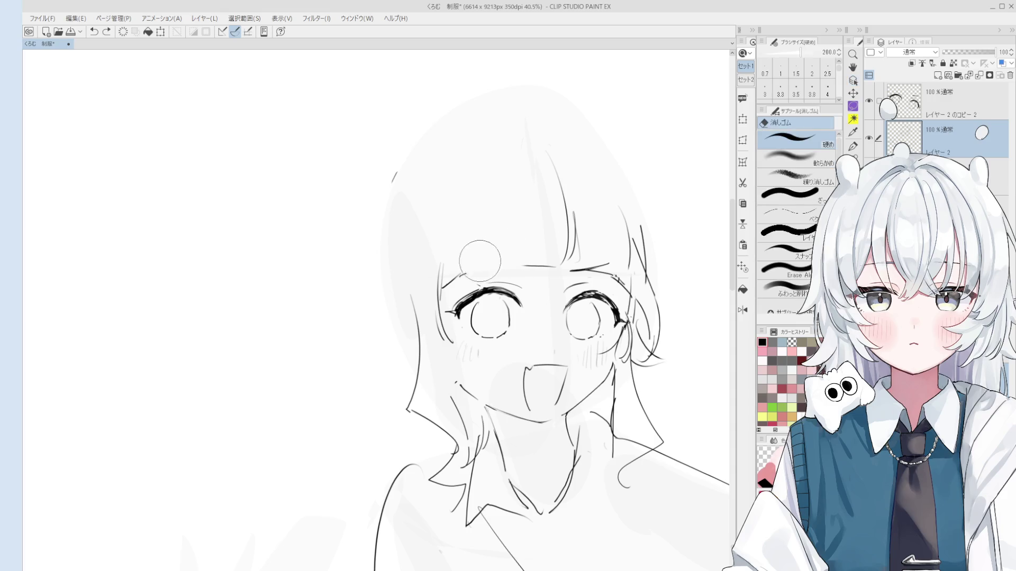
drag(440, 281, 530, 275)
drag(535, 262, 535, 274)
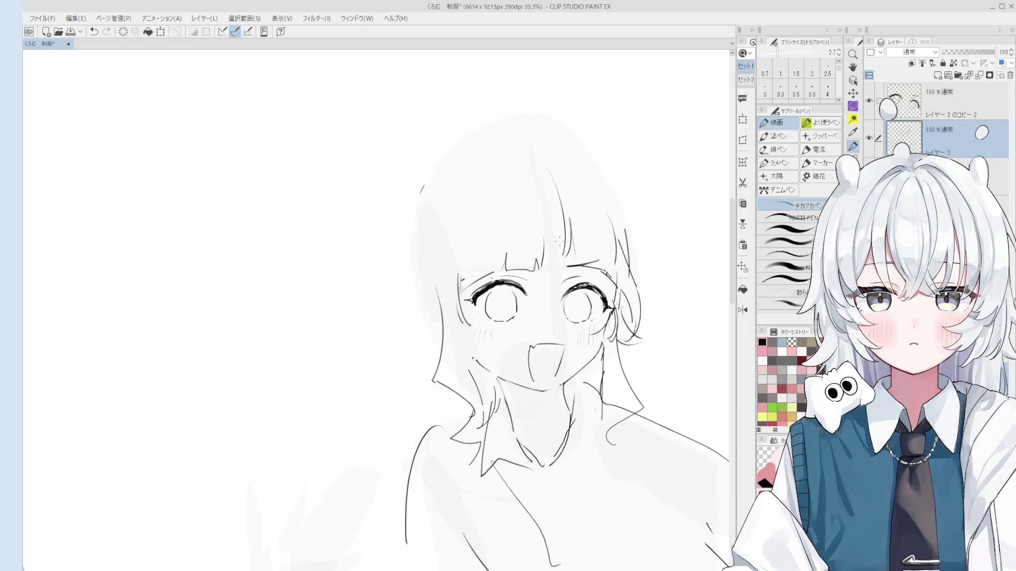
- Try and undo a short stroke near the left eye, then pan up and left
key(e)
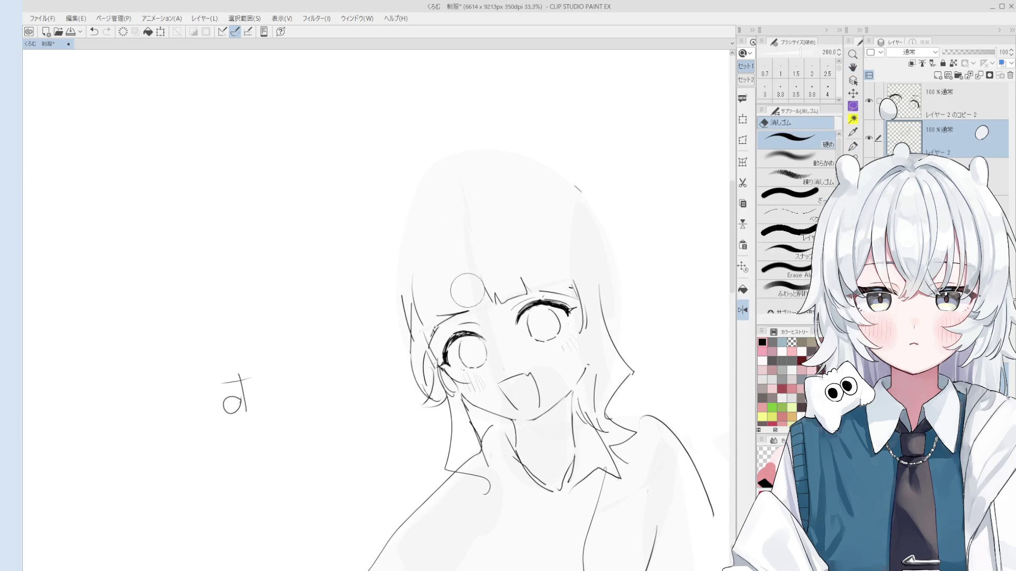
key(p)
drag(491, 306, 436, 329)
key(ctrl+z)
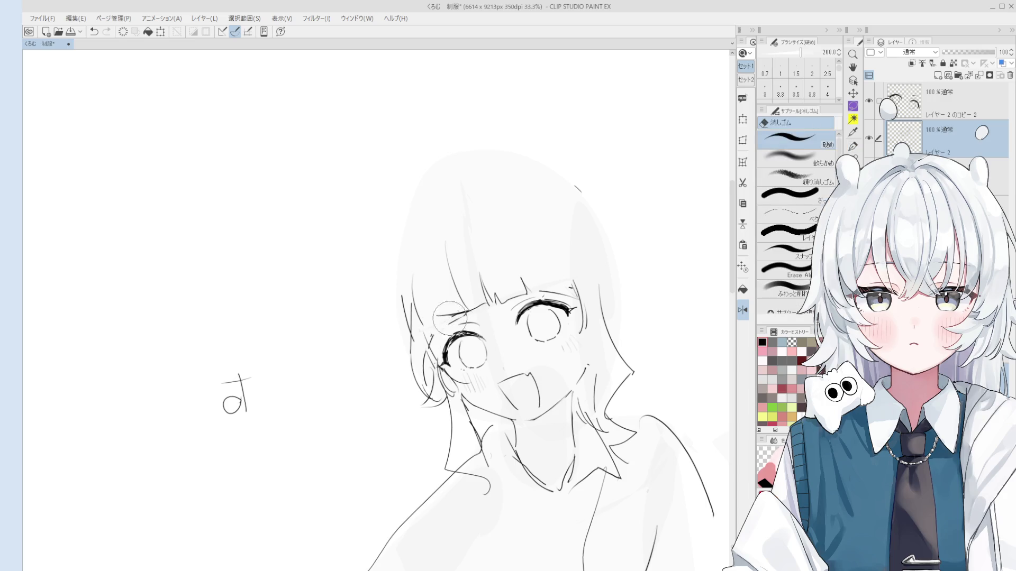
key(space)
mouse_move(510, 361)
mouse_down()
mouse_move(497, 334)
mouse_move(495, 239)
mouse_up()
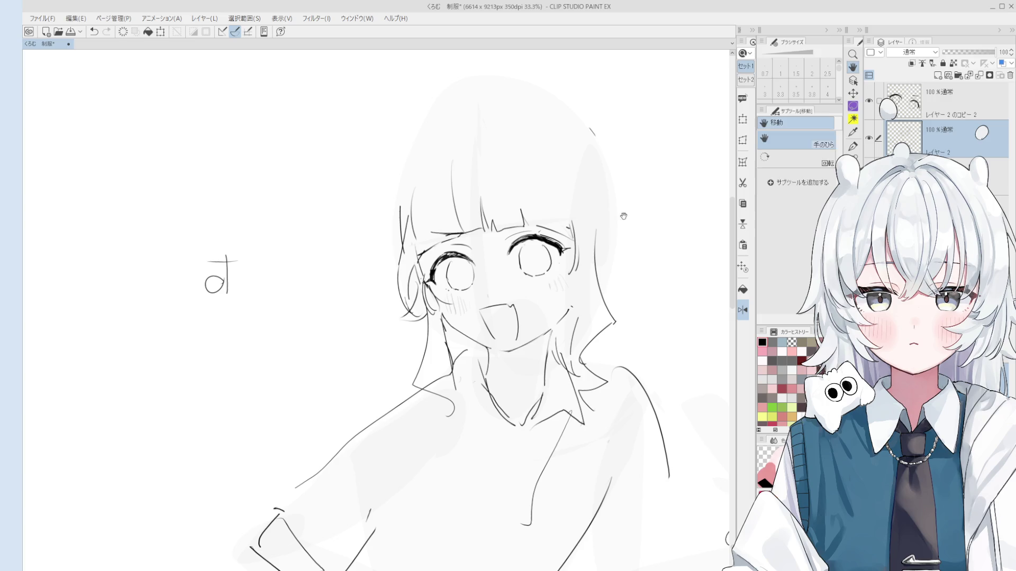
- Ink hair strands on the right of the head and a curved ear line
drag(615, 161, 597, 288)
key(ctrl+z)
drag(602, 200, 614, 291)
scroll(613, 275, up, 1)
key(ctrl+z)
mouse_move(608, 252)
mouse_down()
mouse_move(610, 278)
mouse_move(591, 306)
mouse_up()
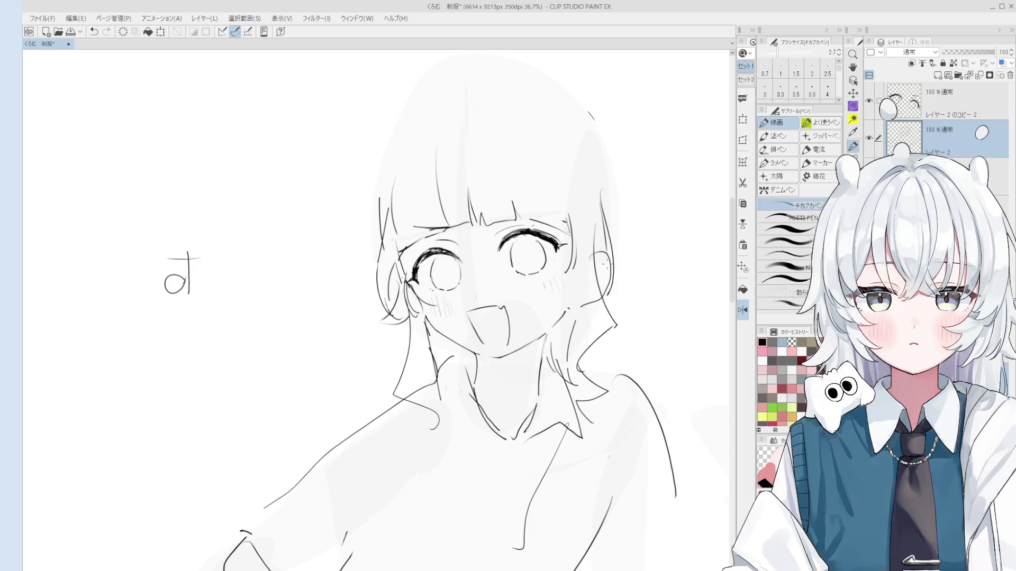
- Erase unwanted line bits near the right-side hair, then undo the erase
key(e)
scroll(582, 264, up, 2)
drag(582, 260, 598, 297)
key(ctrl+z)
scroll(582, 265, down, 2)
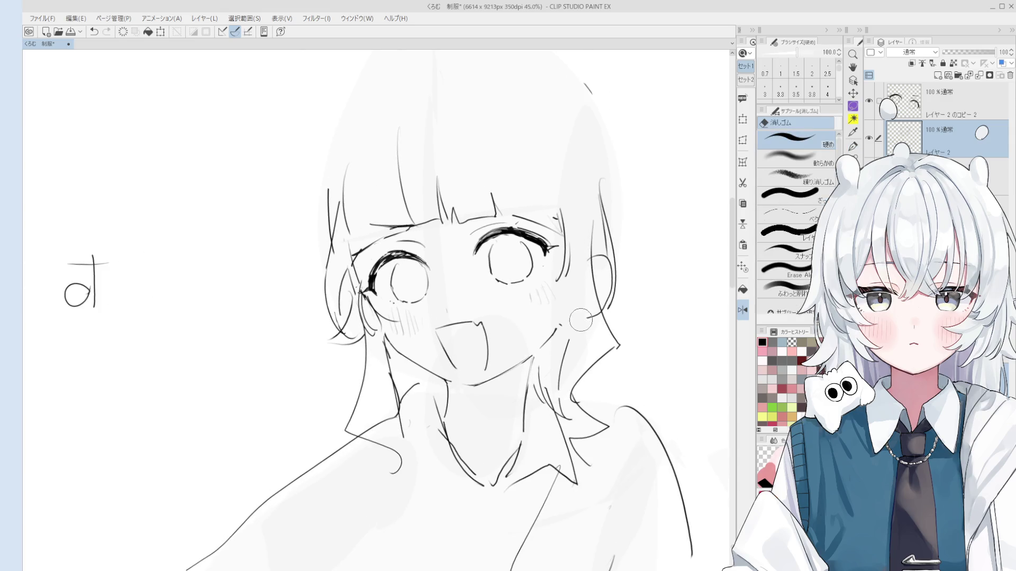
- Ink short strokes by the right-side hair, undoing the second one
key(p)
drag(594, 321, 567, 328)
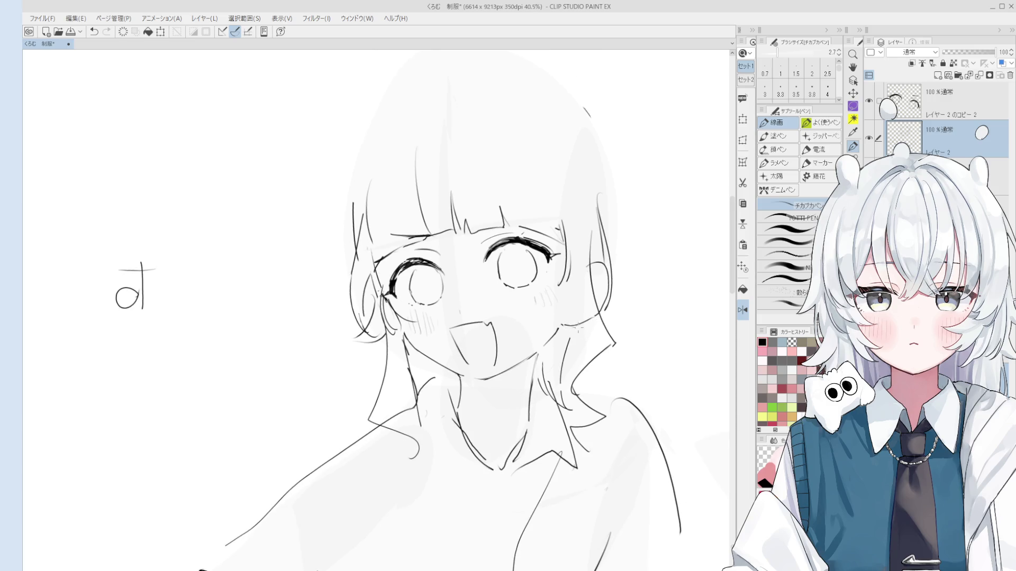
scroll(571, 328, down, 1)
scroll(599, 306, up, 3)
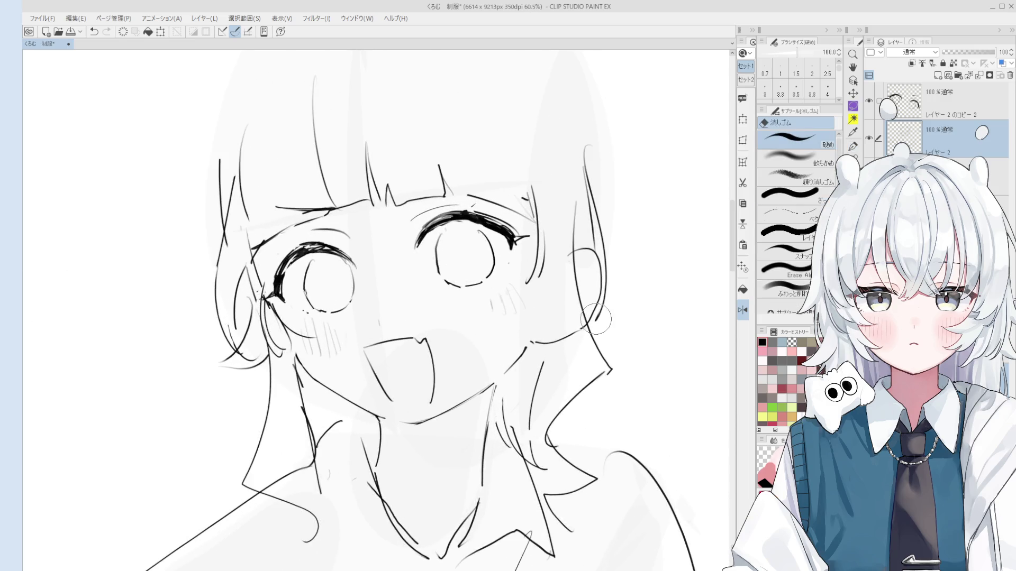
drag(561, 275, 553, 320)
key(ctrl+z)
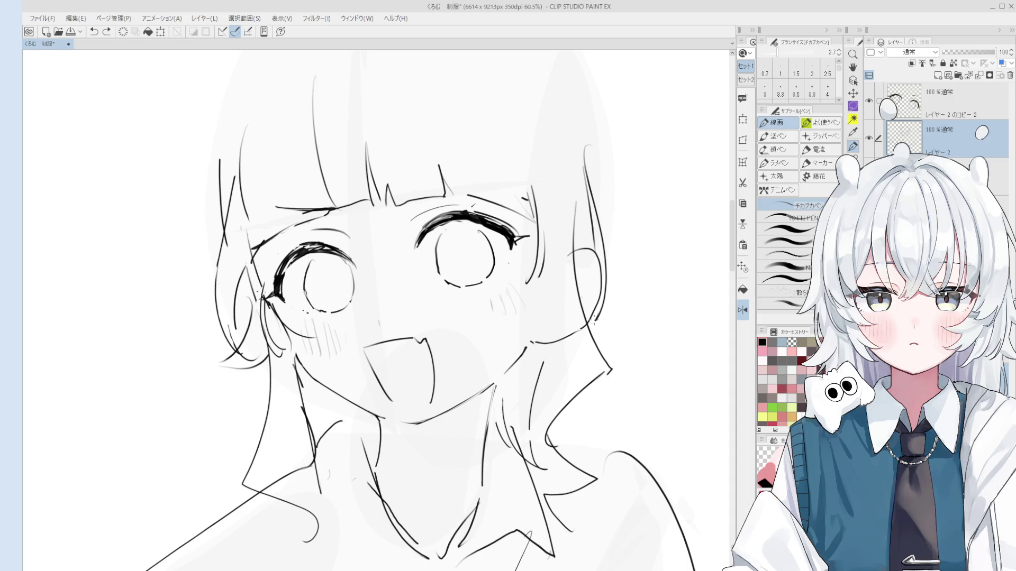
- Ink short strokes near the right-hand eye, undoing the retry
drag(531, 263, 522, 301)
scroll(524, 299, down, 2)
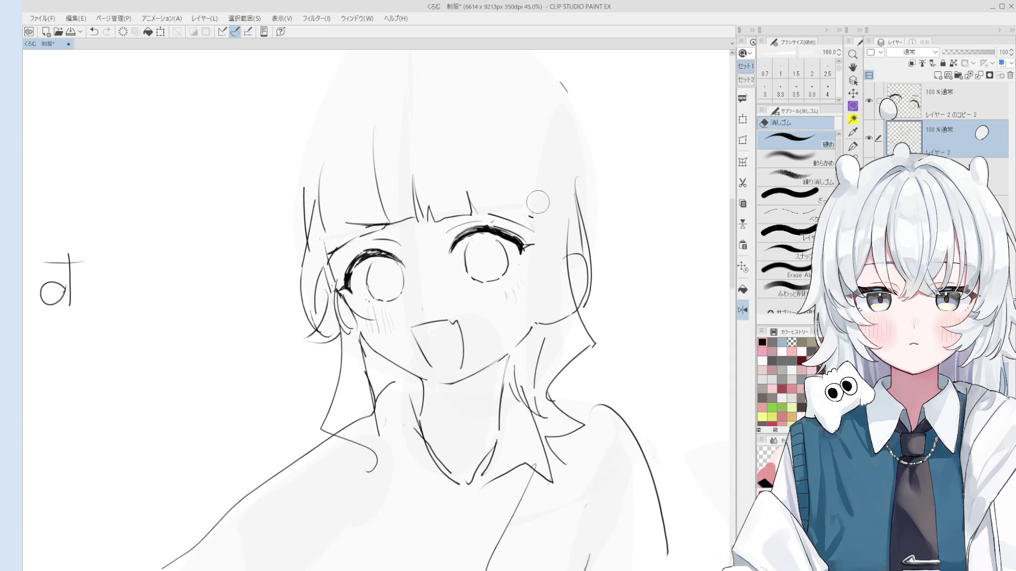
scroll(519, 296, down, 1)
drag(535, 217, 524, 291)
key(ctrl+z)
scroll(517, 323, down, 3)
scroll(483, 247, up, 5)
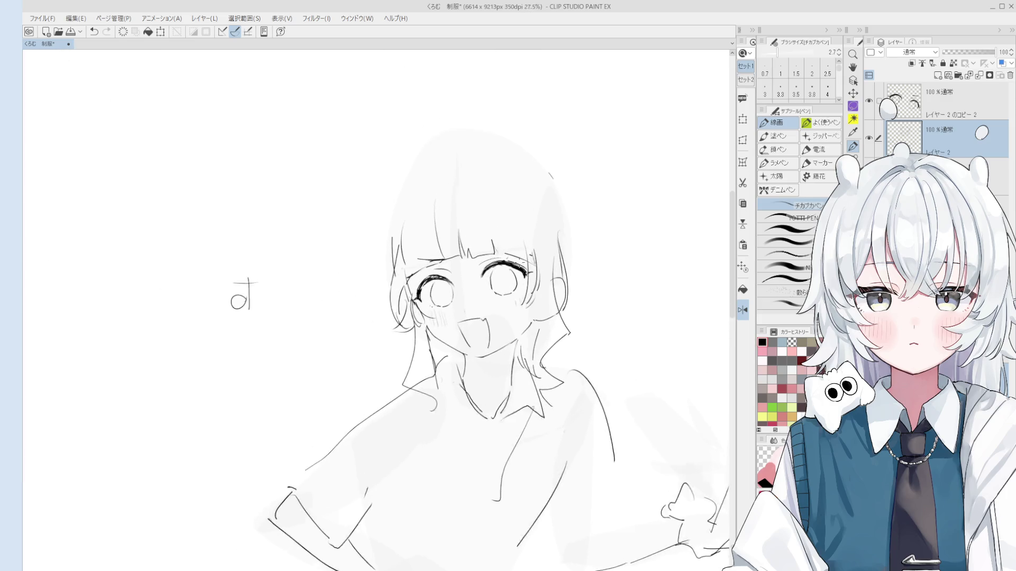
- Undo, restore and undo the short stroke again, then activate the upper line-art layer
key(ctrl+z)
key(ctrl+y)
scroll(489, 251, down, 2)
key(ctrl+z)
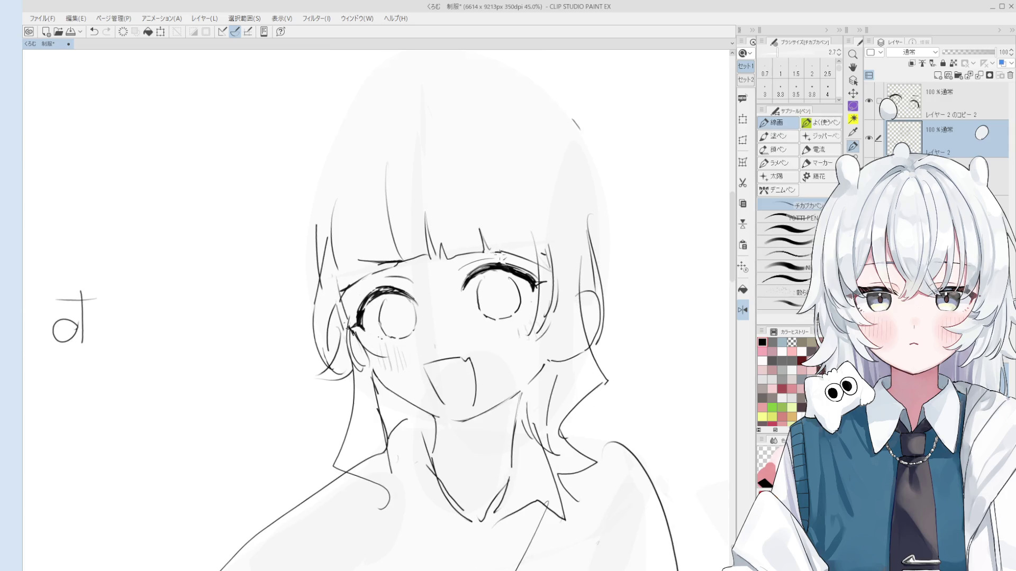
scroll(500, 257, down, 3)
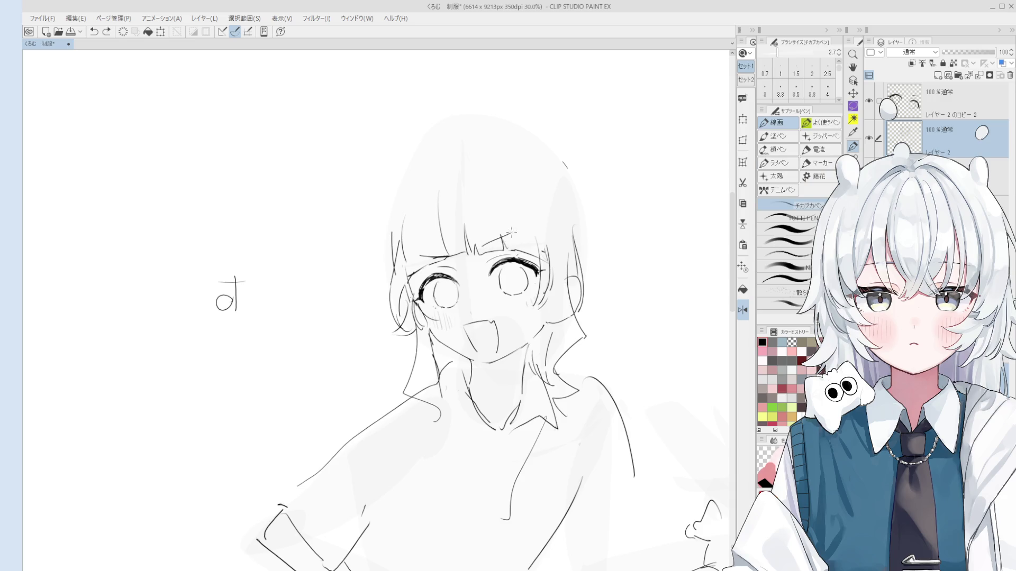
ctrl+click(501, 236)
scroll(502, 235, up, 1)
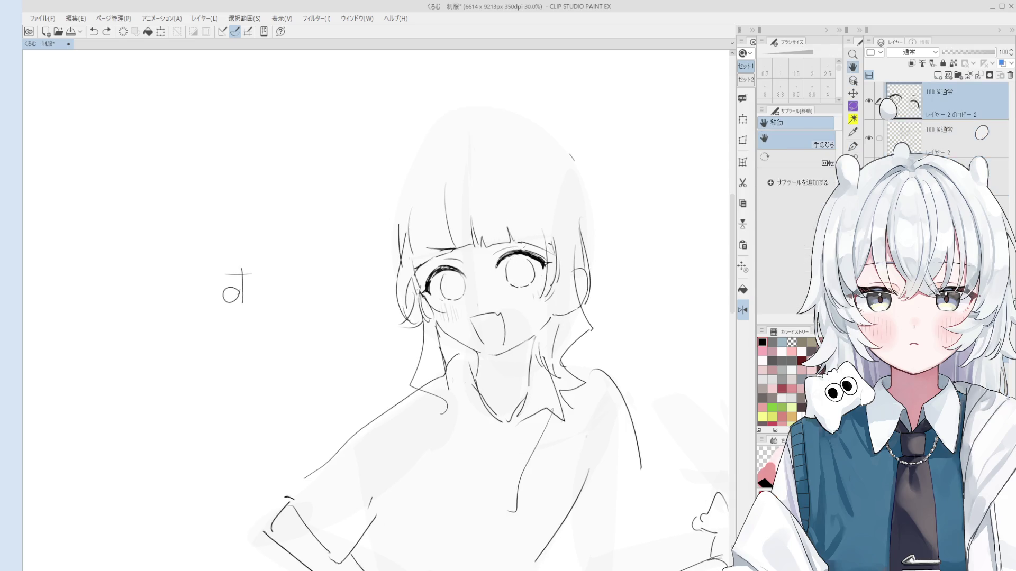
drag(484, 236, 518, 222)
key(ctrl+z)
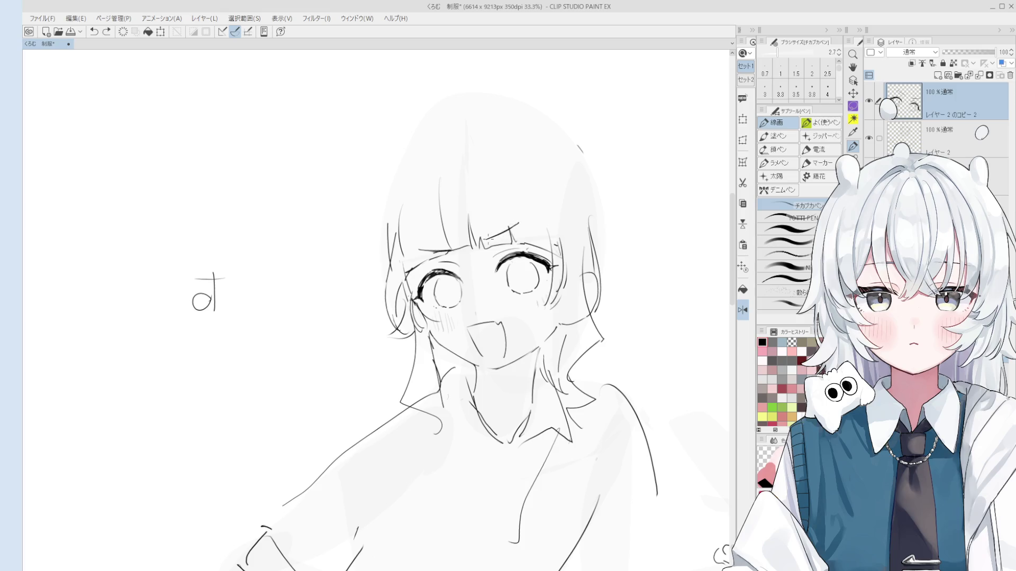
scroll(495, 241, down, 2)
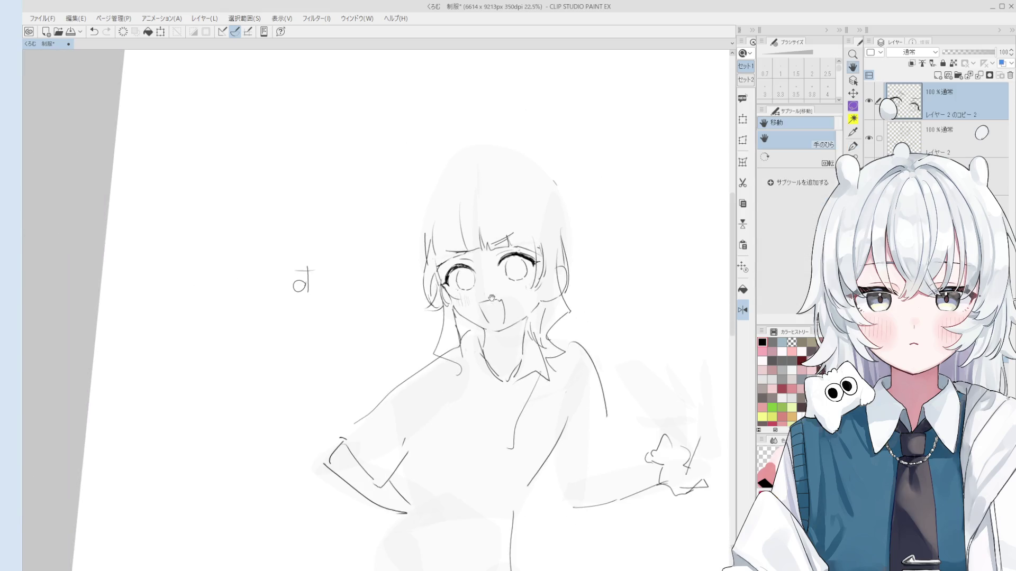
drag(479, 229, 476, 202)
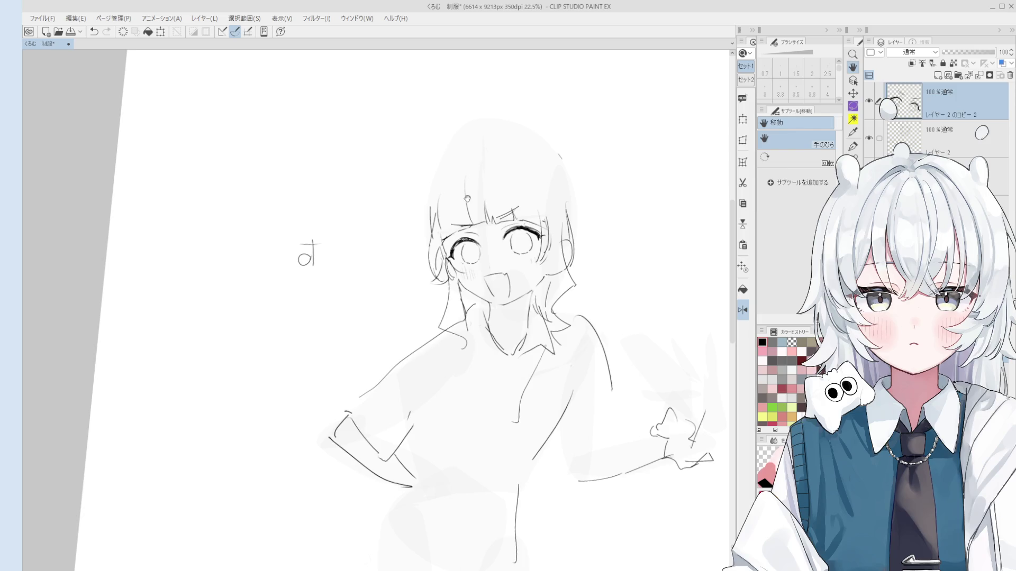
scroll(529, 238, up, 3)
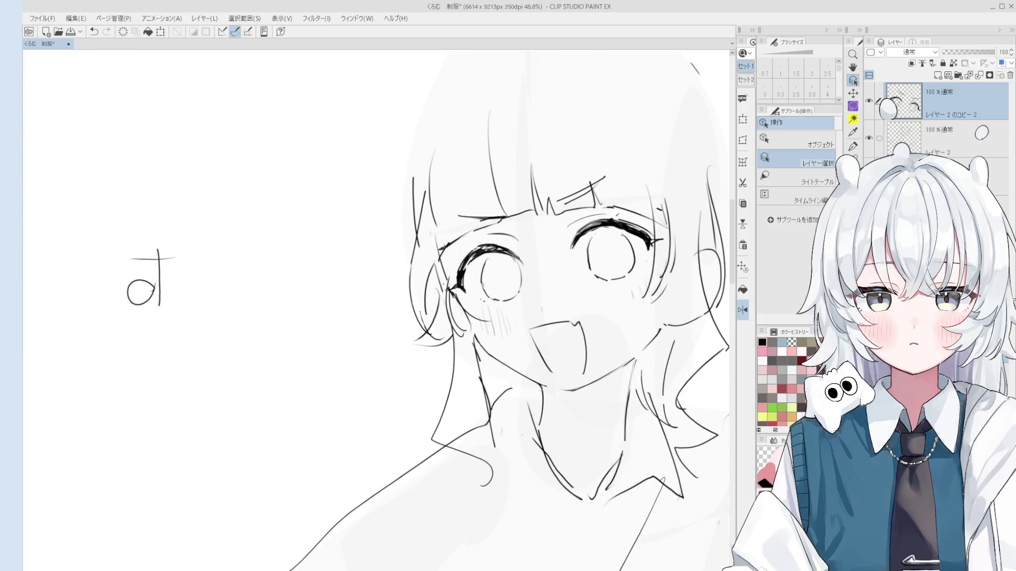
click(447, 246)
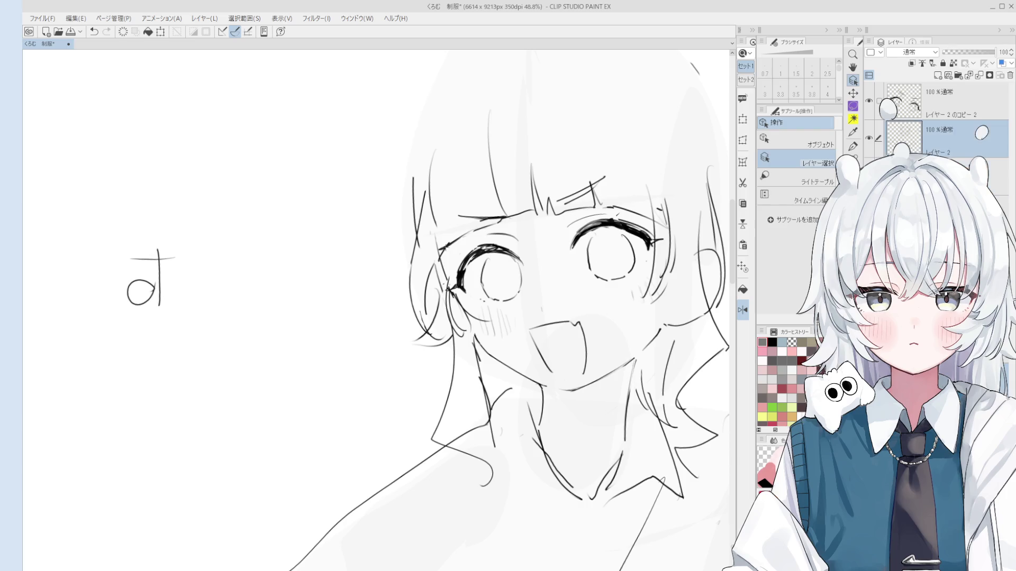
scroll(447, 232, down, 2)
key(p)
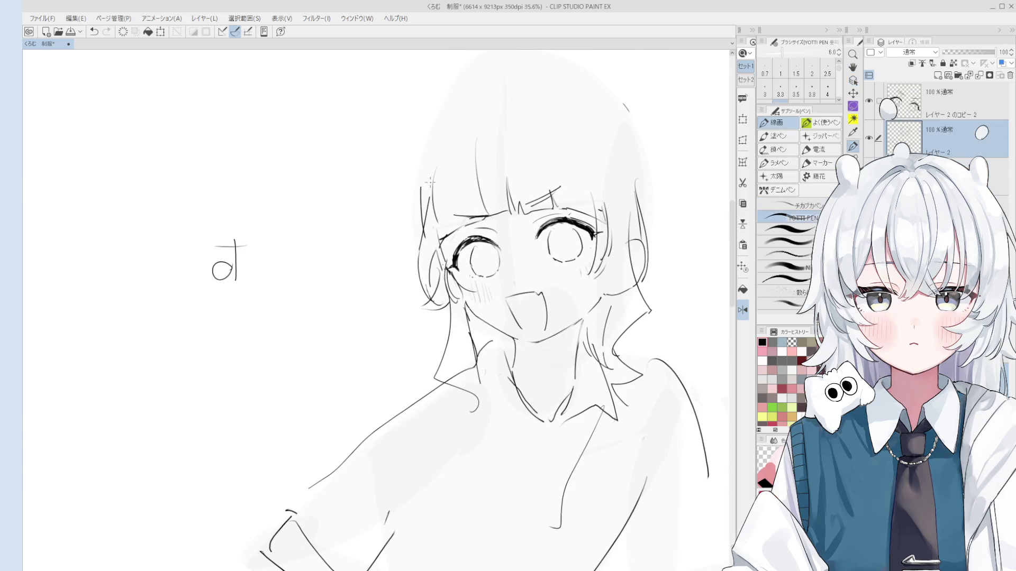
scroll(458, 137, down, 3)
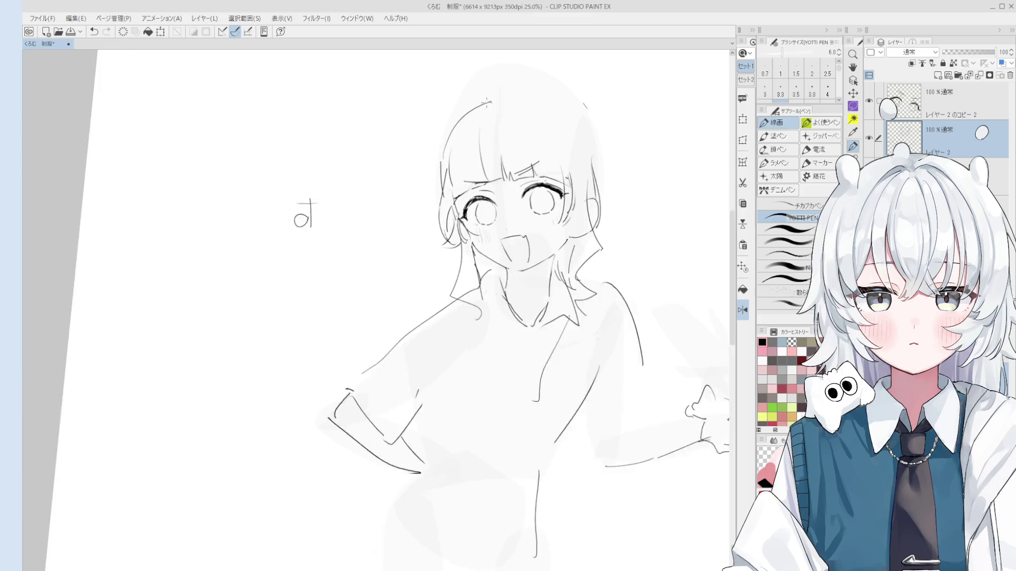
- Draw and redraw a small hair stroke on the crown of the head
key(p)
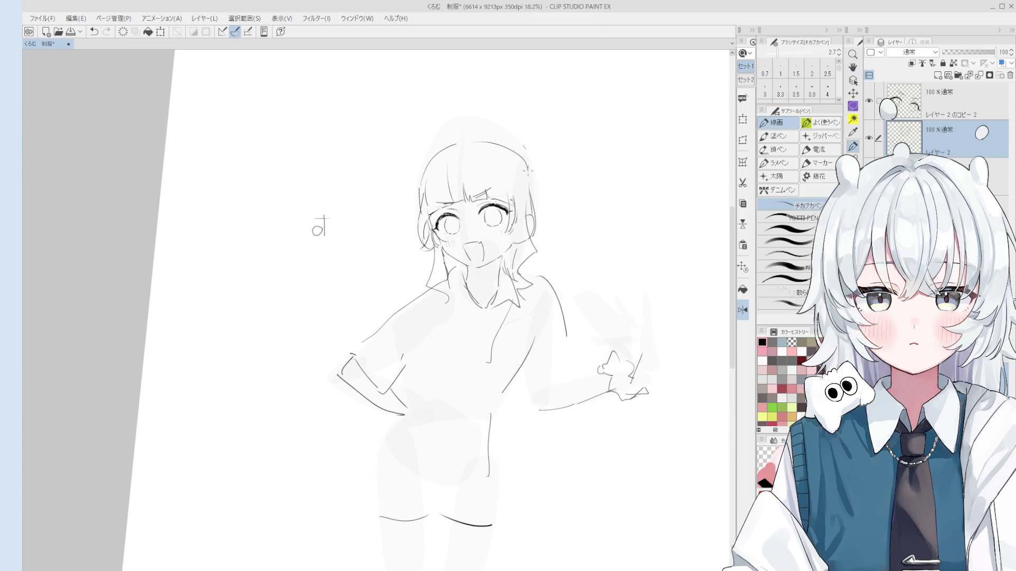
mouse_move(454, 140)
mouse_down()
mouse_move(433, 158)
mouse_move(500, 166)
mouse_move(511, 181)
mouse_up()
key(ctrl+z)
key(ctrl+z)
- Add a hair stroke on the right side of the head, undoing the unsatisfying attempt
key(ctrl+z)
key(ctrl+z)
mouse_move(449, 141)
mouse_down()
mouse_move(435, 154)
mouse_move(492, 159)
mouse_move(503, 142)
mouse_move(494, 129)
mouse_move(520, 143)
mouse_move(541, 185)
mouse_up()
scroll(483, 146, up, 1)
key(ctrl+z)
key(ctrl+z)
key(ctrl+z)
drag(521, 143, 549, 226)
key(e)
key(p)
key(e)
key(p)
- Draw a longer hair line down the right side, retrying it once
key(ctrl+z)
drag(537, 177, 544, 240)
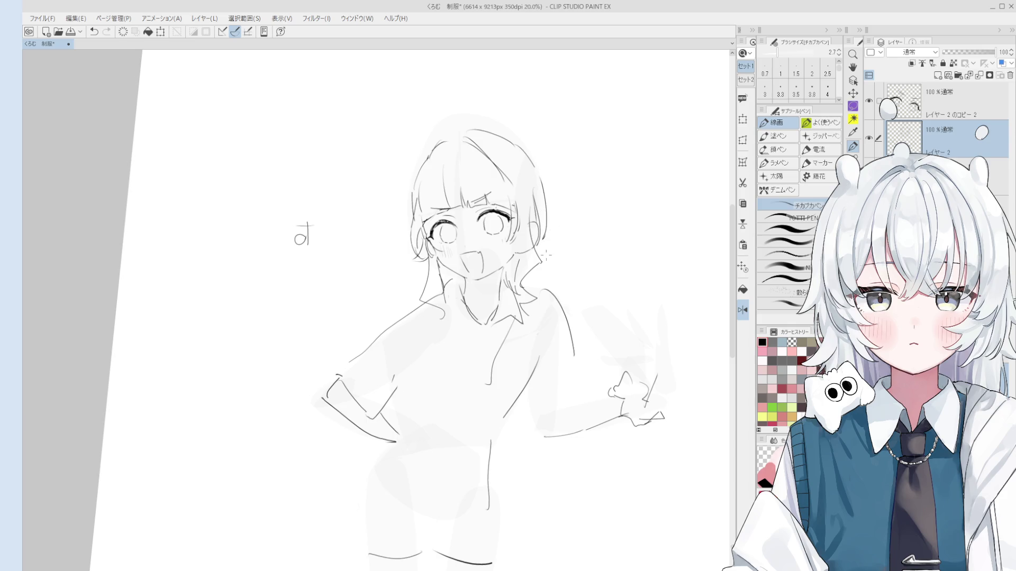
key(ctrl+z)
key(ctrl+z)
drag(538, 172, 543, 227)
key(ctrl+z)
key(ctrl+z)
scroll(542, 196, up, 1)
- Pan the sketch slightly up and right while toggling between pen and eraser
key(space)
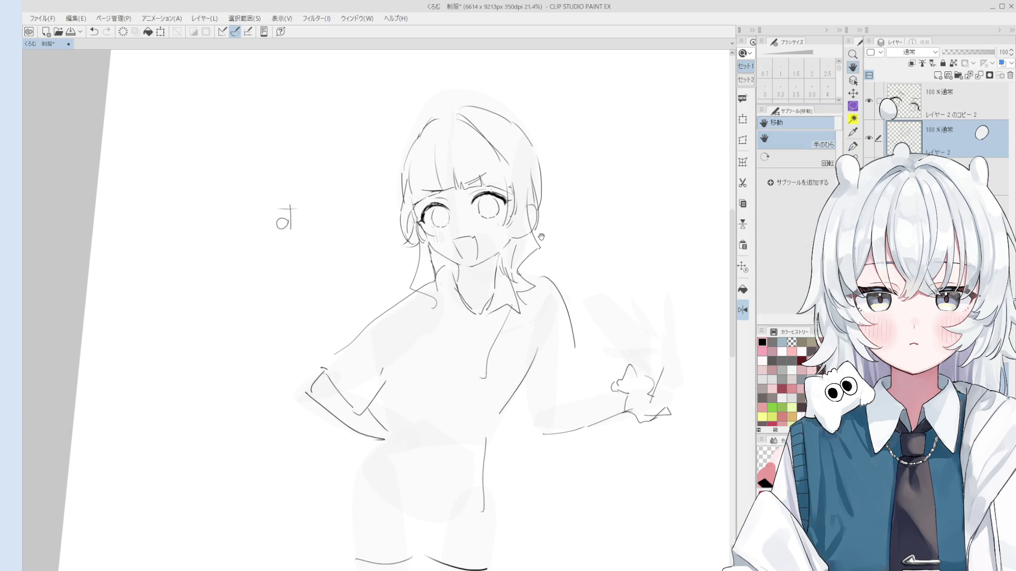
scroll(540, 236, up, 1)
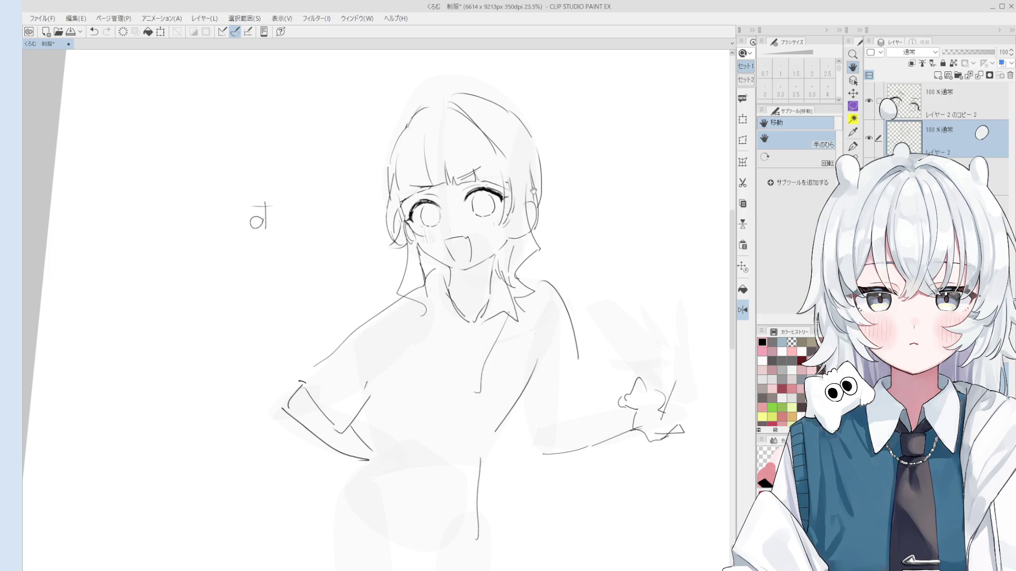
scroll(541, 236, up, 5)
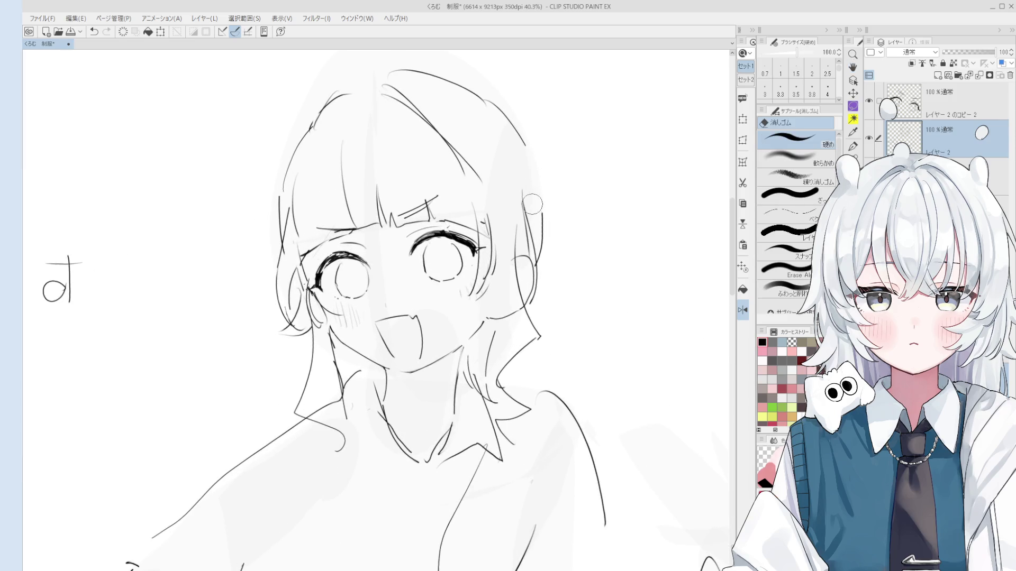
key(p)
scroll(533, 203, down, 2)
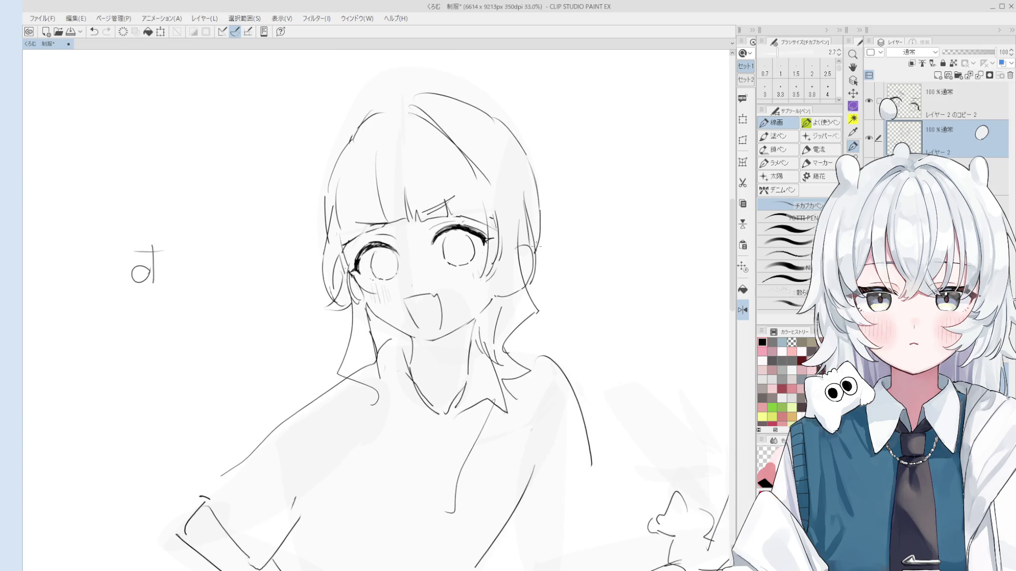
key(e)
drag(485, 184, 510, 161)
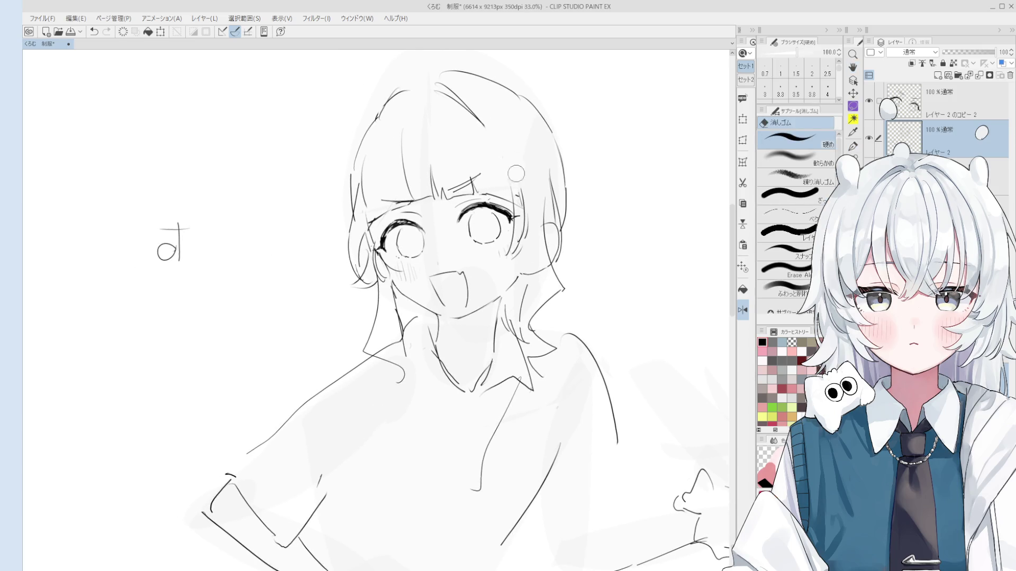
key(p)
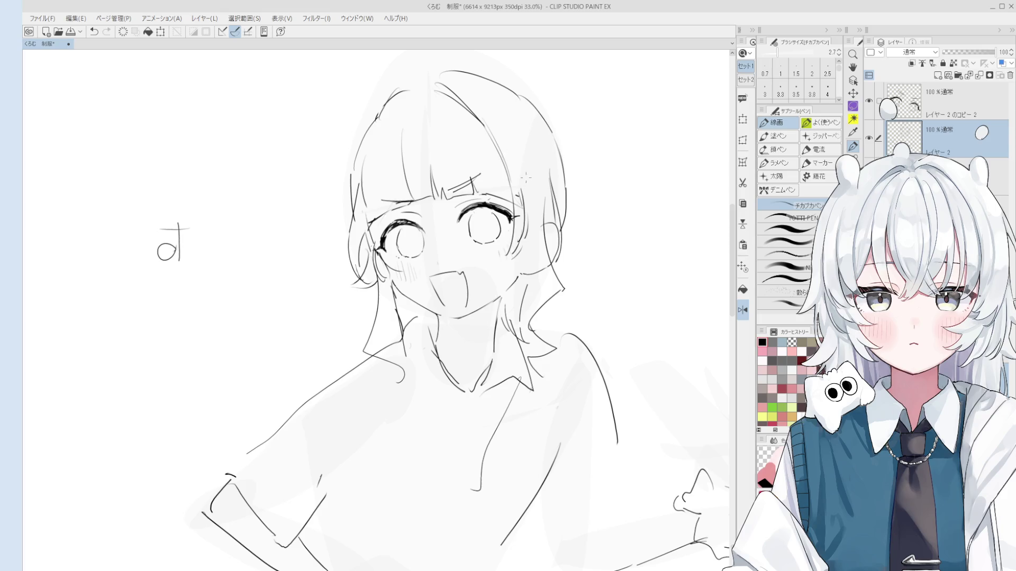
- Draw a stroke near the cheek and trace the hair outline beside the neck
key(ctrl+z)
key(e)
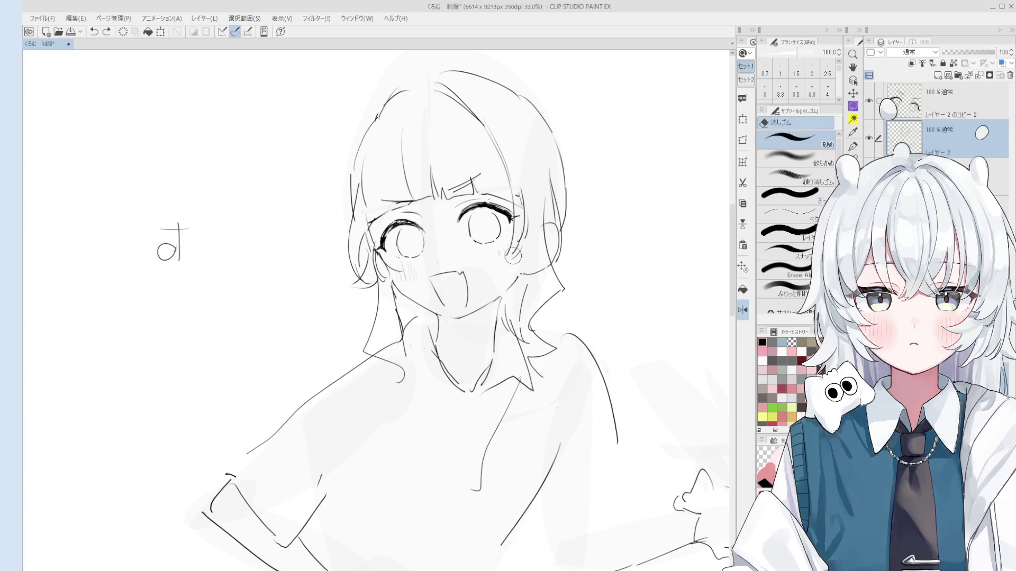
key(p)
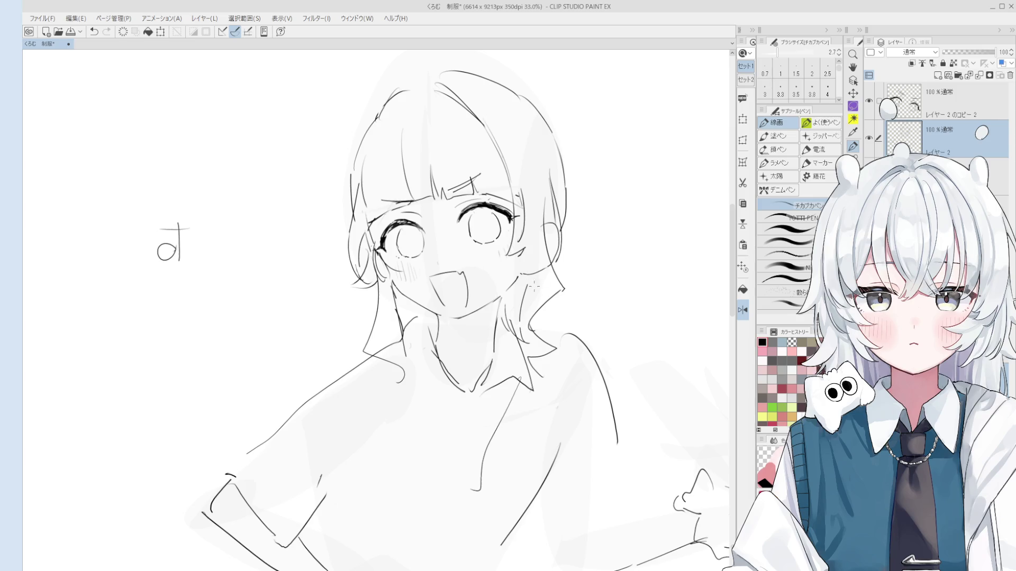
key(ctrl+z)
mouse_move(521, 254)
mouse_down()
mouse_move(501, 265)
mouse_move(544, 225)
mouse_up()
scroll(513, 300, down, 1)
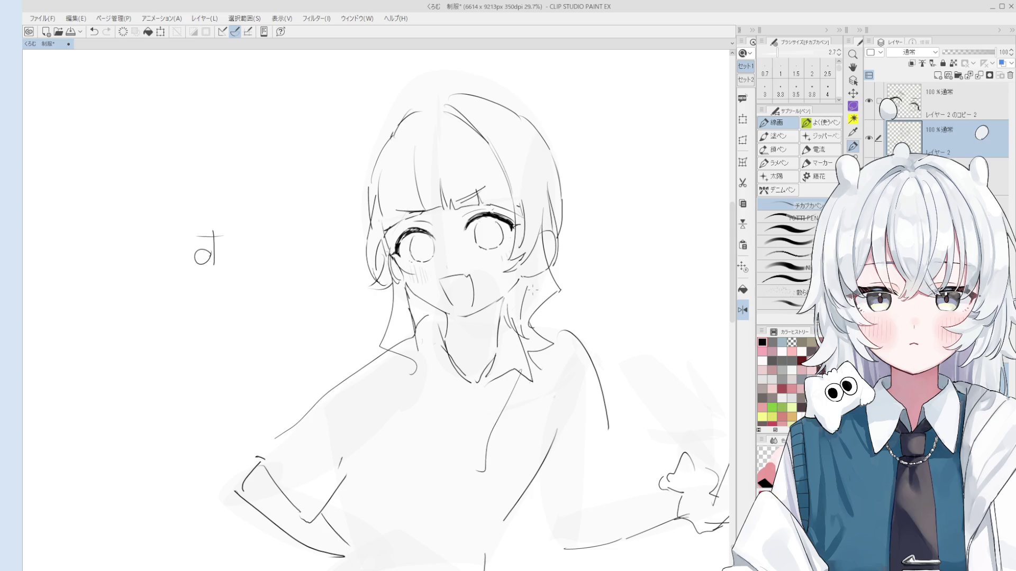
drag(523, 271, 528, 292)
scroll(556, 375, up, 4)
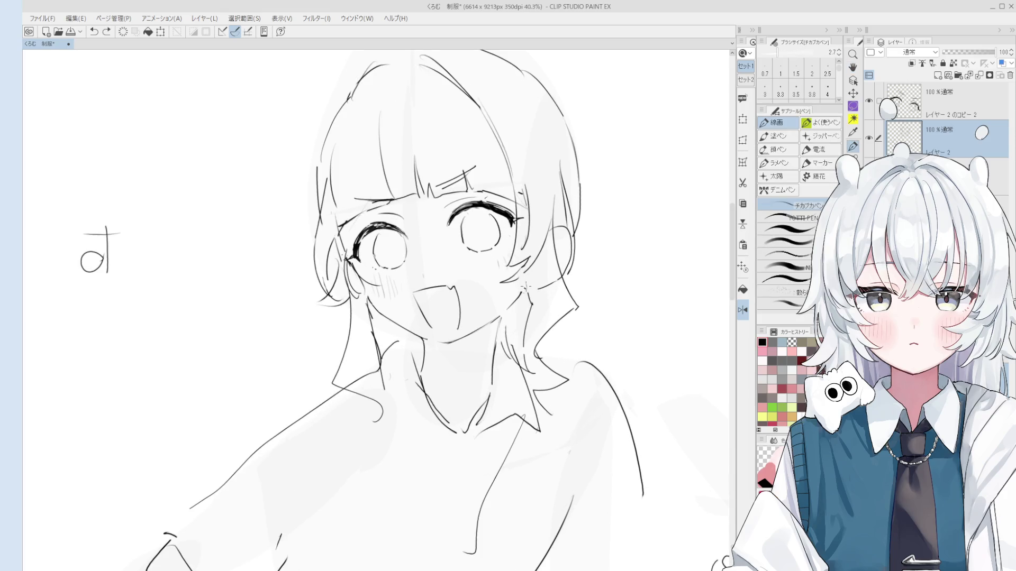
- Try short strokes beside the left hair, then undo them
scroll(526, 283, up, 4)
key(e)
scroll(526, 291, down, 2)
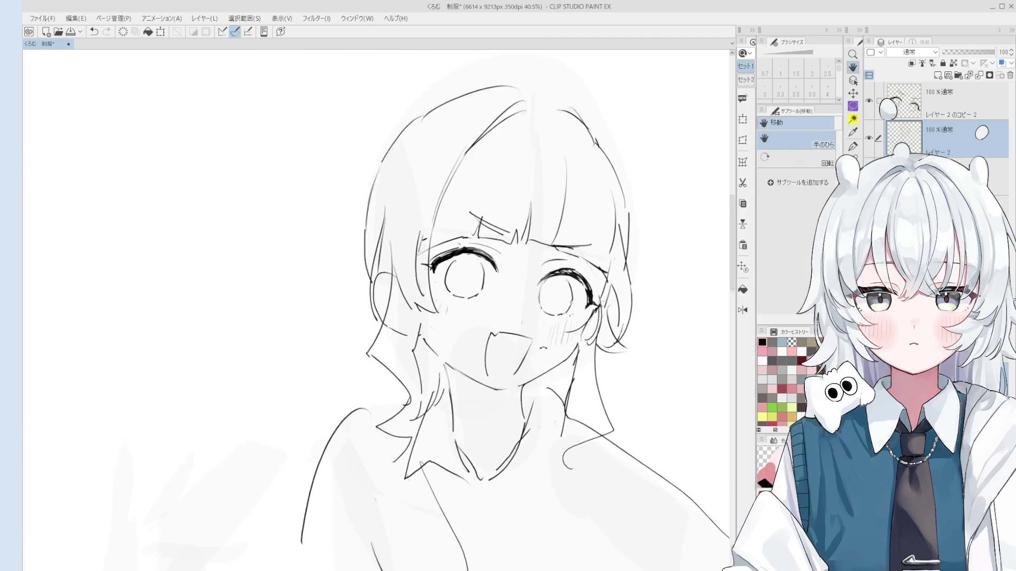
scroll(416, 278, up, 1)
key(p)
drag(412, 285, 460, 341)
key(ctrl+z)
key(ctrl+z)
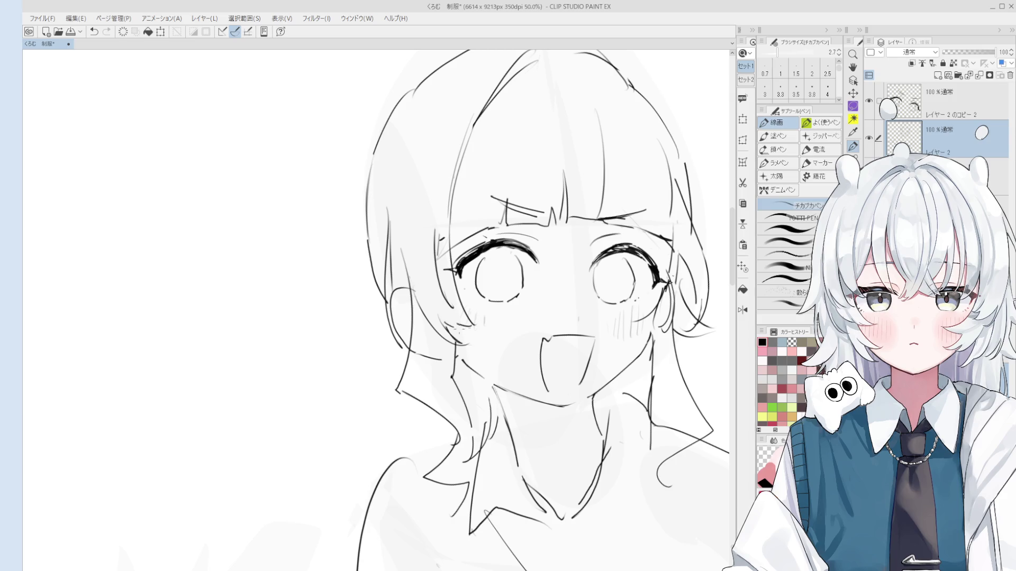
key(ctrl+z)
- Try a stroke near the left eye and undo it
scroll(450, 275, down, 2)
key(e)
key(p)
drag(471, 277, 460, 320)
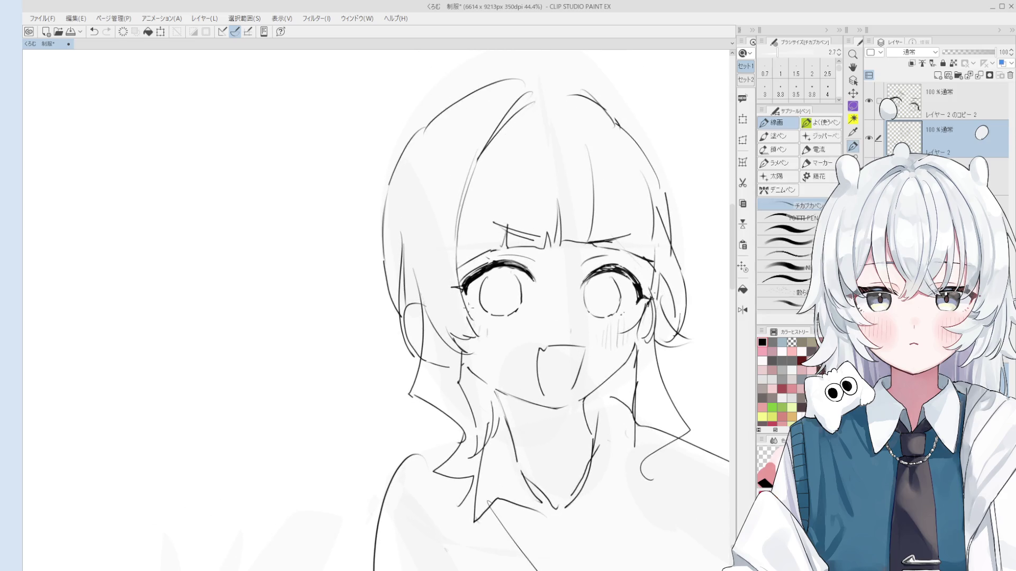
key(ctrl+z)
scroll(475, 304, down, 2)
scroll(557, 309, up, 4)
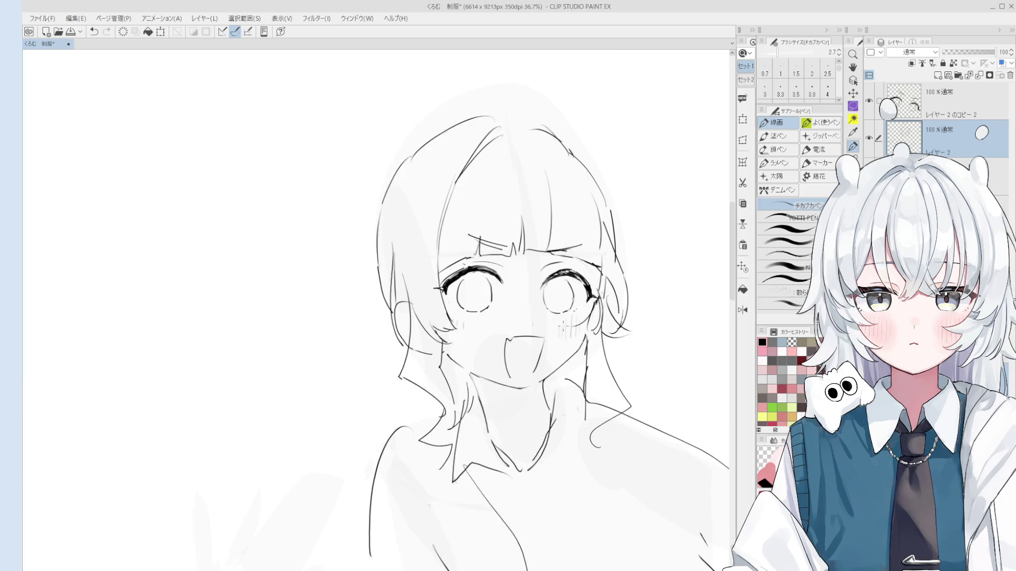
- On layer レイヤー2のコピー2, draw a short line right of the eye, retrying it
key(e)
scroll(567, 300, up, 2)
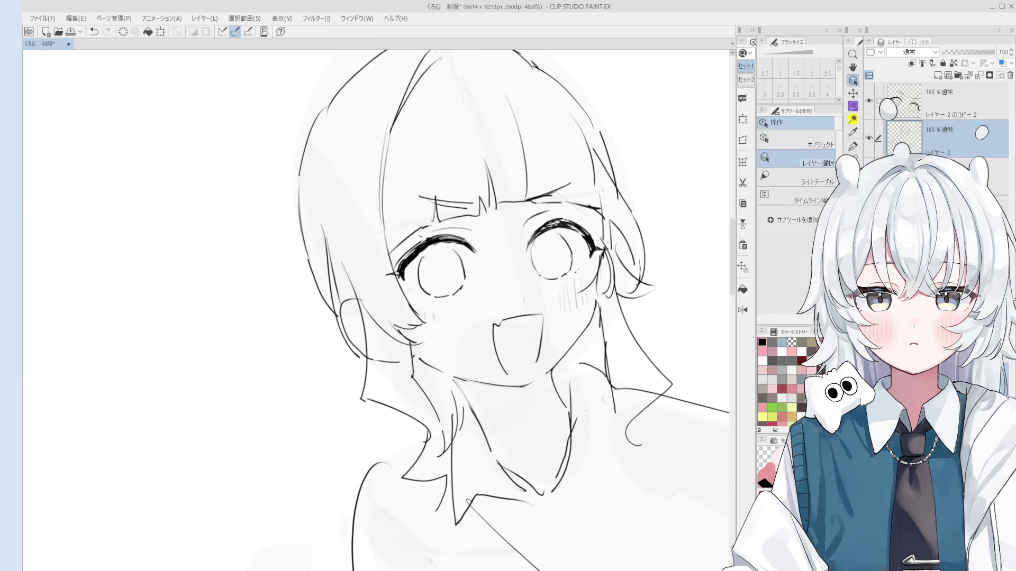
key(alt+])
key(p)
key(ctrl+z)
mouse_move(567, 240)
mouse_down()
mouse_move(574, 291)
mouse_move(574, 265)
mouse_up()
key(ctrl+z)
key(ctrl+z)
scroll(569, 296, down, 1)
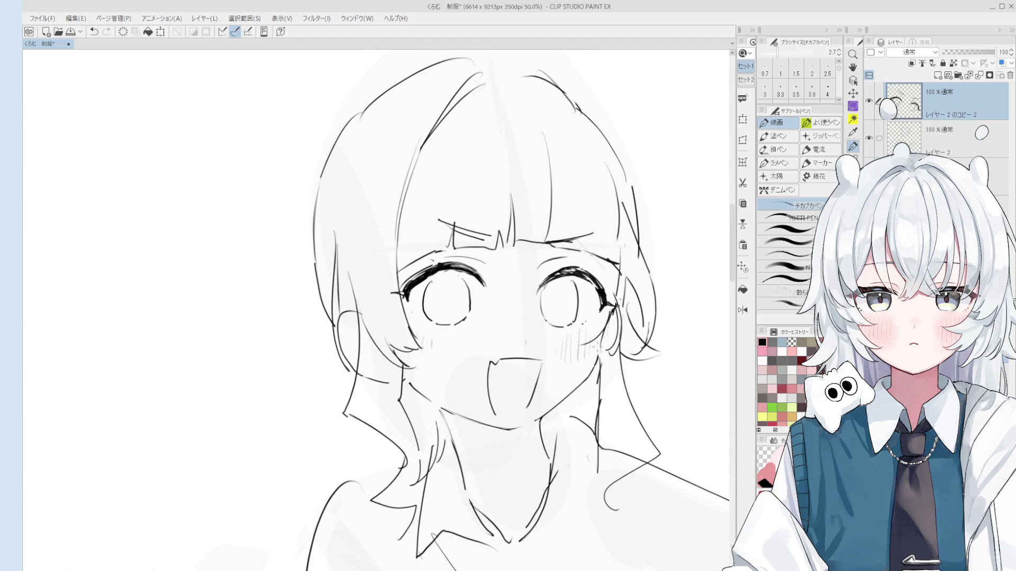
- Reposition the view and draw a hair strand to the left of the head
key(h)
drag(586, 358, 595, 361)
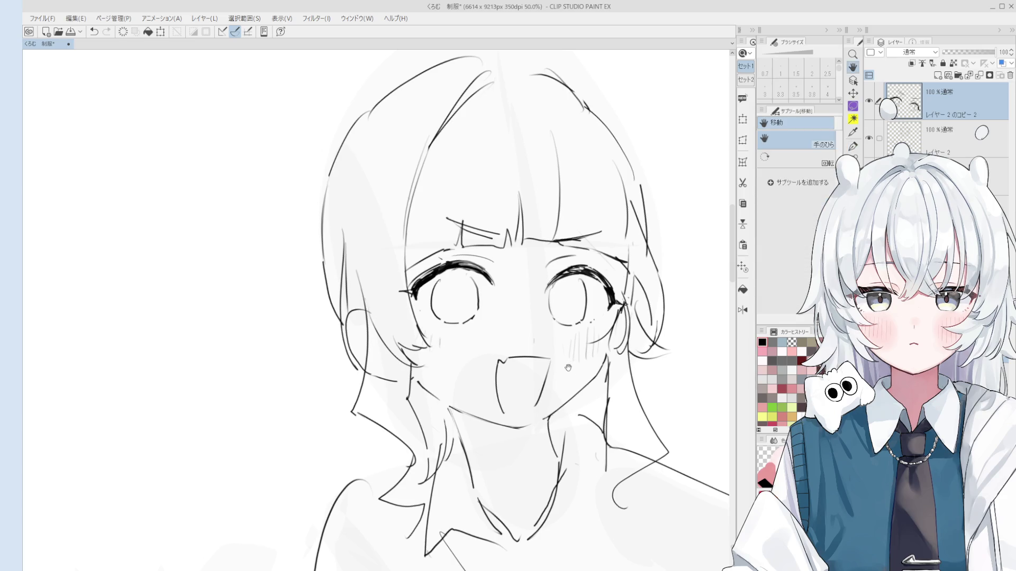
scroll(584, 352, down, 4)
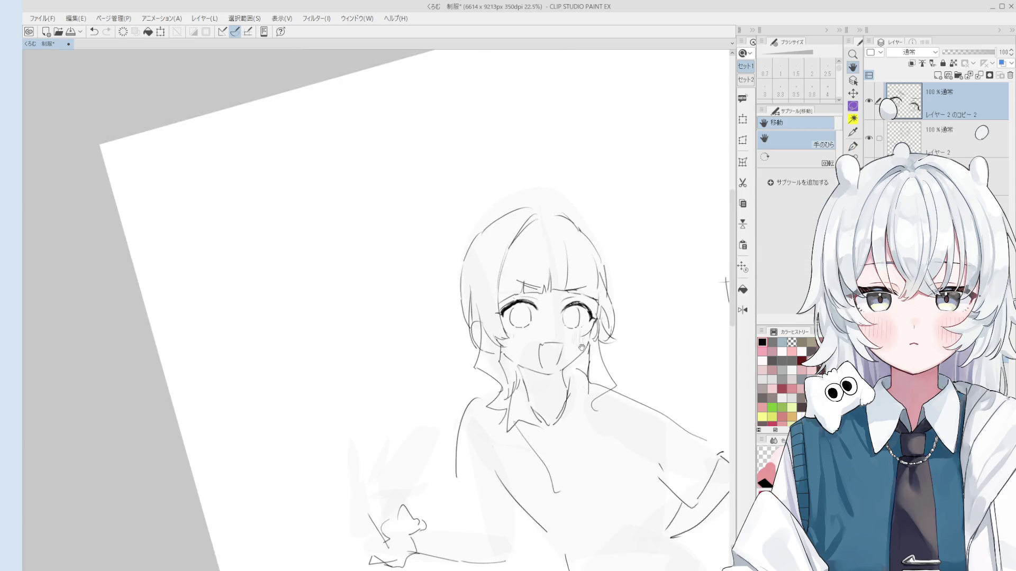
key(p)
scroll(434, 297, up, 1)
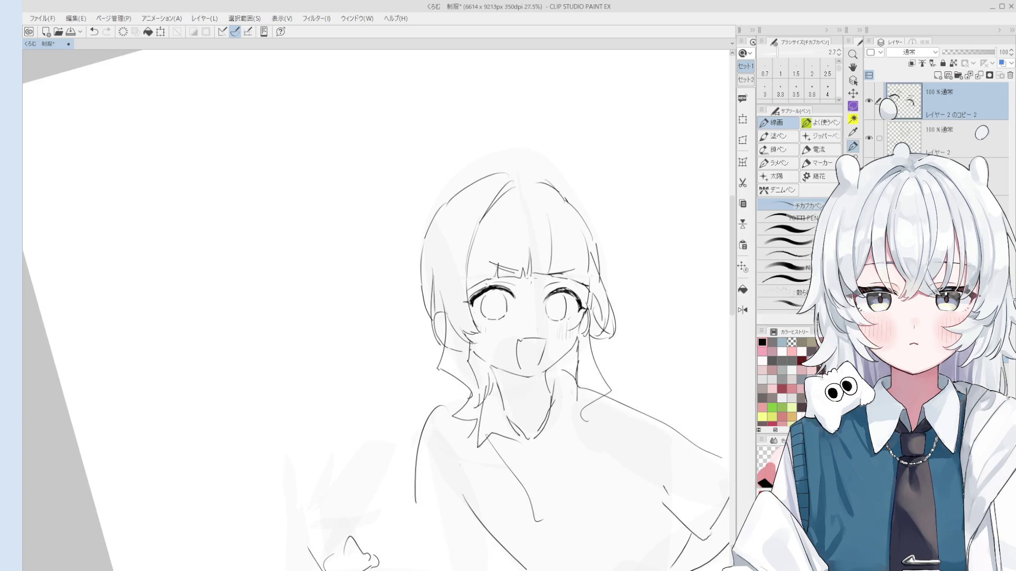
key(h)
drag(433, 298, 454, 280)
key(p)
drag(455, 186, 420, 262)
- Draw a long side ponytail line on the left, redrawing it once, plus a short right-side hair stroke
scroll(421, 260, down, 1)
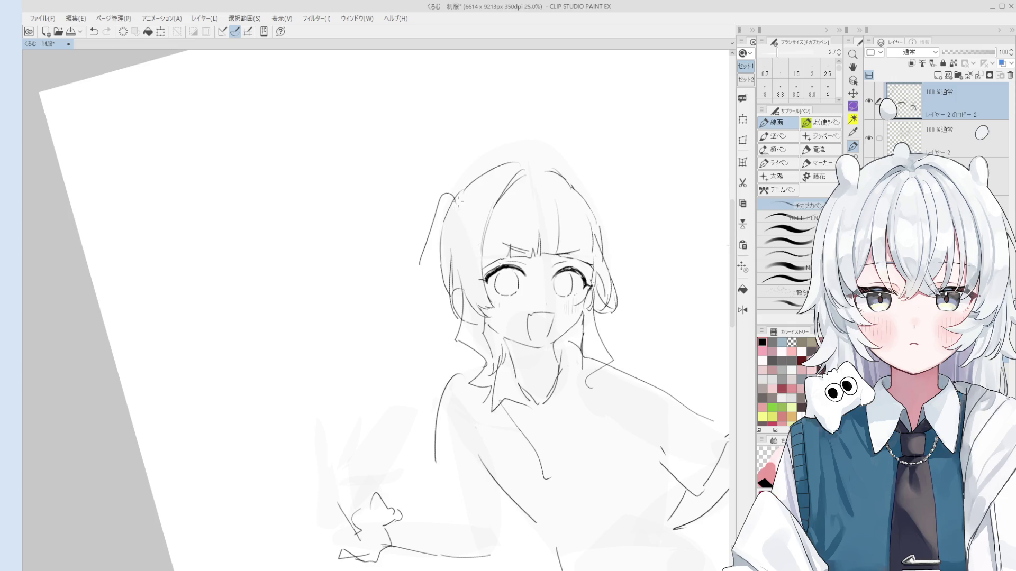
scroll(463, 334, down, 3)
key(h)
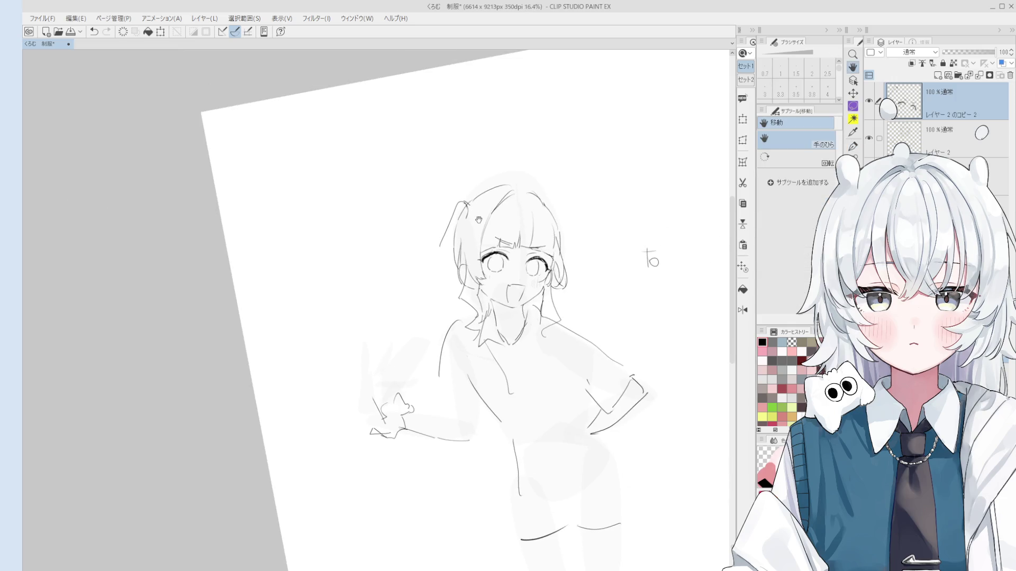
drag(463, 333, 489, 203)
drag(519, 283, 518, 386)
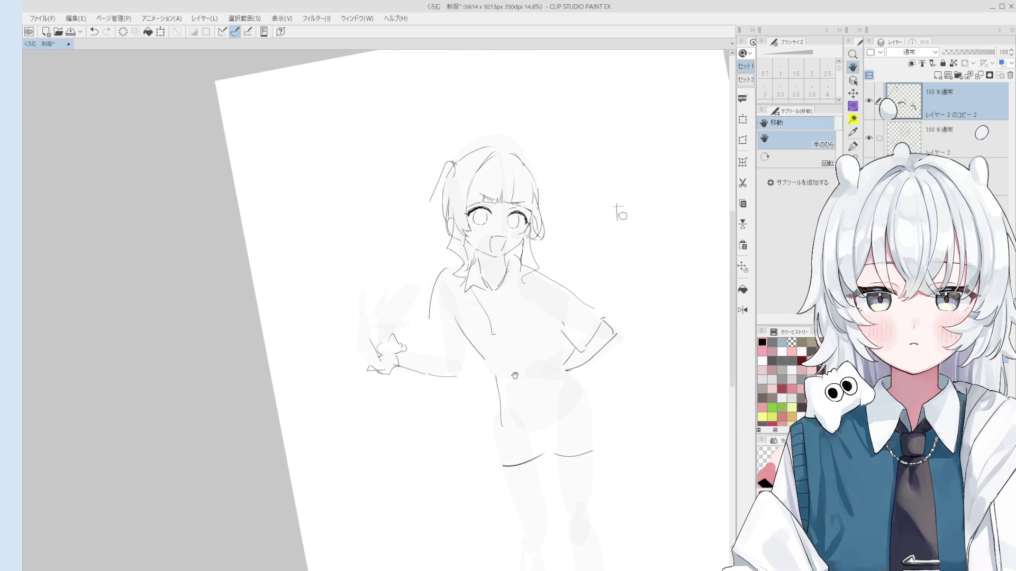
scroll(630, 212, up, 2)
key(e)
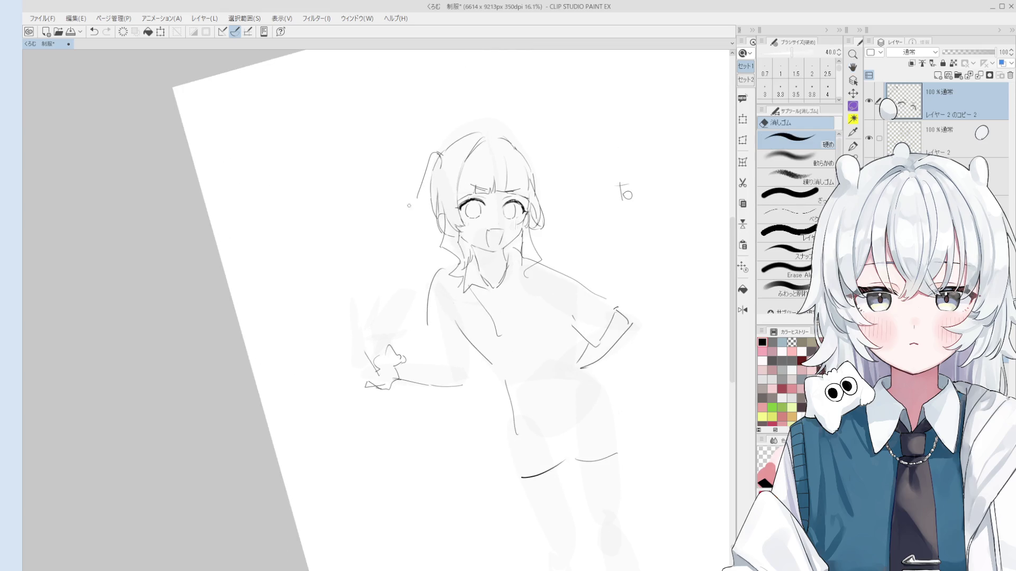
key(p)
drag(423, 192, 419, 298)
key(ctrl+z)
drag(429, 158, 425, 272)
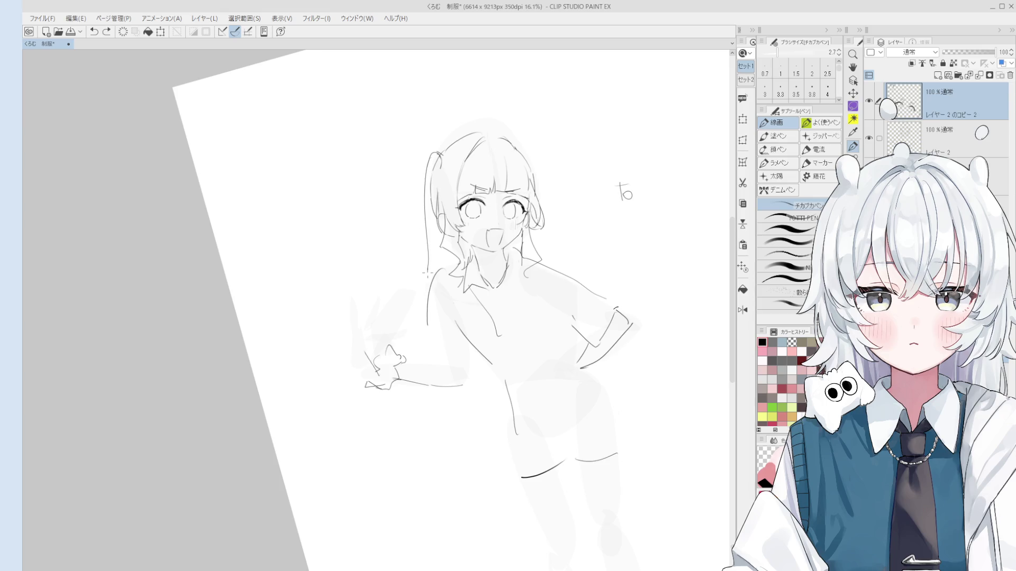
scroll(550, 173, up, 2)
drag(521, 150, 531, 192)
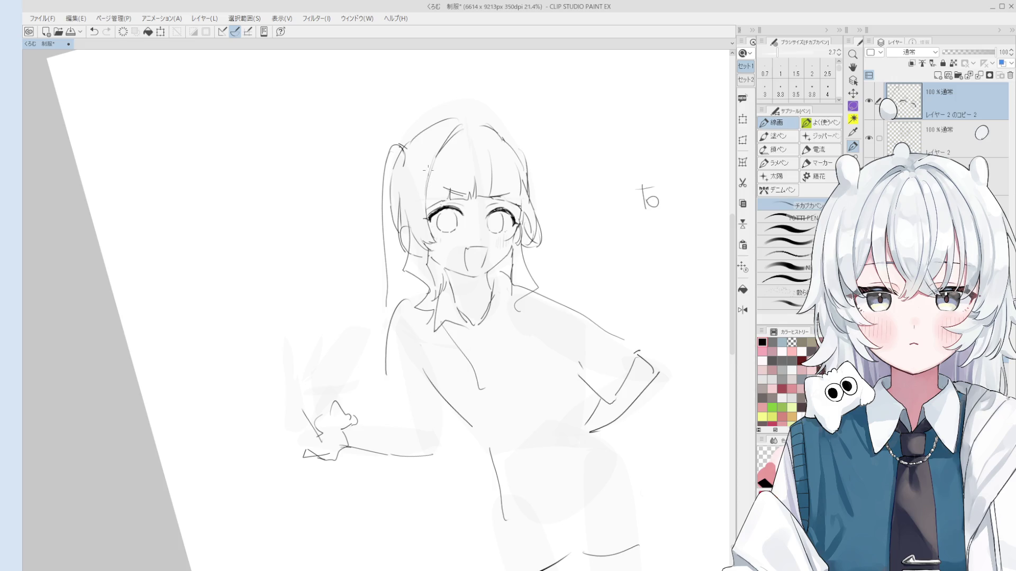
- Erase the left ponytail strokes with a broader eraser and return to layer レイヤー2
key(e)
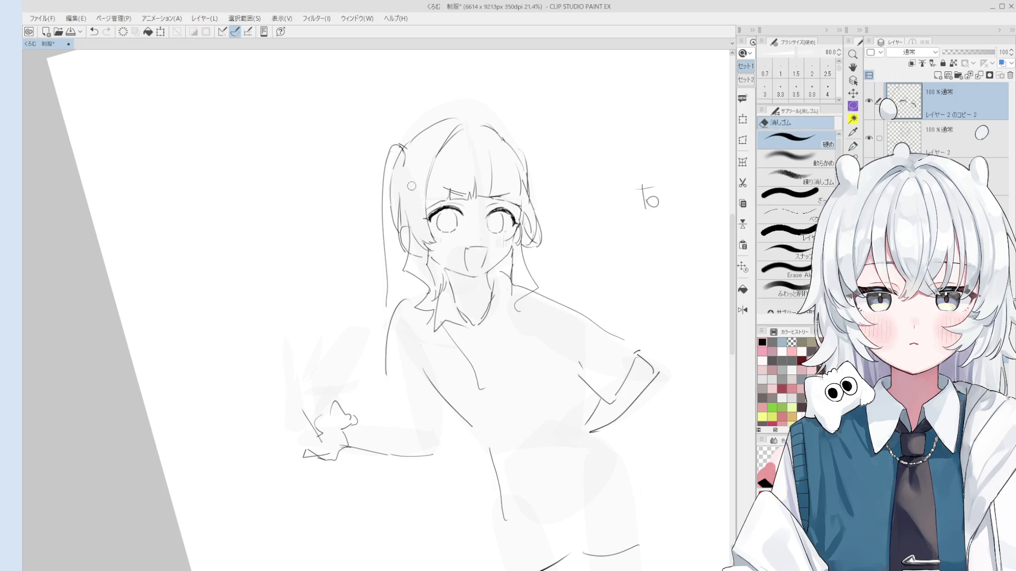
key(period)
mouse_move(418, 185)
mouse_down()
mouse_move(394, 153)
mouse_move(384, 302)
mouse_up()
key(p)
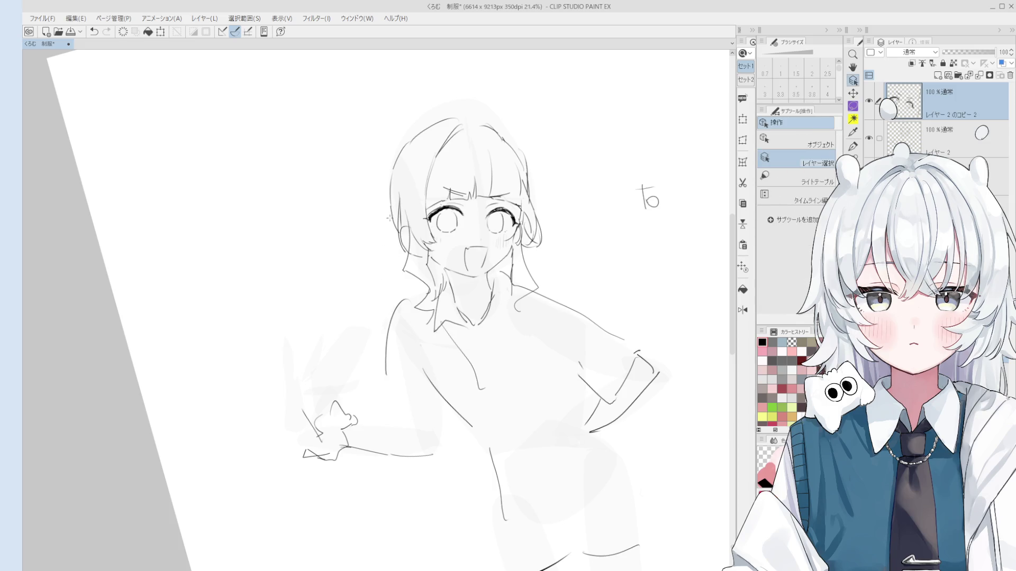
key(alt+bracketleft)
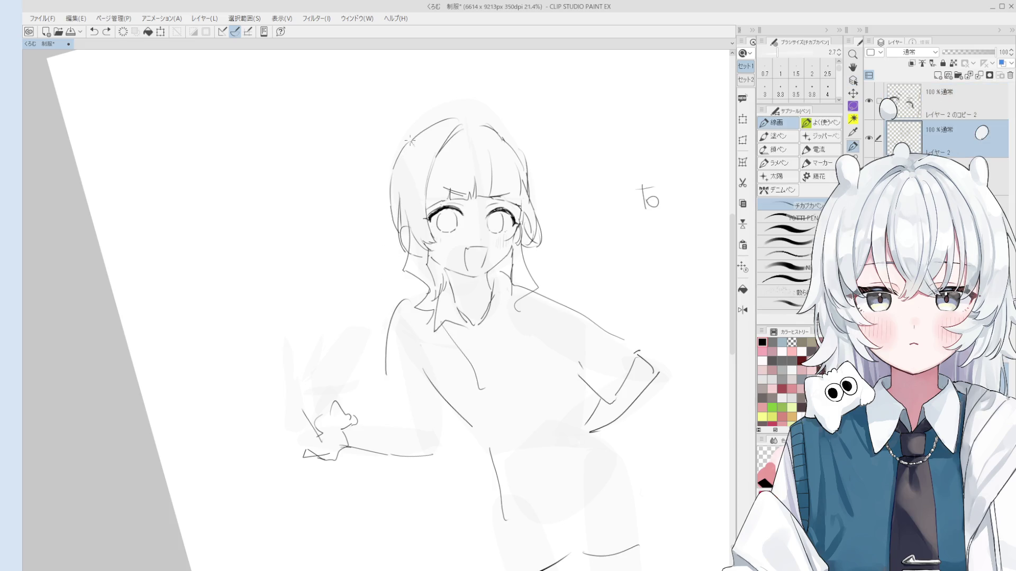
- Zoom the view and rotate the canvas closer to upright
scroll(396, 157, down, 1)
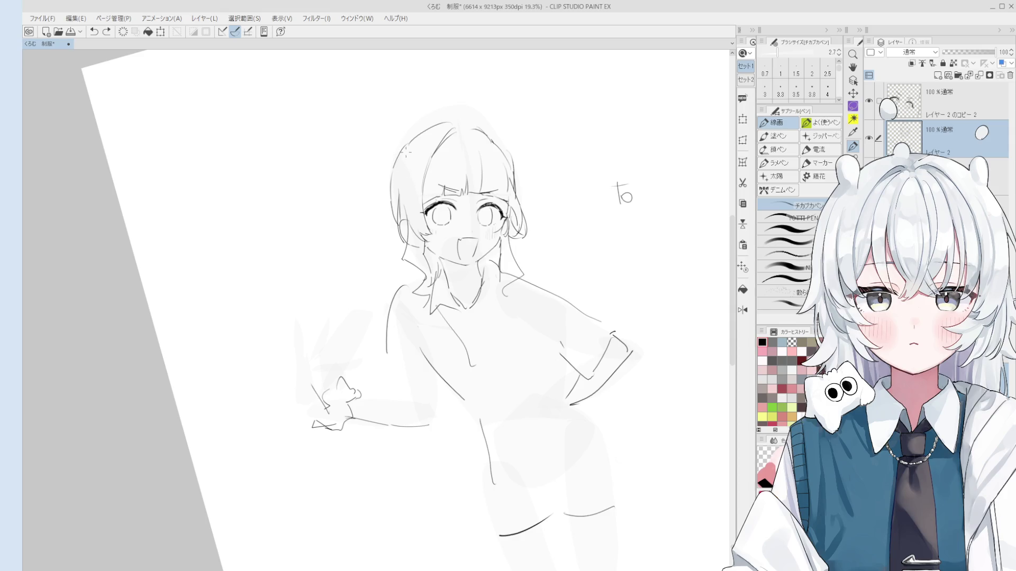
scroll(396, 158, down, 1)
scroll(392, 158, down, 1)
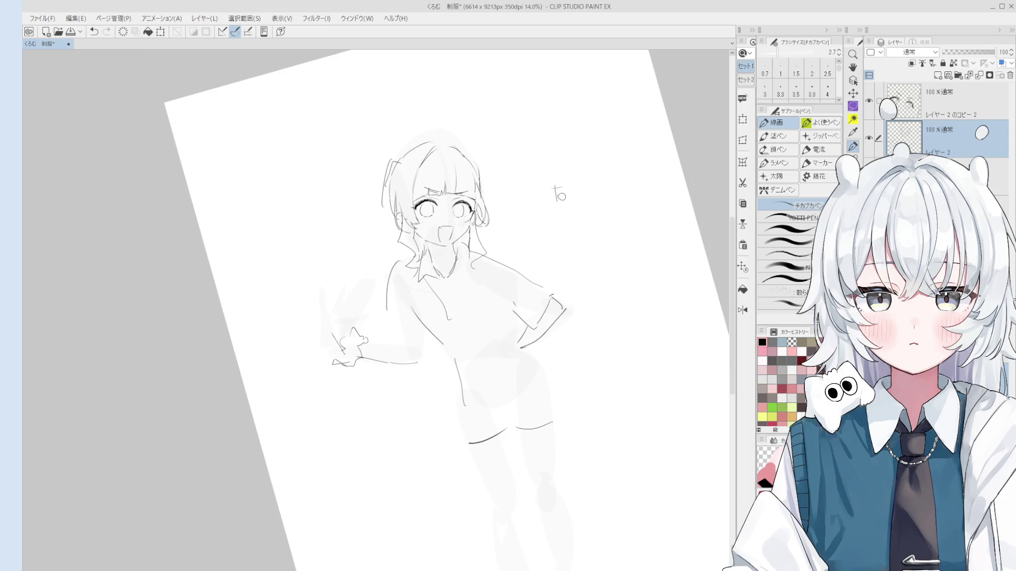
scroll(384, 280, down, 1)
drag(405, 304, 503, 233)
scroll(506, 216, up, 2)
scroll(511, 212, up, 4)
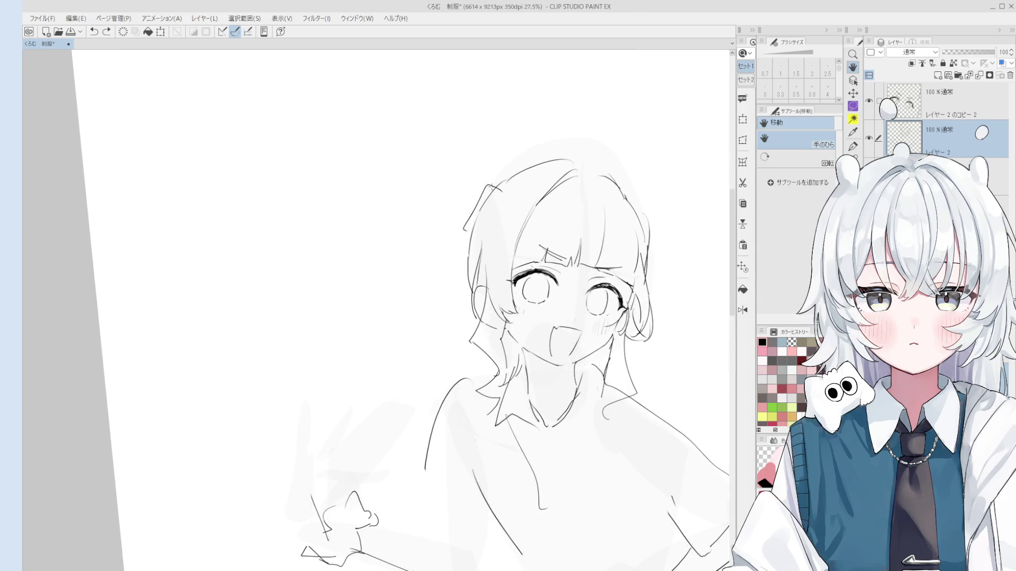
key(p)
scroll(458, 231, down, 4)
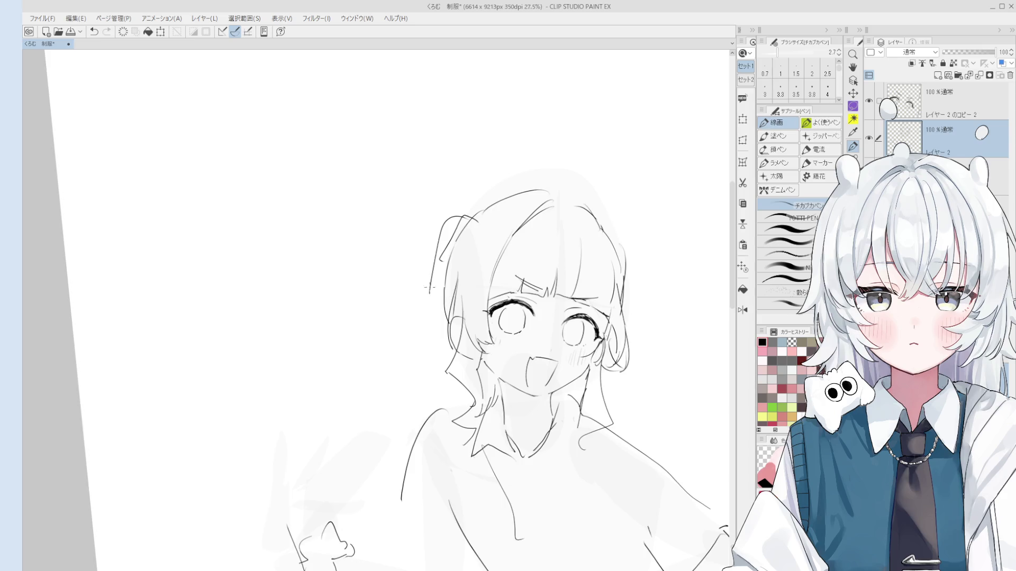
- Mirror the canvas view horizontally and try shoulder strokes, then undo them
key(h)
drag(427, 343, 520, 216)
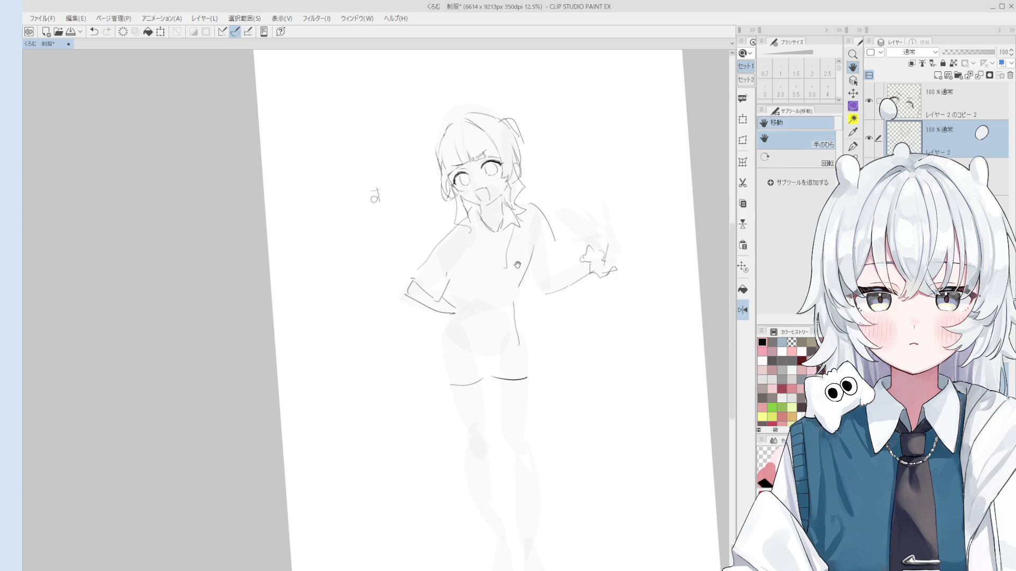
scroll(516, 212, up, 1)
key(e)
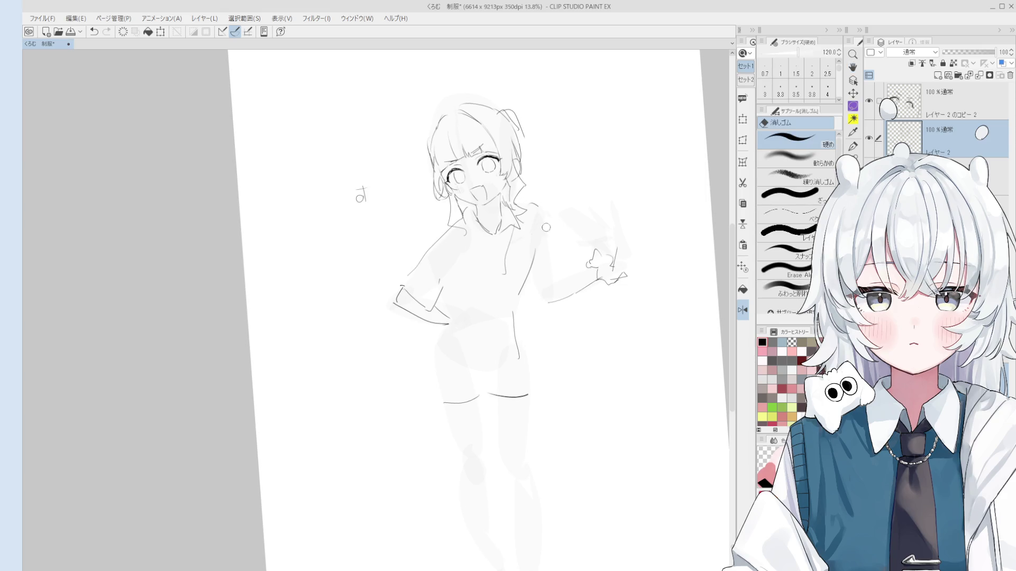
key(p)
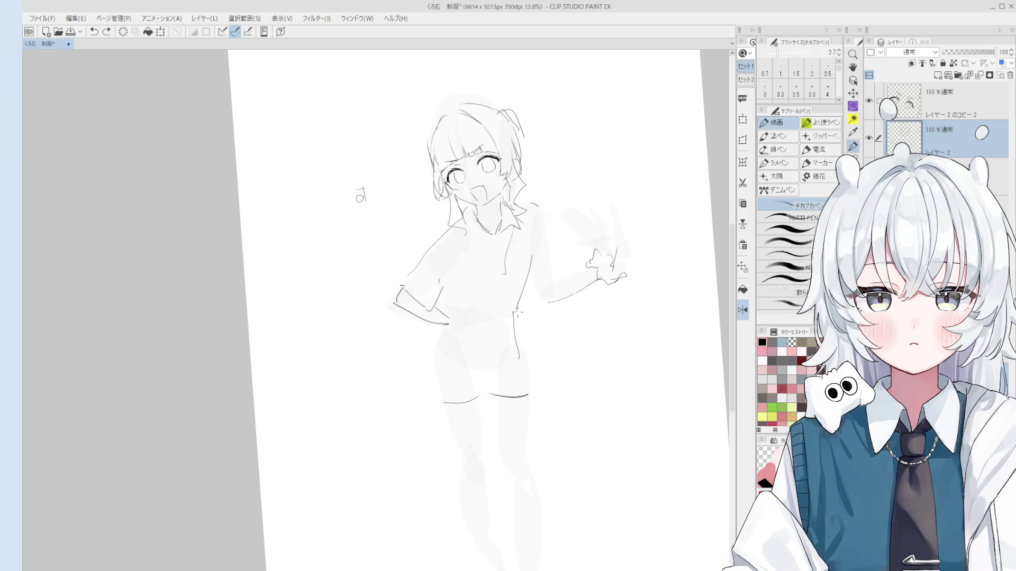
mouse_move(535, 201)
mouse_down()
mouse_move(540, 238)
mouse_move(541, 211)
mouse_up()
key(ctrl+z)
key(ctrl+z)
key(ctrl+z)
key(ctrl+z)
key(ctrl+z)
- Clean up the collar and redraw the neckline
scroll(516, 235, up, 2)
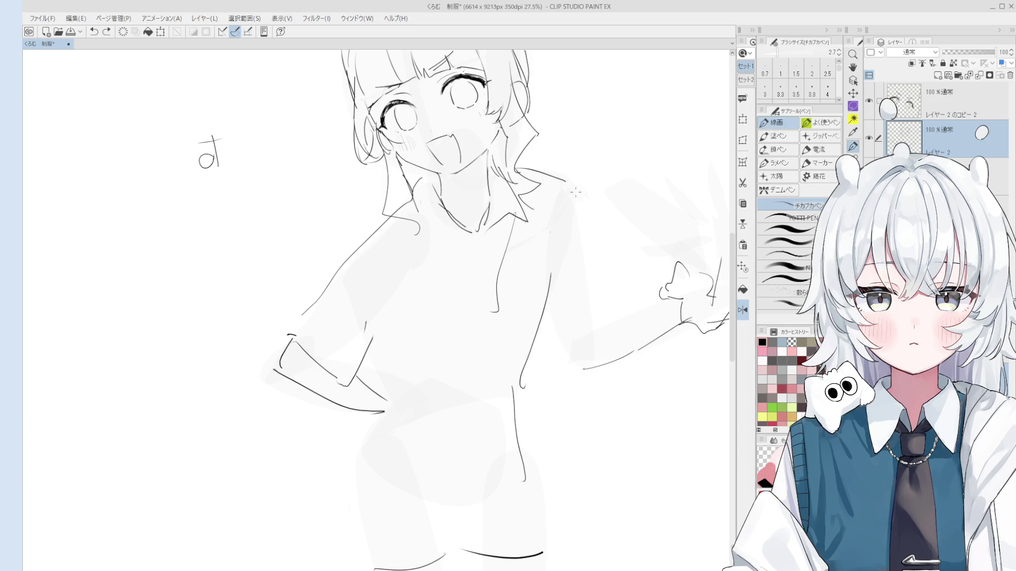
scroll(572, 254, down, 2)
key(e)
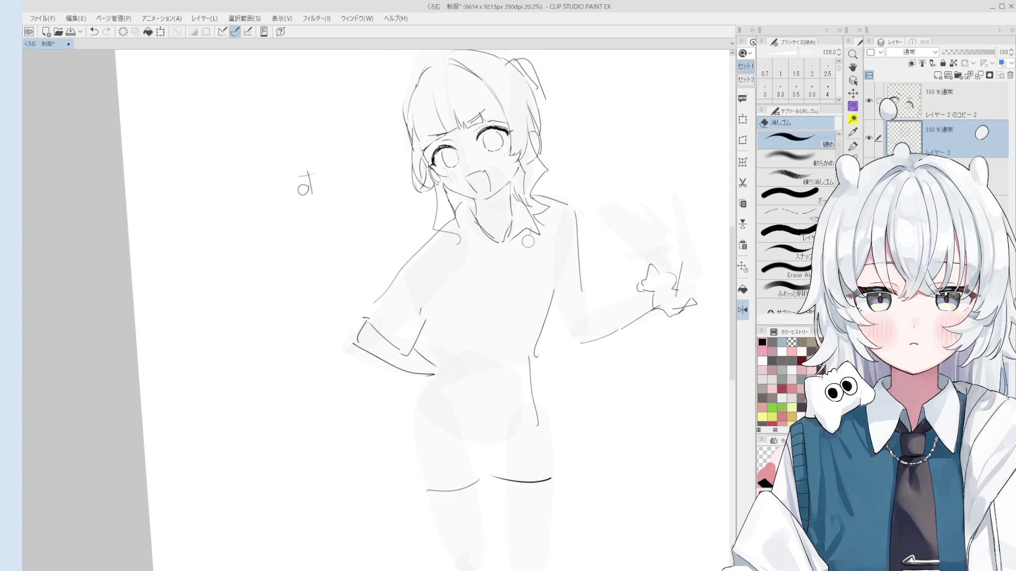
scroll(527, 233, up, 1)
key(p)
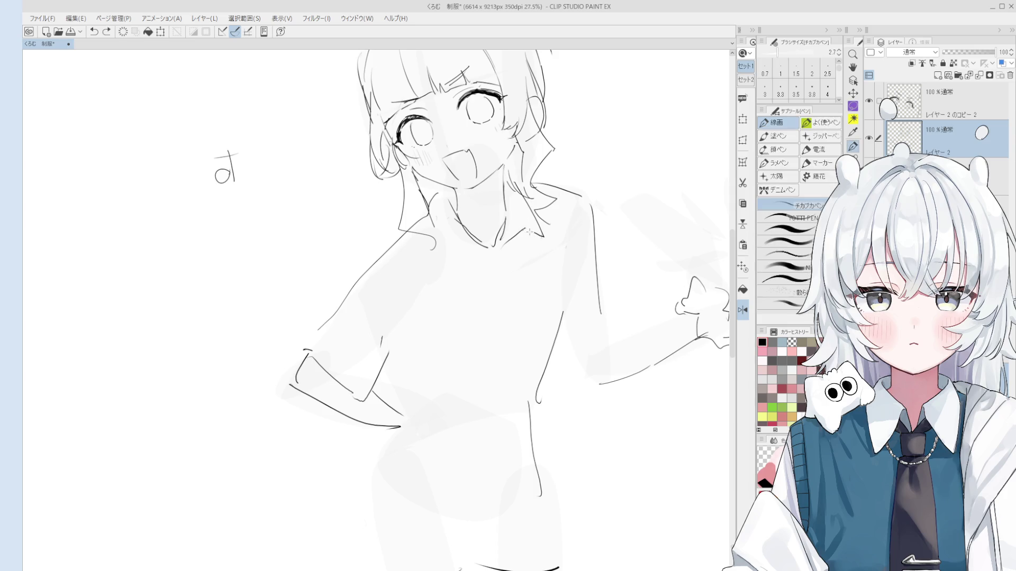
scroll(536, 241, down, 1)
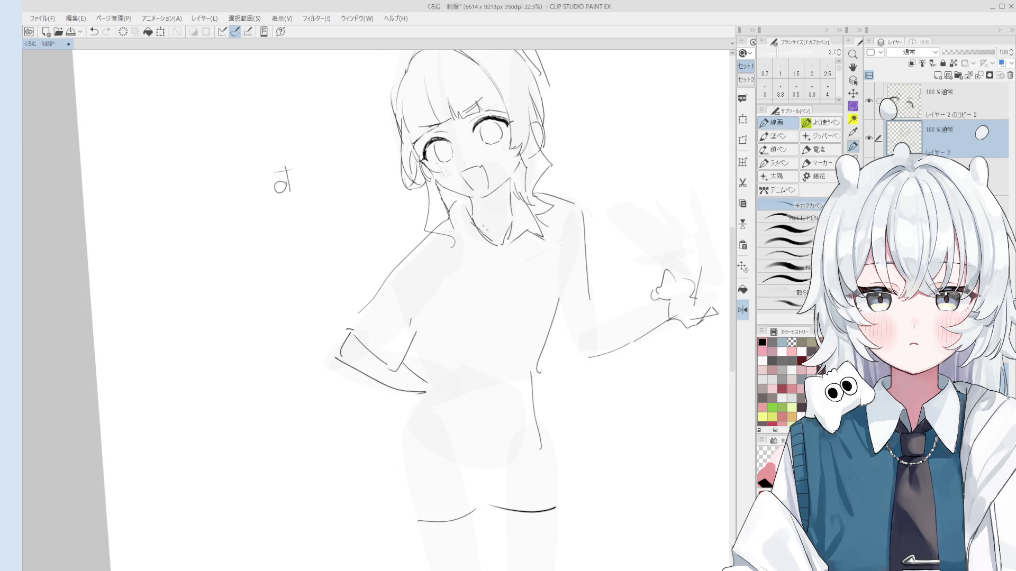
scroll(572, 133, down, 2)
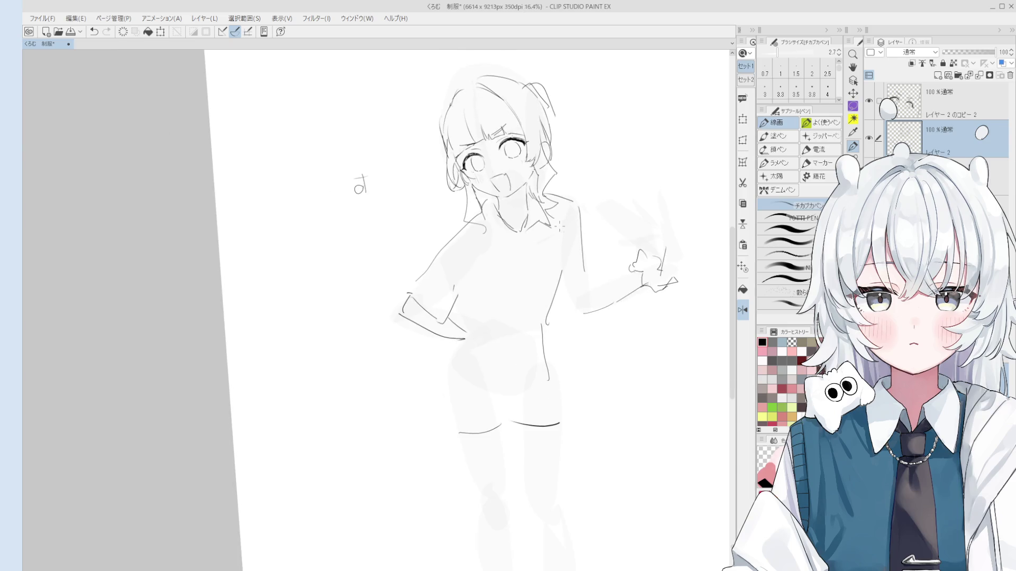
key(e)
scroll(508, 217, up, 3)
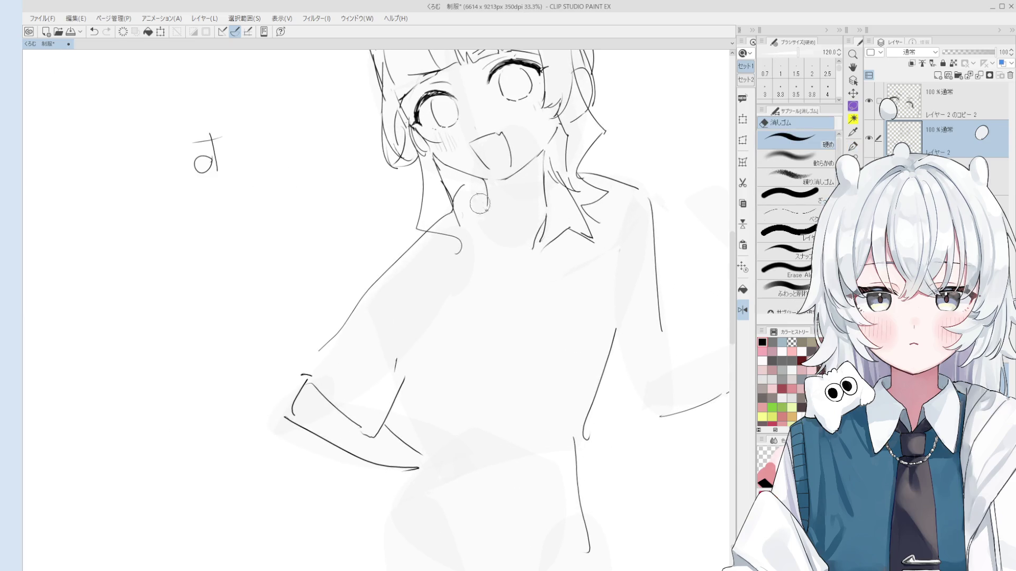
key(p)
drag(484, 208, 520, 239)
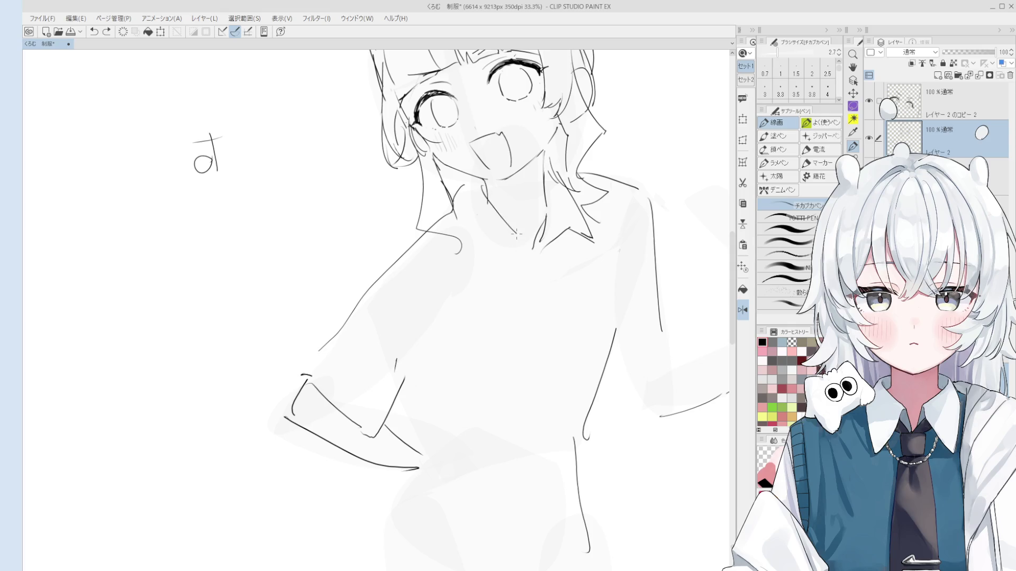
- Try a line down the figure's left leg, then undo it
scroll(502, 201, down, 4)
key(p)
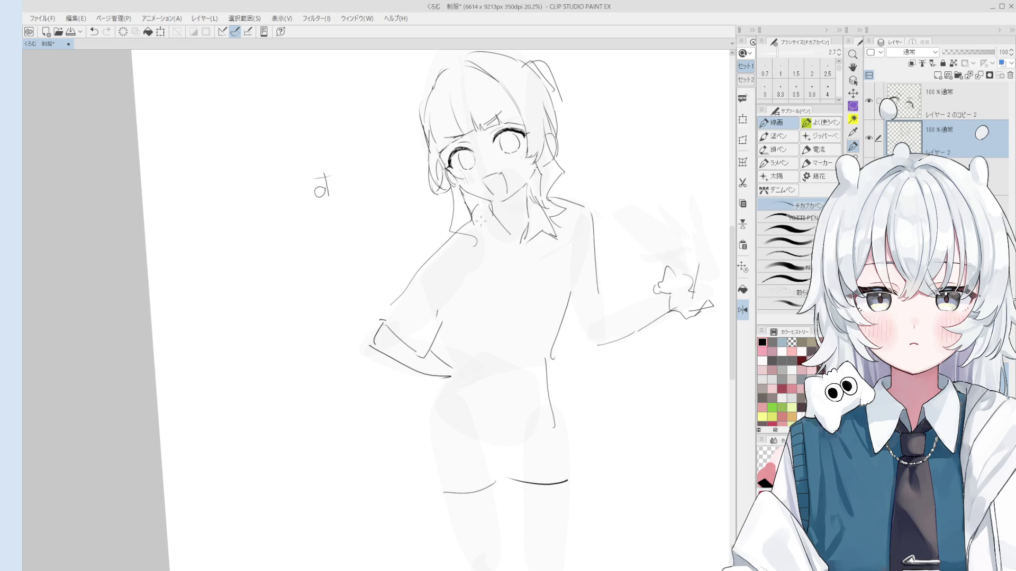
scroll(479, 211, down, 1)
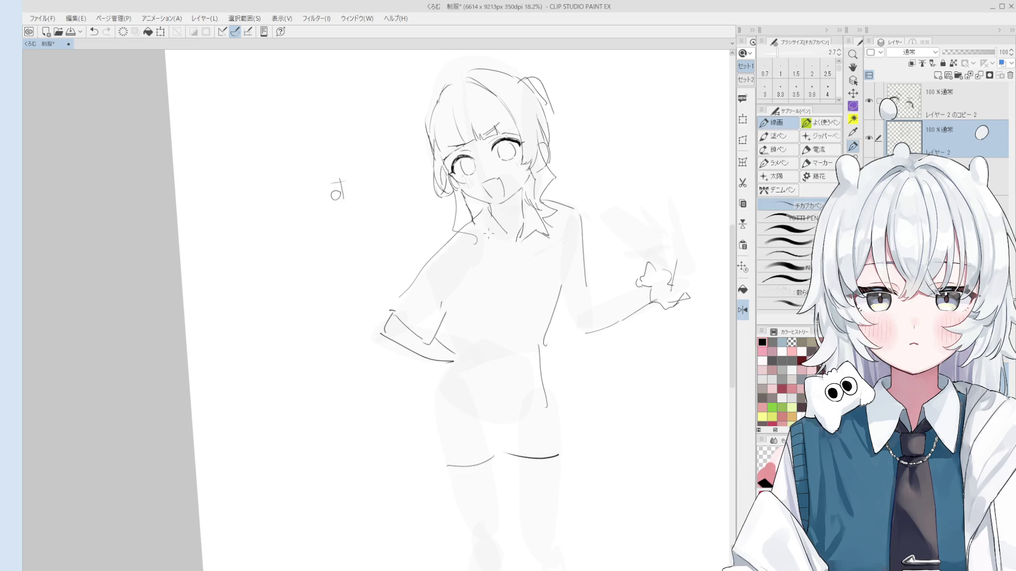
scroll(478, 217, up, 2)
key(e)
scroll(521, 239, up, 1)
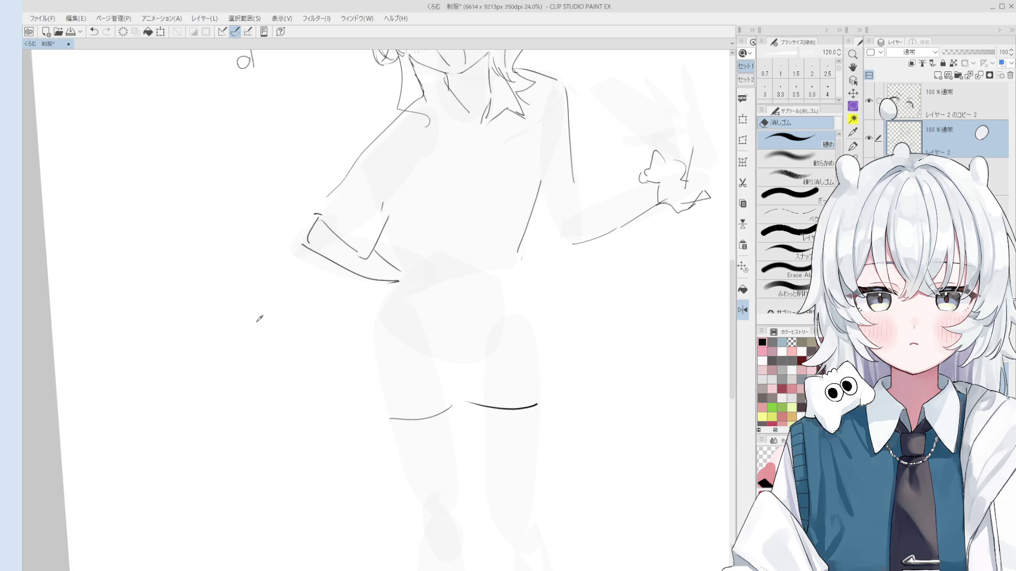
key(h)
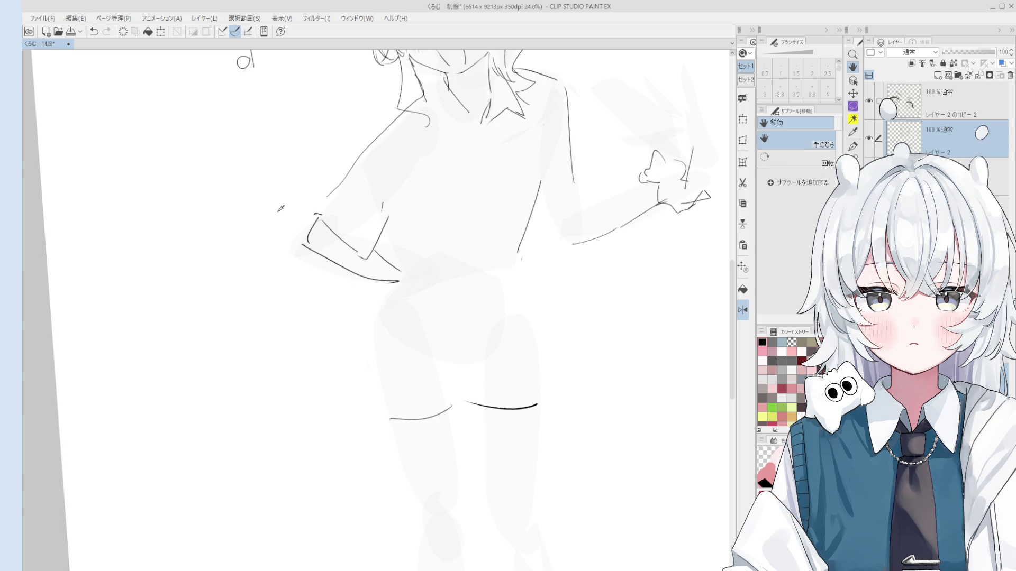
scroll(522, 347, down, 3)
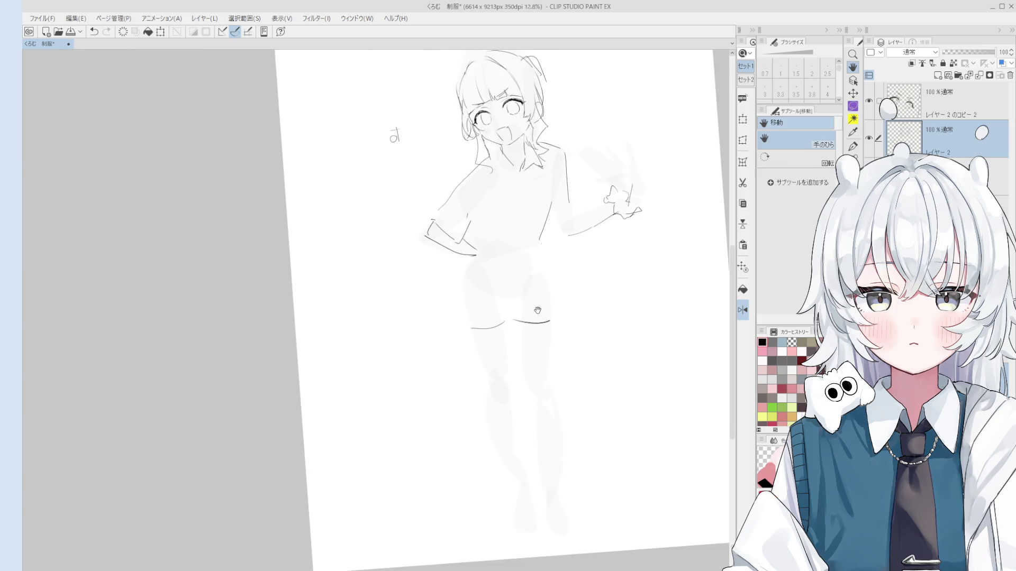
key(p)
drag(469, 248, 461, 423)
key(ctrl+z)
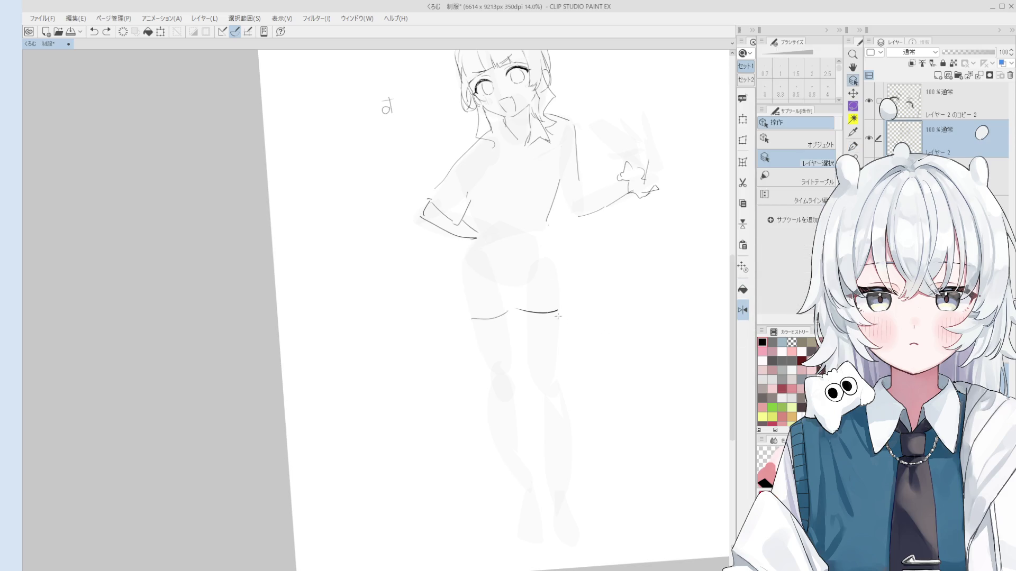
- Erase two short lines near the thighs and shift the view down slightly
key(e)
scroll(524, 312, up, 2)
drag(524, 312, 470, 320)
key(h)
scroll(517, 343, down, 3)
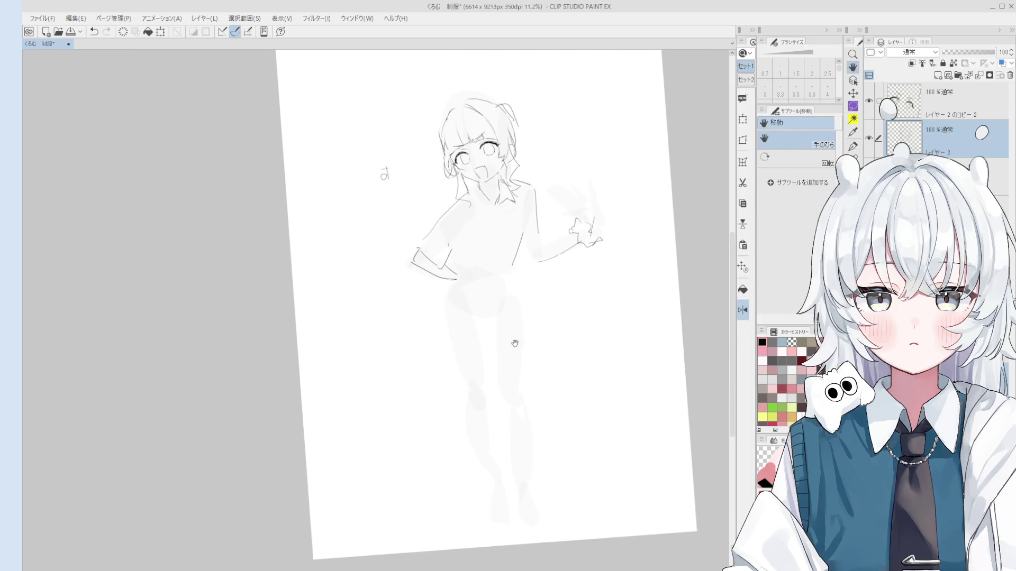
drag(530, 300, 533, 320)
key(p)
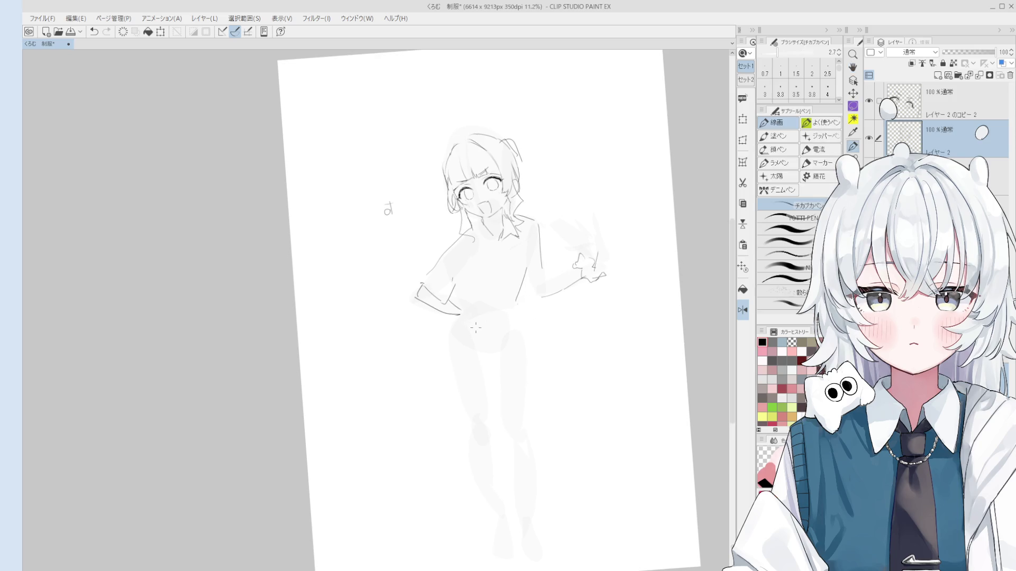
scroll(485, 320, up, 3)
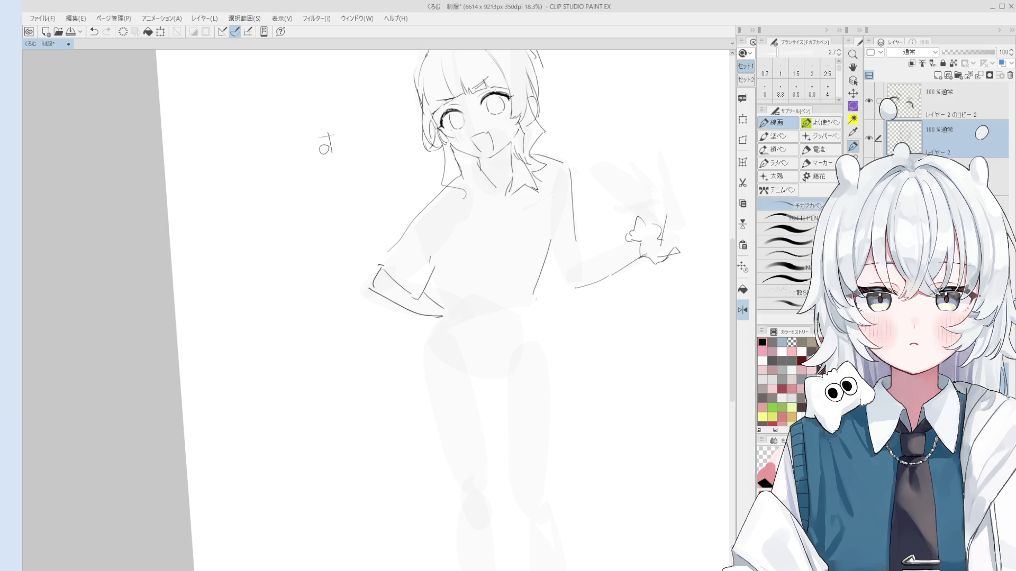
- Set the grey rough layer to 40% opacity and erase its legs below the hips with an 800px eraser
click(947, 178)
mouse_move(954, 52)
mouse_down()
mouse_move(983, 52)
mouse_move(966, 52)
mouse_move(964, 68)
mouse_up()
scroll(547, 265, down, 3)
key(e)
mouse_move(552, 485)
mouse_down()
mouse_move(503, 454)
mouse_move(390, 304)
mouse_move(508, 545)
mouse_move(542, 313)
mouse_up()
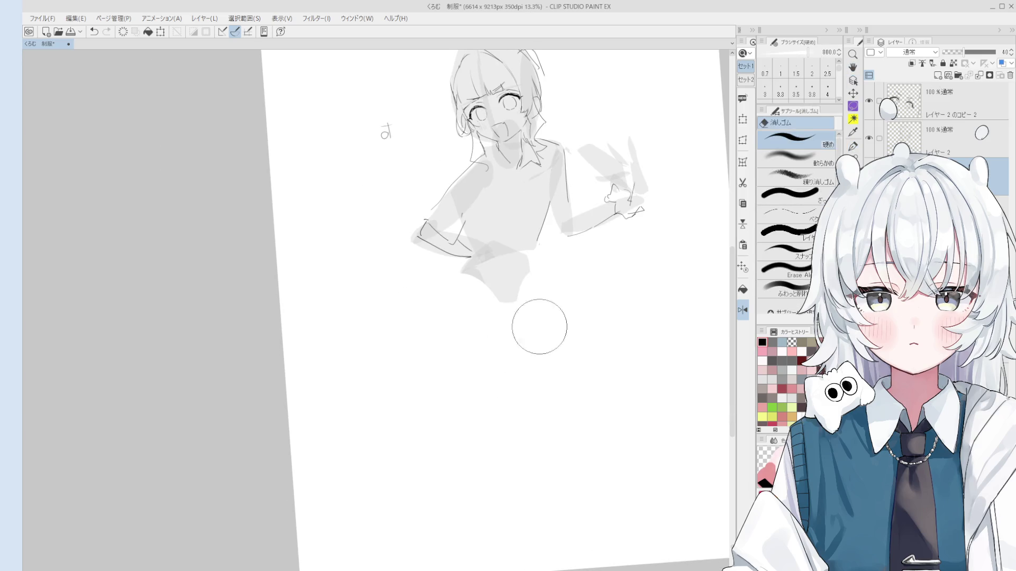
- Lasso-fill grey leg shapes below the hips, redoing one, and flip the view back to normal
key(o)
key(u)
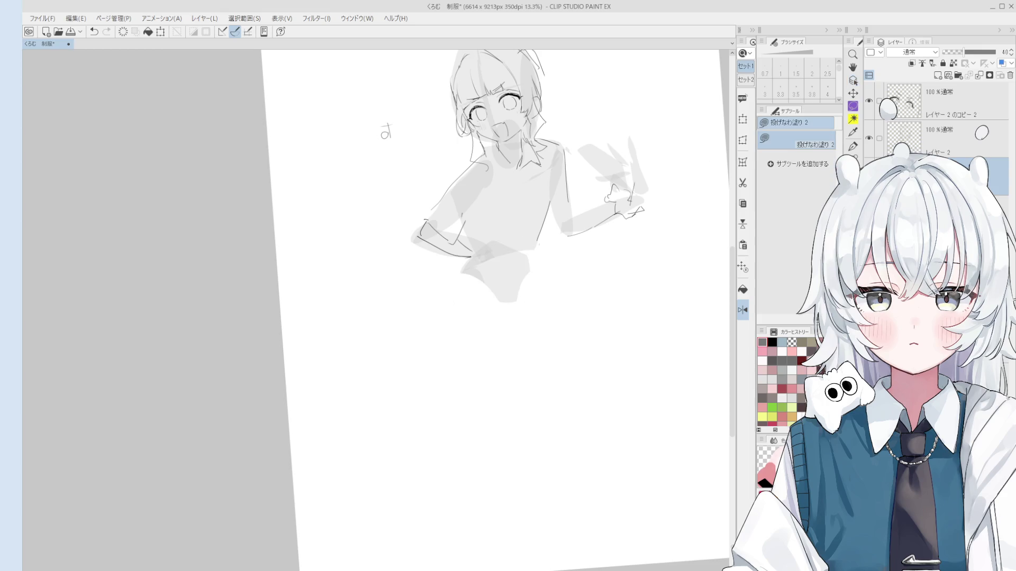
mouse_move(540, 322)
mouse_down()
mouse_move(544, 277)
mouse_move(582, 350)
mouse_up()
key(ctrl+z)
mouse_move(529, 297)
mouse_down()
mouse_move(532, 254)
mouse_move(577, 391)
mouse_up()
key(h)
scroll(538, 373, down, 2)
key(p)
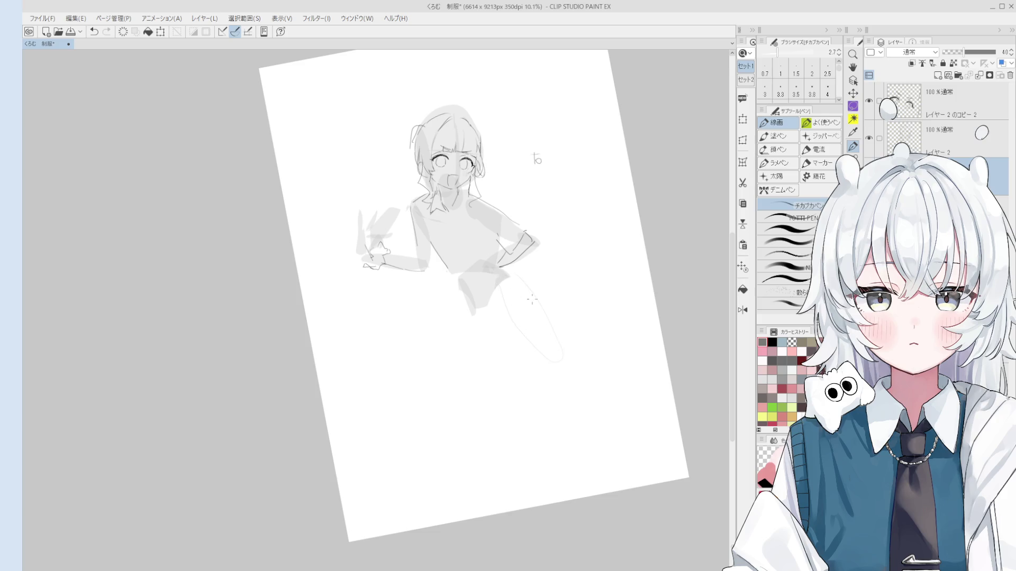
- Try lasso-filled grey leg and foot shapes, undoing each attempt
key(g)
mouse_move(510, 336)
mouse_down()
mouse_move(494, 275)
mouse_move(565, 377)
mouse_move(528, 345)
mouse_move(518, 283)
mouse_move(503, 307)
mouse_up()
key(ctrl+z)
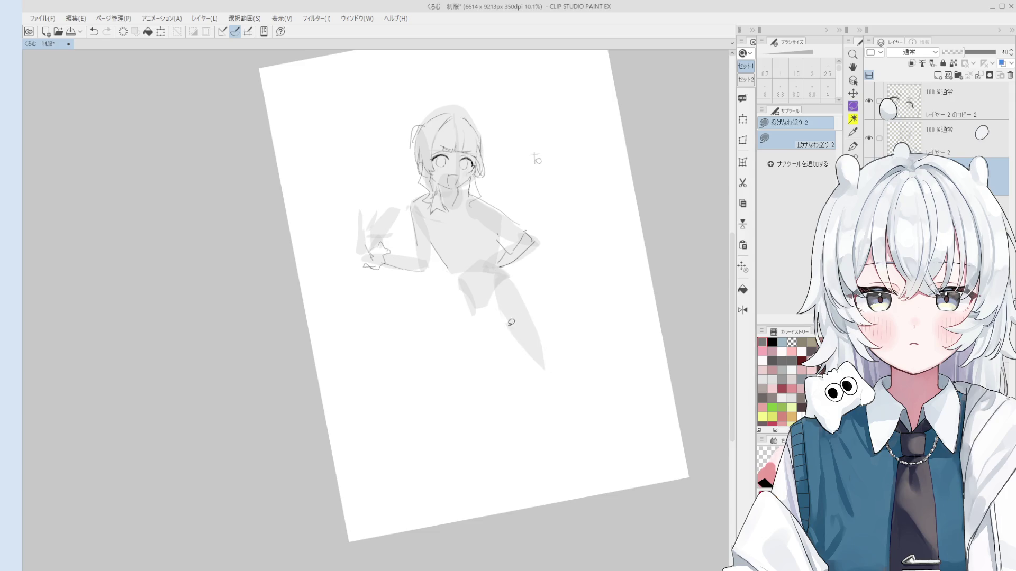
mouse_move(543, 365)
mouse_down()
mouse_move(567, 421)
mouse_move(547, 356)
mouse_move(571, 422)
mouse_move(556, 461)
mouse_move(582, 453)
mouse_up()
key(ctrl+z)
key(ctrl+z)
mouse_move(462, 316)
mouse_down()
mouse_move(442, 357)
mouse_move(453, 381)
mouse_up()
key(ctrl+z)
key(ctrl+z)
key(ctrl+z)
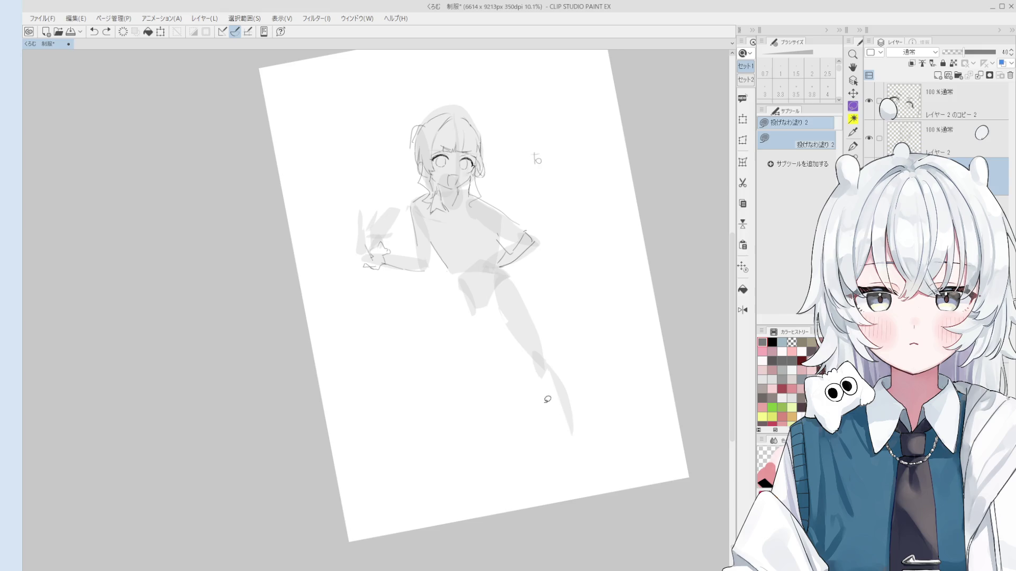
key(p)
scroll(499, 313, up, 1)
key(ctrl+z)
key(ctrl+z)
key(ctrl+z)
- Straighten and mirror the view, then remove a grey fill along the thigh's left edge
drag(628, 431, 496, 332)
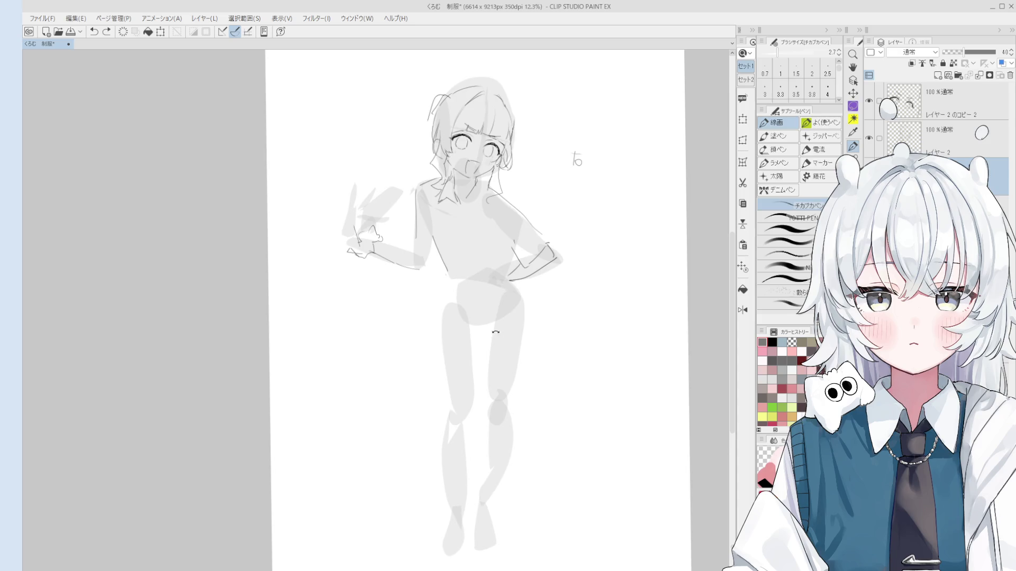
key(h)
key(ctrl+h)
mouse_move(498, 370)
mouse_down()
mouse_move(513, 370)
mouse_move(493, 389)
mouse_move(569, 350)
mouse_up()
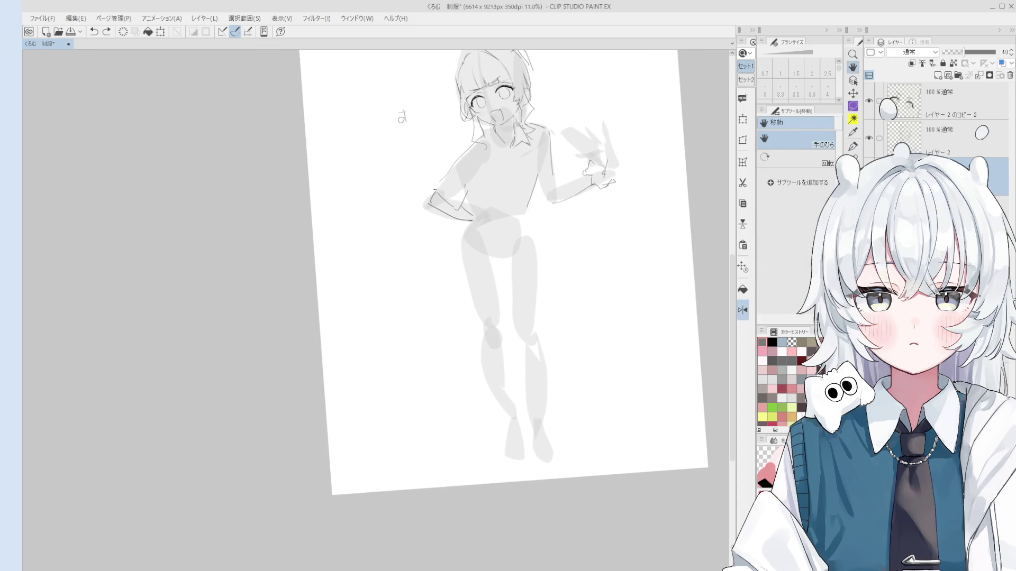
key(g)
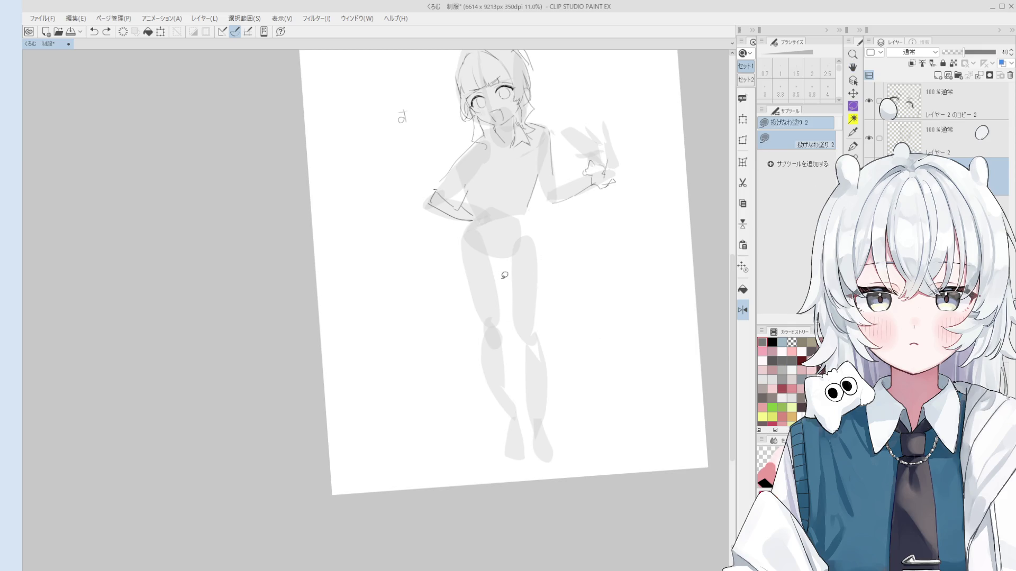
mouse_move(467, 236)
mouse_down()
mouse_move(458, 342)
mouse_move(474, 331)
mouse_up()
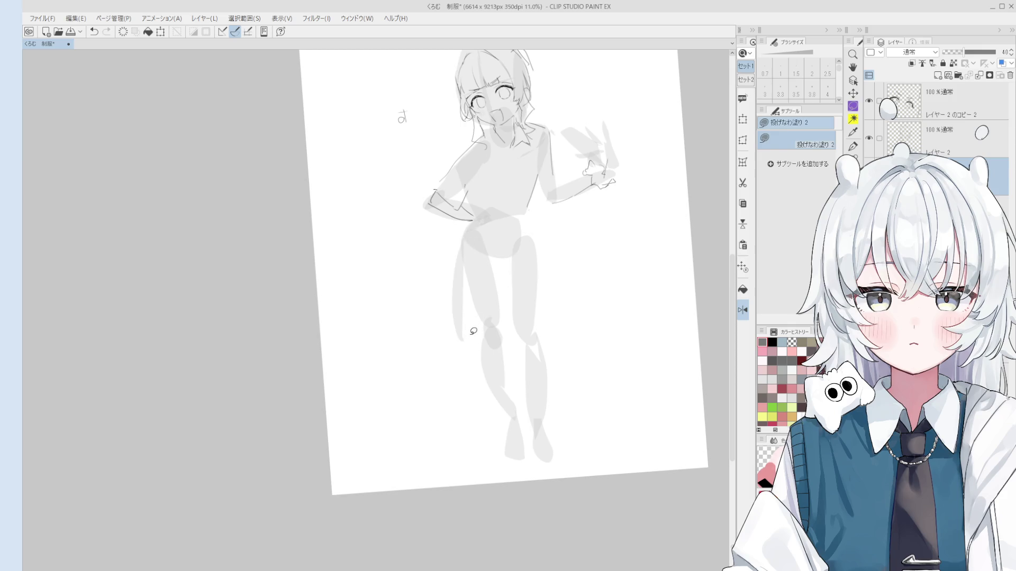
key(ctrl+z)
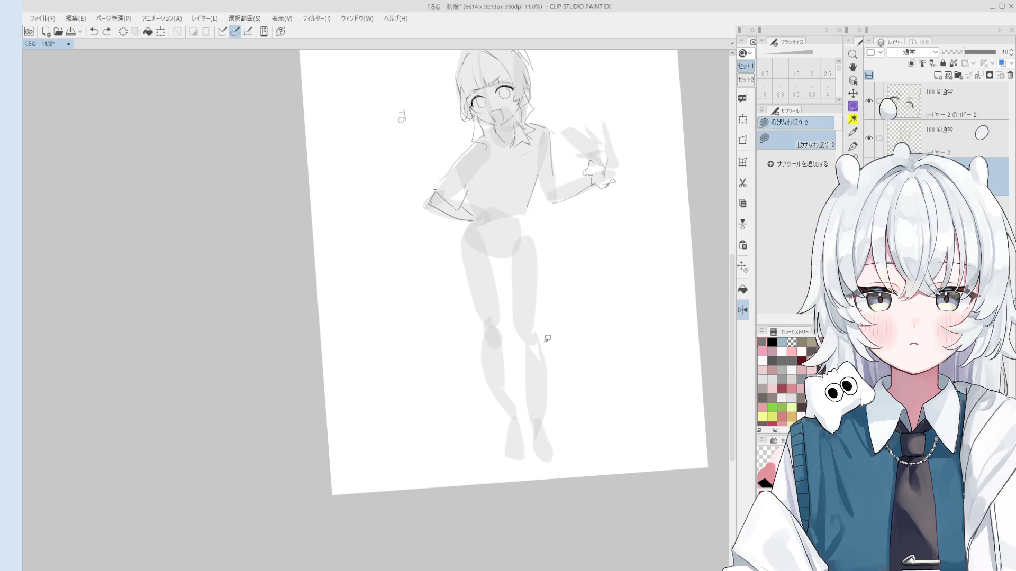
- Select layer レイヤー 2, take the pen, and lower the grey rough layer's opacity
click(942, 138)
key(p)
scroll(507, 239, up, 1)
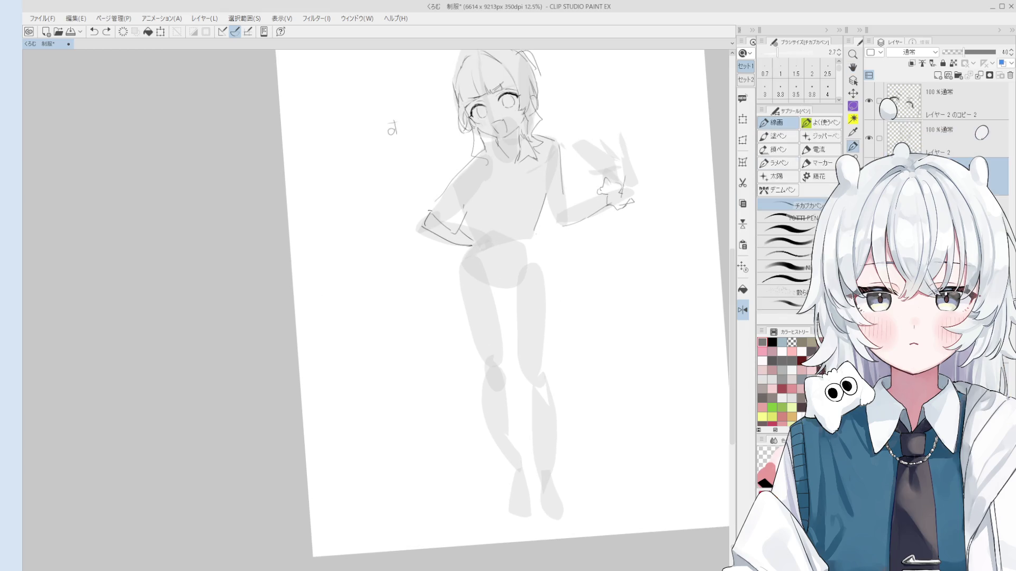
click(871, 155)
key(space)
drag(544, 260, 550, 289)
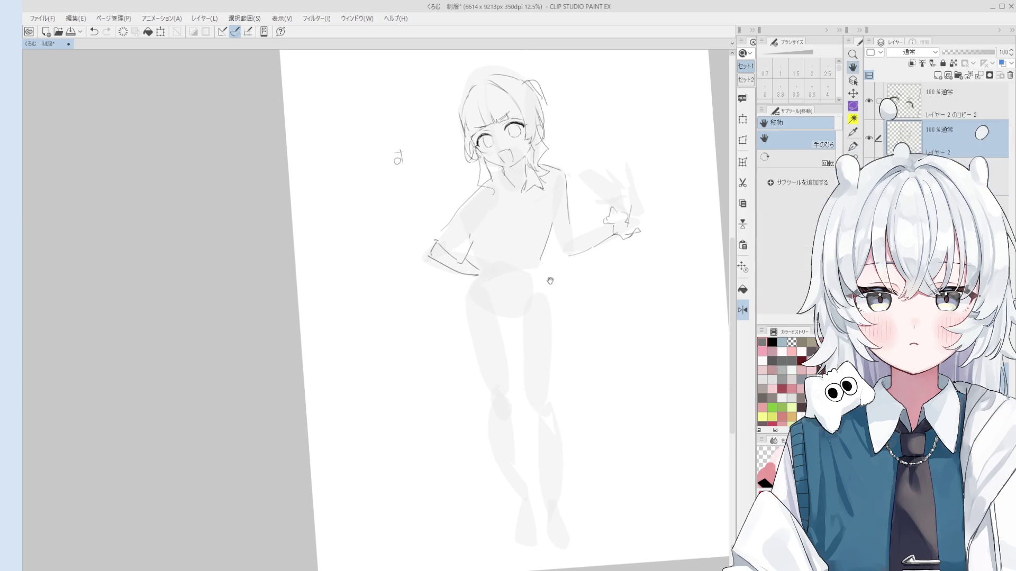
- Redraw the line along the right arm with the pen at size 3.8
scroll(529, 191, up, 2)
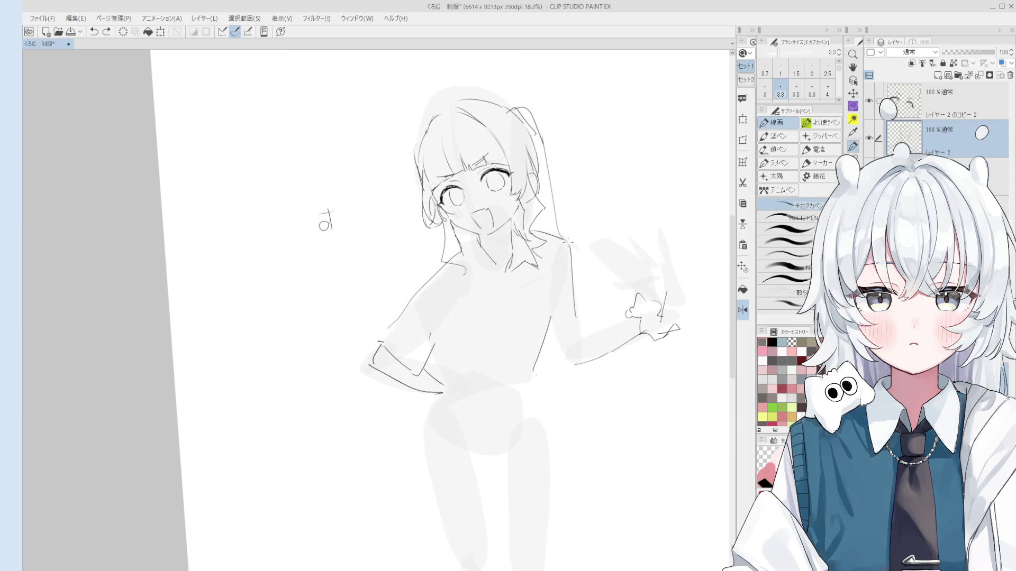
scroll(565, 223, down, 1)
key(bracketright)
drag(552, 216, 556, 233)
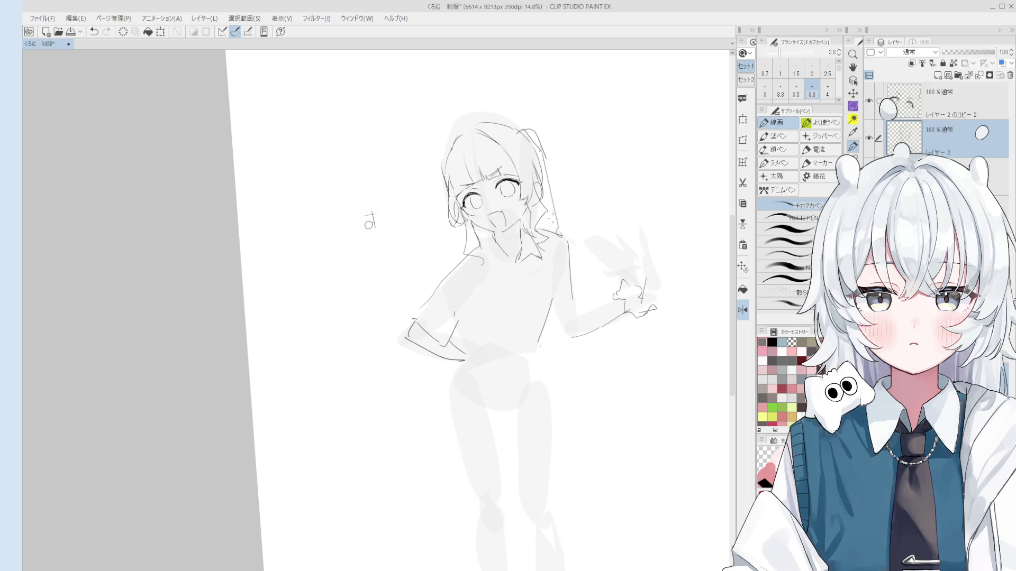
scroll(597, 302, up, 1)
key(ctrl+z)
drag(555, 241, 570, 315)
- Erase part of the arm lines and try an elbow stroke at size 3.3, then undo it
key(e)
key(p)
key(e)
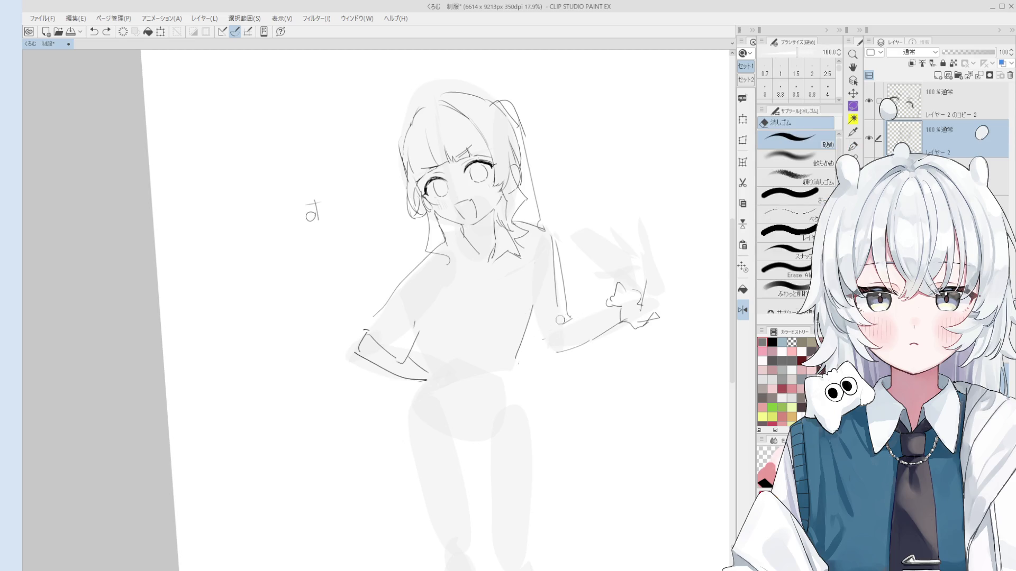
click(557, 321)
key(p)
key(bracketright)
key(bracketright)
drag(530, 347, 548, 334)
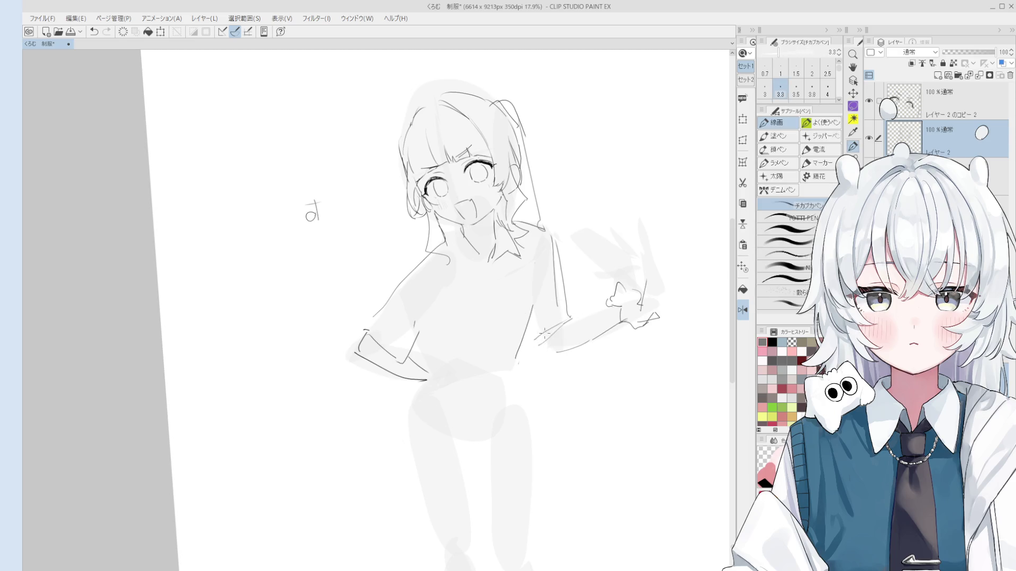
key(ctrl+z)
key(bracketright)
key(bracketright)
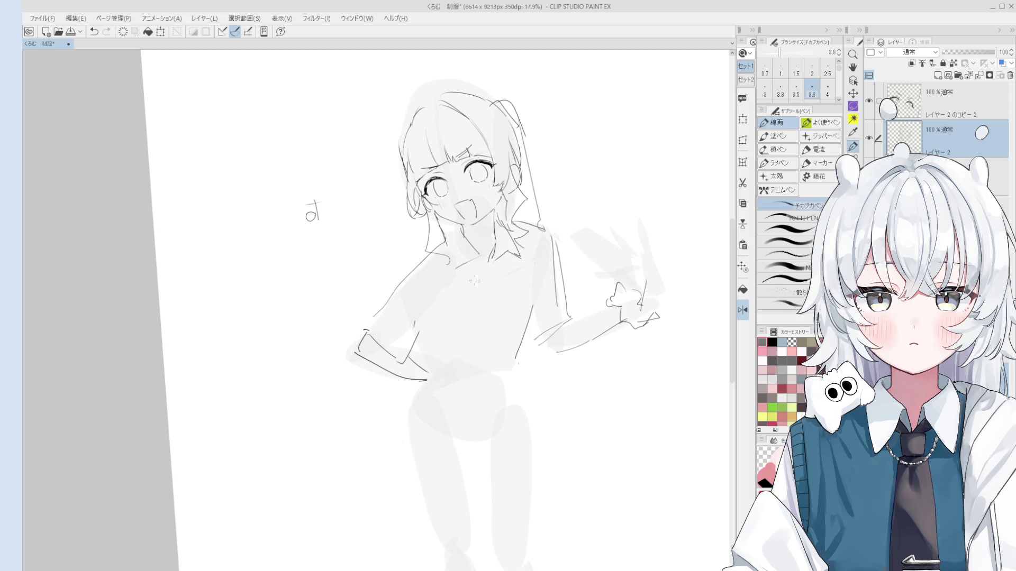
- Redraw the neckline as a more vertical line and erase the stray arm line near the hip
key(ctrl+z)
drag(460, 269, 466, 291)
key(e)
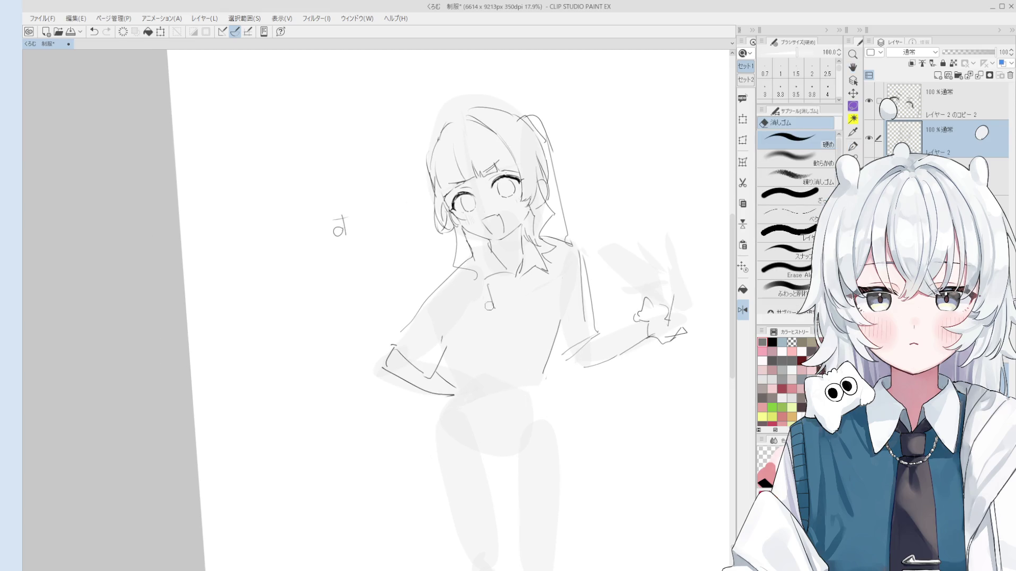
drag(446, 341, 440, 369)
key(p)
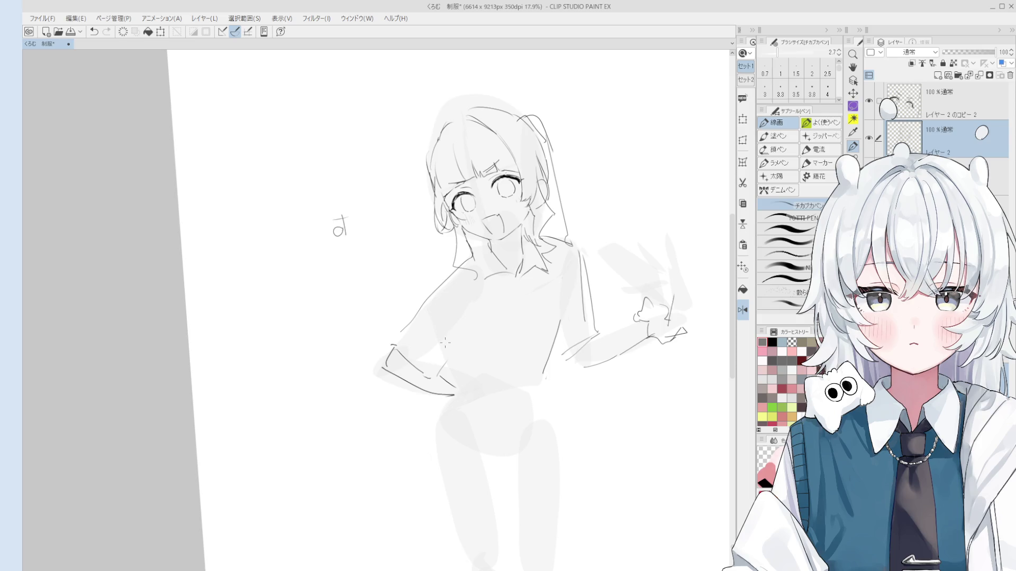
scroll(447, 336, up, 2)
- Flip the view horizontally and erase the rough lines at the elbow
key(e)
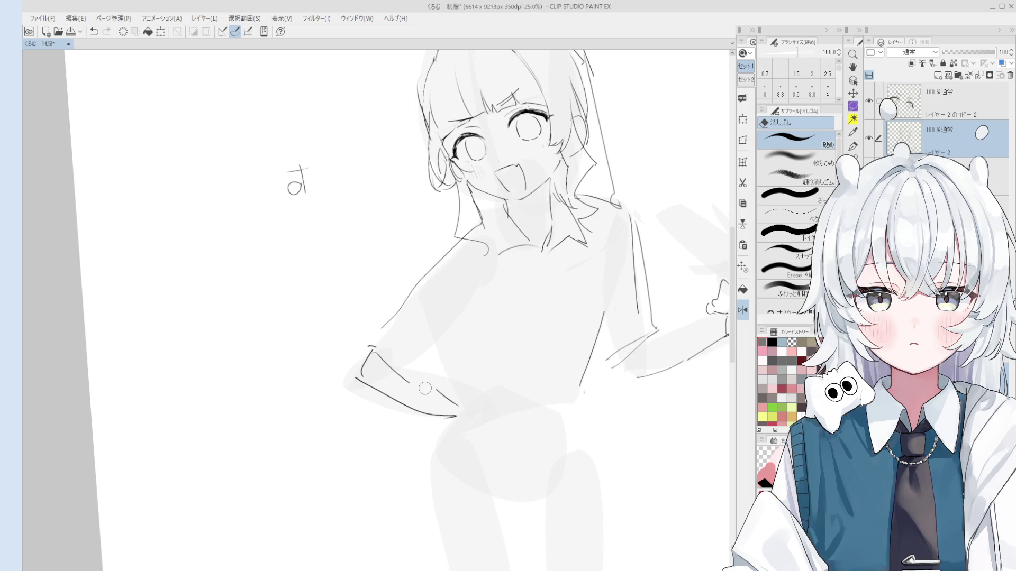
key(h)
scroll(416, 377, down, 2)
mouse_move(416, 378)
mouse_down()
mouse_move(478, 337)
mouse_move(503, 347)
mouse_move(518, 394)
mouse_up()
key(e)
scroll(478, 337, up, 3)
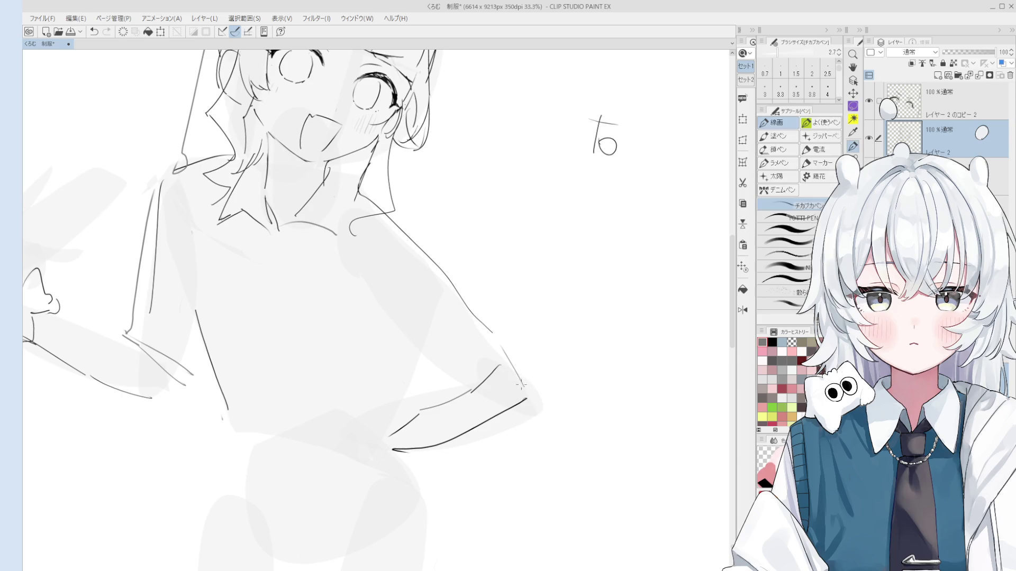
key(h)
scroll(479, 344, down, 3)
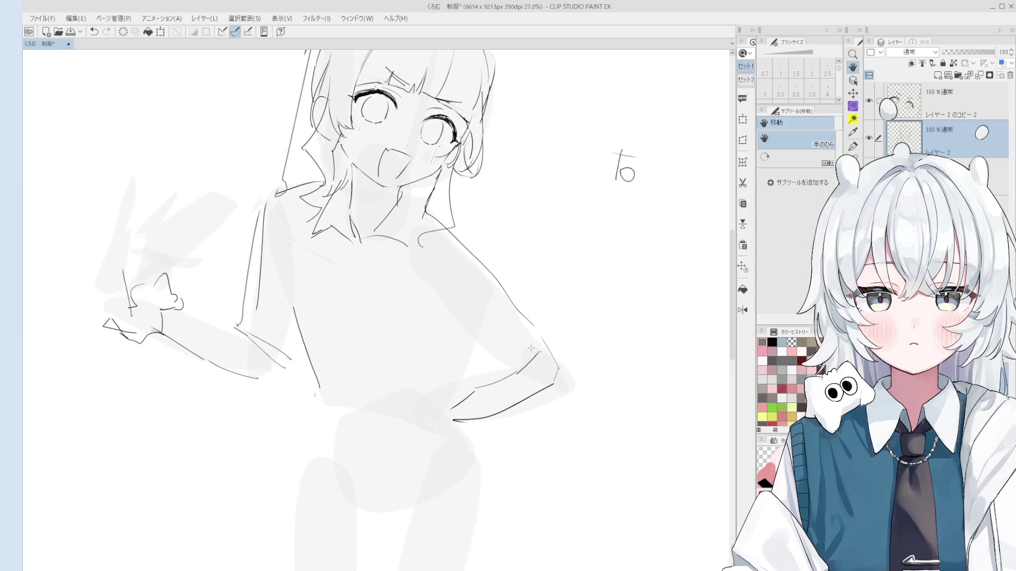
mouse_move(479, 345)
mouse_down()
mouse_move(500, 317)
mouse_move(492, 337)
mouse_up()
- Try a short stroke at the shoulder, undo it, and rotate the view counter-clockwise
key(p)
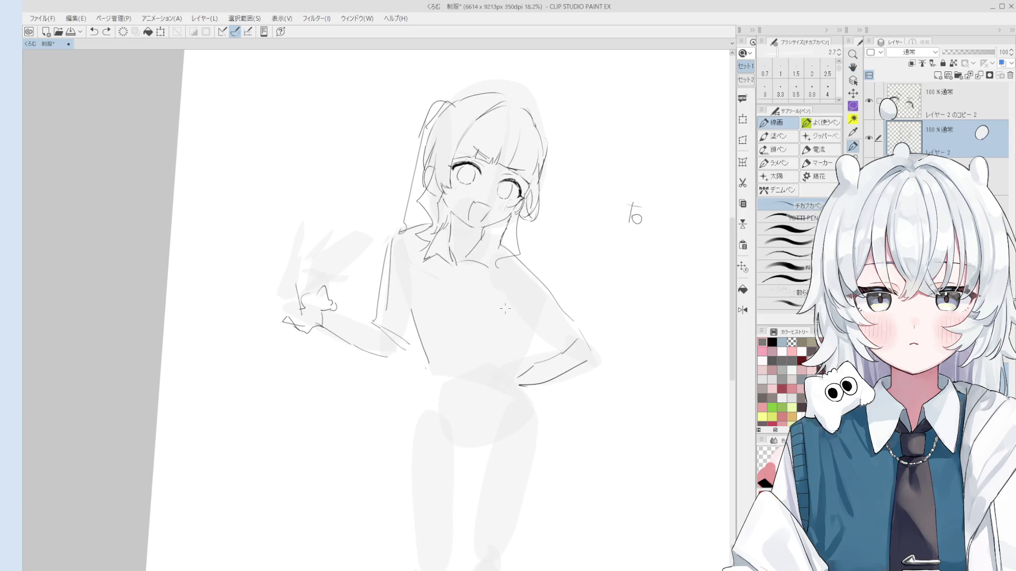
key(ctrl+z)
mouse_move(504, 309)
mouse_down()
mouse_move(496, 321)
mouse_move(516, 347)
mouse_move(570, 355)
mouse_move(572, 339)
mouse_move(556, 353)
mouse_up()
key(ctrl+z)
- Erase the old hand lines and draw a new waving-hand outline with a 2.7 pen
key(ctrl+z)
key(minus)
key(e)
key(p)
drag(609, 299, 582, 336)
key(ctrl+z)
drag(606, 304, 550, 365)
key(e)
key(p)
- Ink a curved hem line along the bottom of the shirt
drag(524, 327, 552, 341)
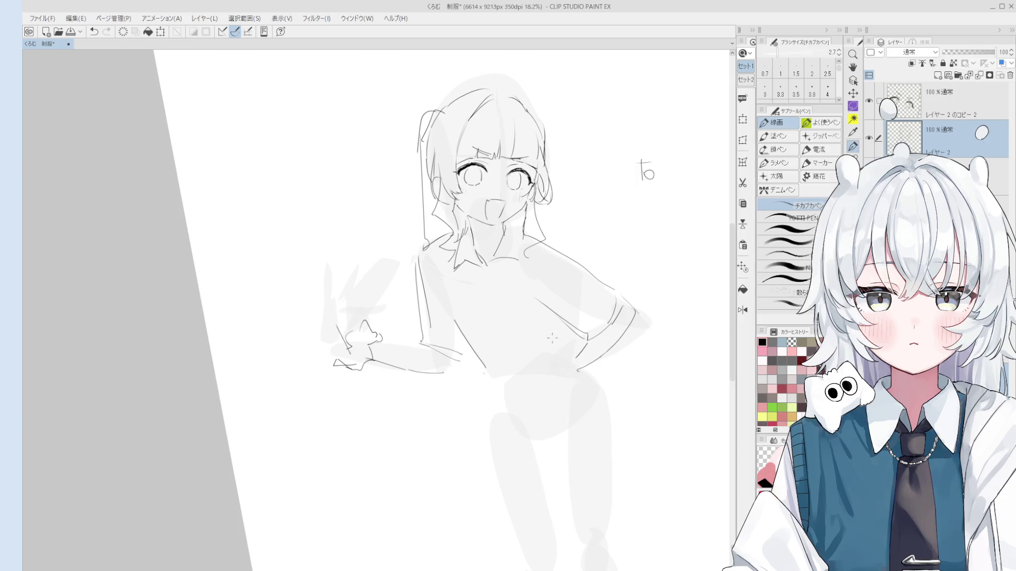
mouse_move(502, 374)
mouse_down()
mouse_move(517, 386)
mouse_move(504, 378)
mouse_move(489, 405)
mouse_move(500, 405)
mouse_up()
key(ctrl+z)
key(ctrl+z)
scroll(537, 352, down, 3)
scroll(537, 352, down, 1)
scroll(521, 412, up, 4)
scroll(505, 259, up, 1)
scroll(508, 256, up, 2)
- Add a small stroke near the chin
key(e)
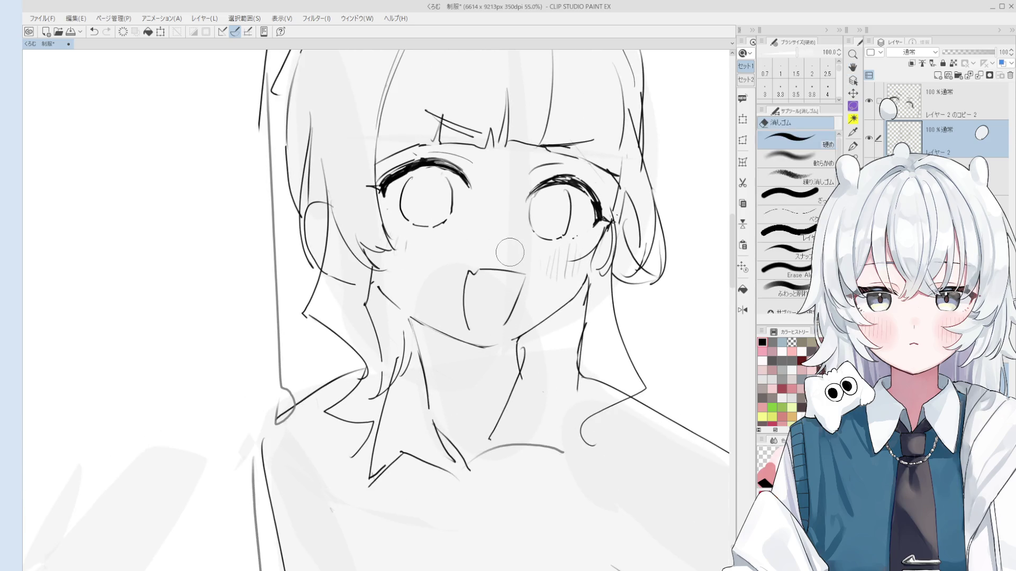
key(p)
scroll(523, 267, down, 1)
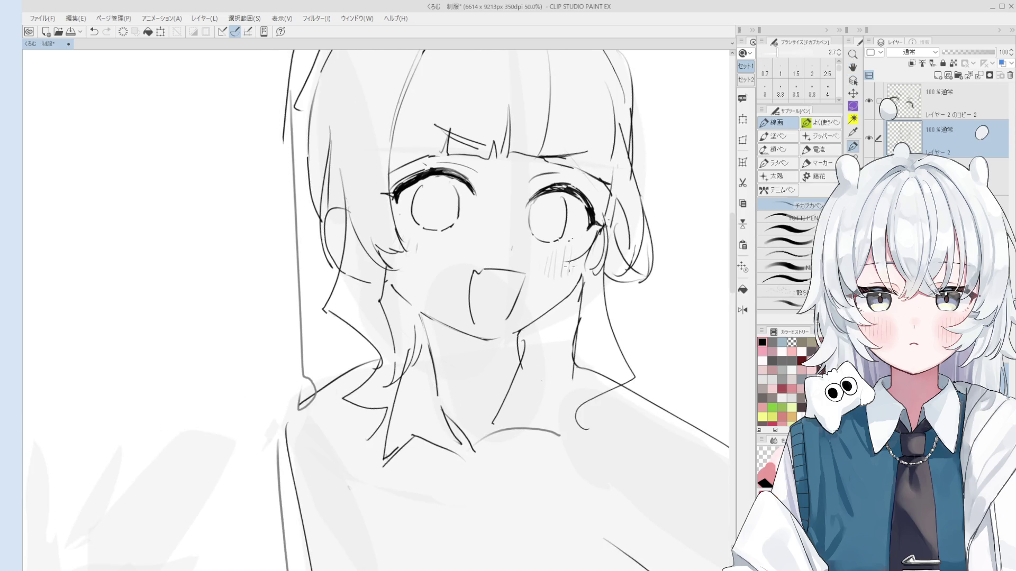
drag(499, 337, 520, 331)
key(ctrl+z)
key(ctrl+z)
key(ctrl+z)
key(ctrl+z)
scroll(449, 364, down, 4)
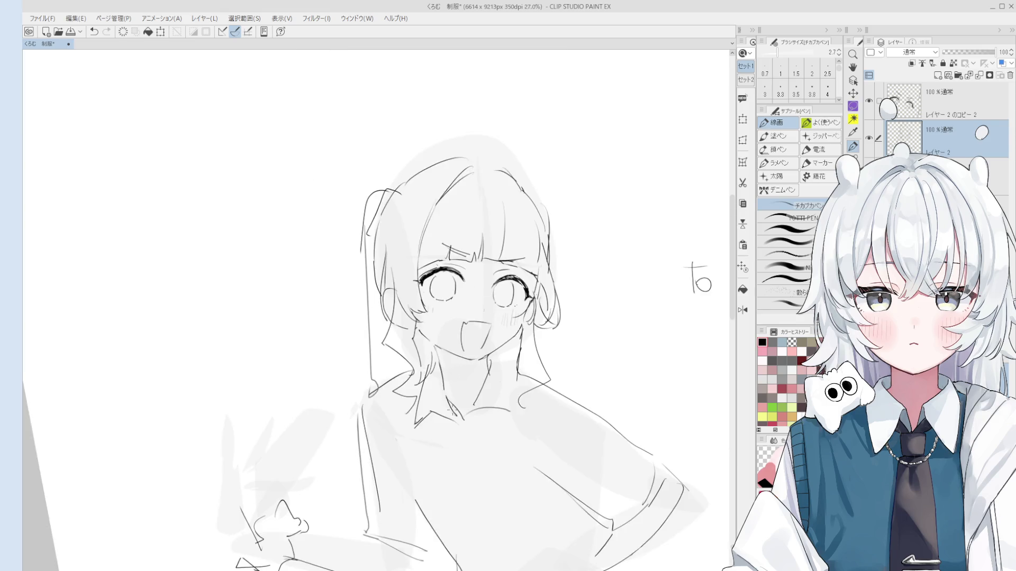
- Raise the pen size to 3.0 and try drawing the neck line
key(e)
scroll(447, 318, up, 3)
key(p)
drag(444, 289, 453, 354)
scroll(454, 339, down, 1)
key(ctrl+z)
key(bracketright)
drag(450, 296, 455, 352)
key(ctrl+z)
scroll(455, 338, down, 3)
scroll(455, 339, up, 2)
- Erase and redraw the left neck line, reworking it several times
key(e)
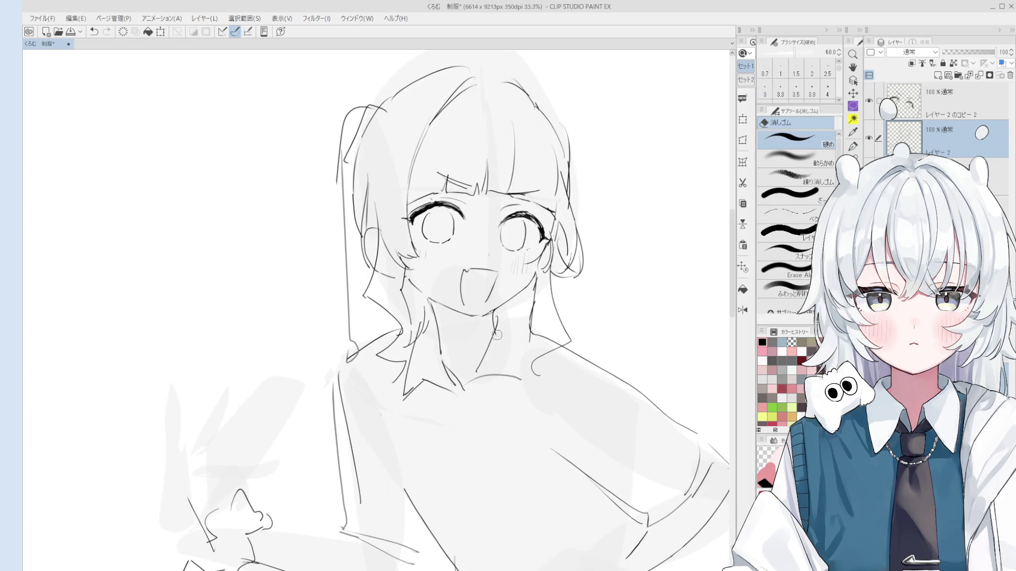
key(p)
key(ctrl+z)
drag(439, 341, 452, 375)
key(ctrl+z)
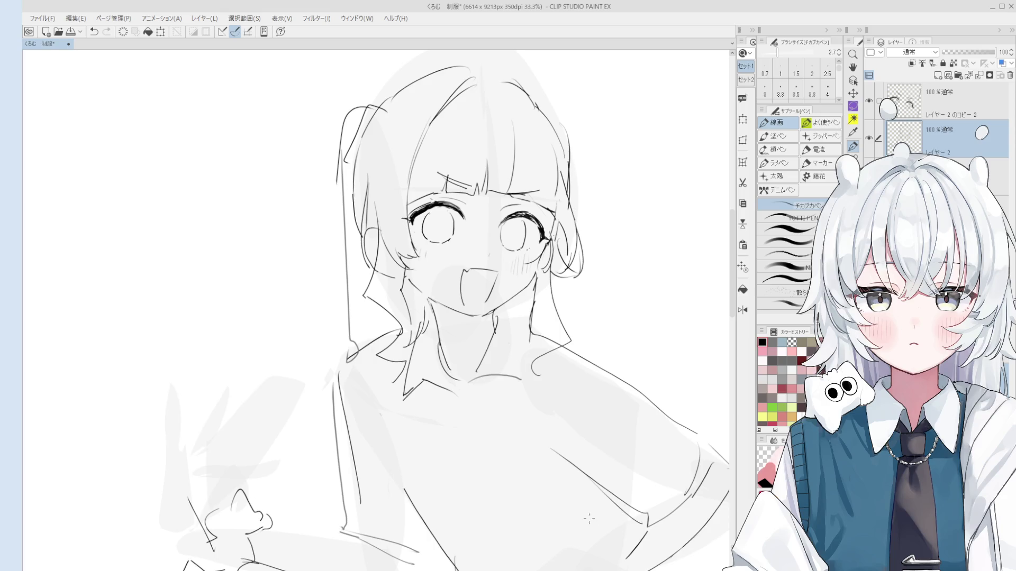
scroll(474, 348, up, 2)
key(e)
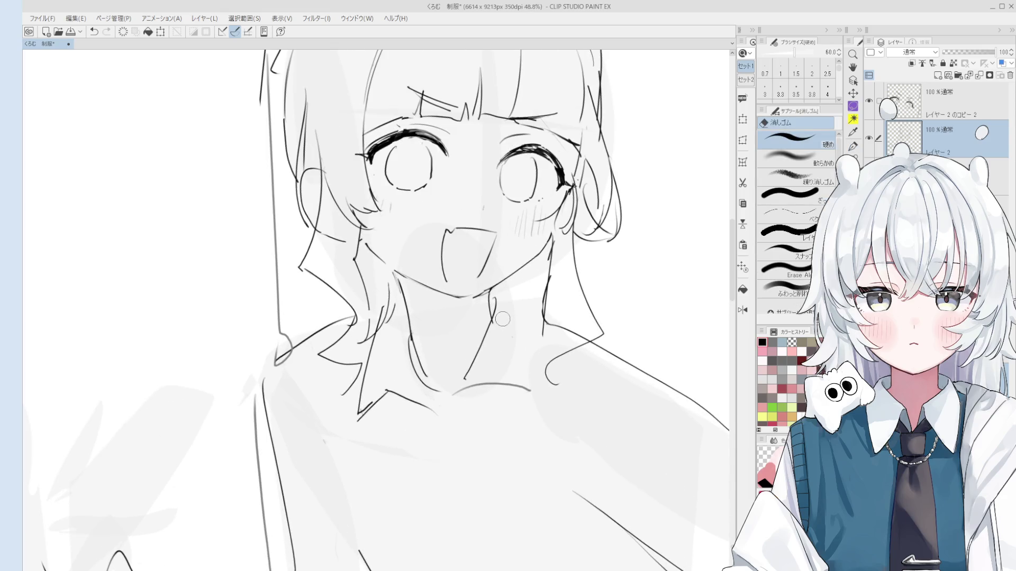
key(p)
mouse_move(420, 347)
mouse_down()
mouse_move(421, 370)
mouse_move(408, 364)
mouse_up()
key(ctrl+z)
scroll(410, 353, down, 2)
- Erase the old right-side neck line and draw a new one
key(e)
mouse_move(513, 288)
mouse_down()
mouse_move(507, 331)
mouse_move(517, 280)
mouse_move(509, 324)
mouse_up()
key(p)
key(ctrl+z)
key(ctrl+z)
- Add short curled strokes to the shirt collar
key(ctrl+z)
mouse_move(514, 275)
mouse_down()
mouse_move(508, 323)
mouse_move(525, 329)
mouse_move(504, 339)
mouse_move(503, 369)
mouse_up()
scroll(524, 330, down, 1)
key(ctrl+z)
key(ctrl+z)
mouse_move(522, 329)
mouse_down()
mouse_move(500, 372)
mouse_move(507, 363)
mouse_up()
scroll(516, 370, down, 1)
key(ctrl+z)
key(ctrl+z)
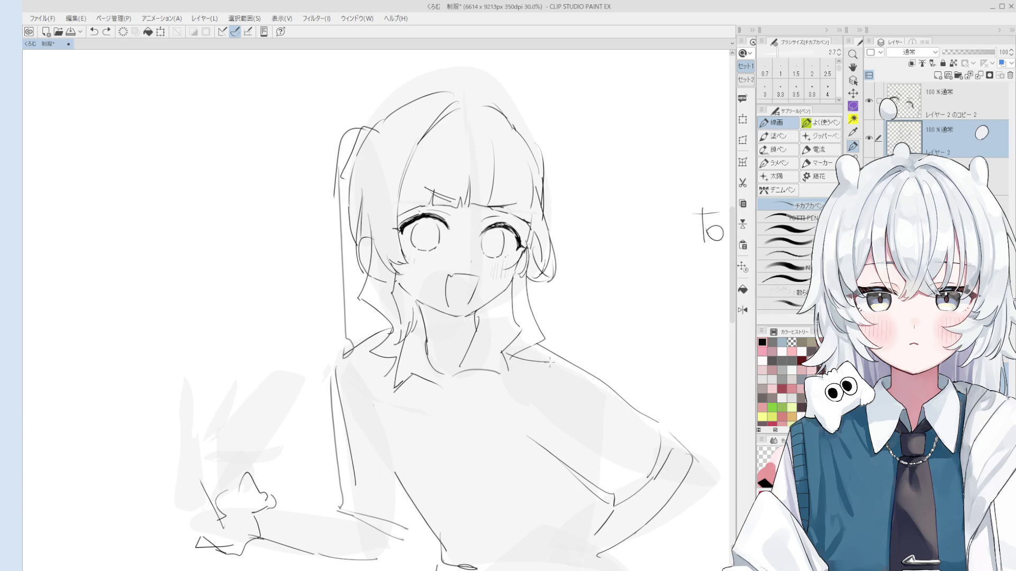
scroll(529, 370, down, 1)
key(ctrl+z)
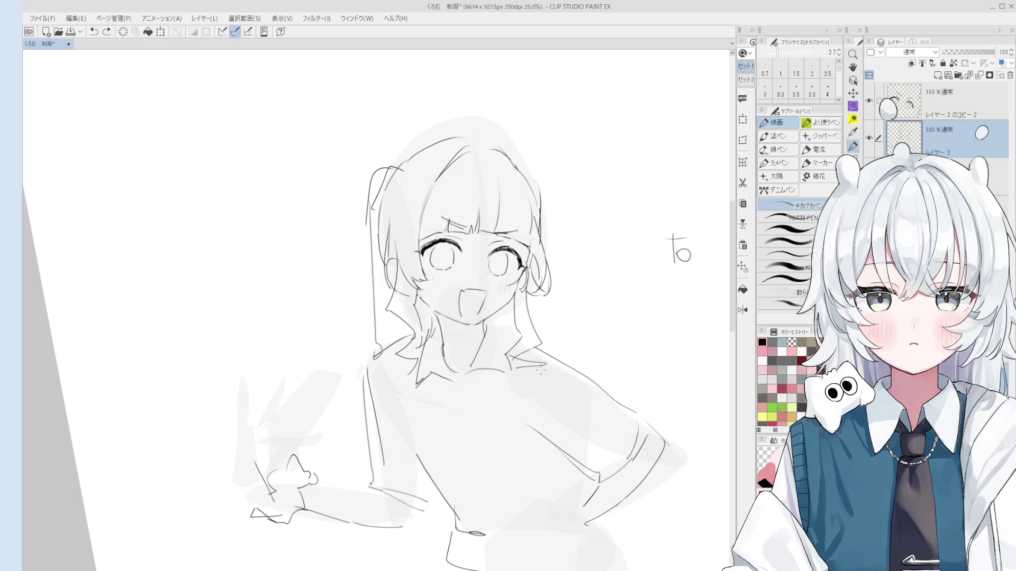
mouse_move(540, 368)
mouse_down()
mouse_move(523, 402)
mouse_move(550, 386)
mouse_up()
key(ctrl+z)
key(ctrl+z)
key(ctrl+z)
- Pan the view along the figure so the upper body sits near the top
scroll(420, 336, down, 1)
mouse_move(421, 336)
mouse_down()
mouse_move(496, 375)
mouse_move(517, 298)
mouse_up()
scroll(492, 381, down, 1)
scroll(484, 390, down, 1)
scroll(551, 349, down, 1)
mouse_move(551, 349)
mouse_down()
mouse_move(543, 249)
mouse_move(540, 262)
mouse_up()
scroll(565, 273, up, 1)
drag(540, 319, 550, 252)
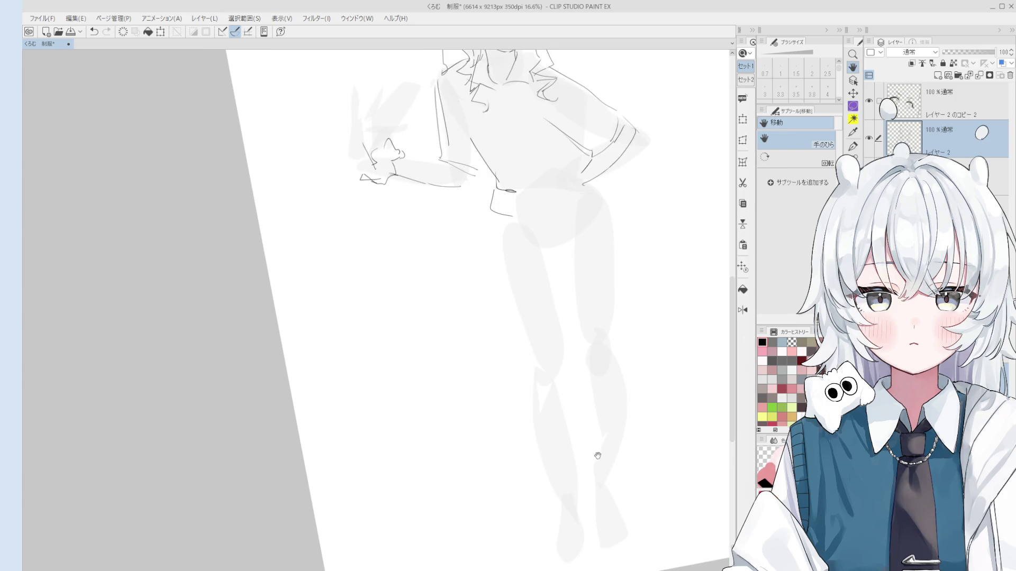
- Set the pen to 3.8 and ink the hip line and tied waistband
drag(630, 305, 612, 351)
drag(606, 443, 597, 486)
key(e)
key(p)
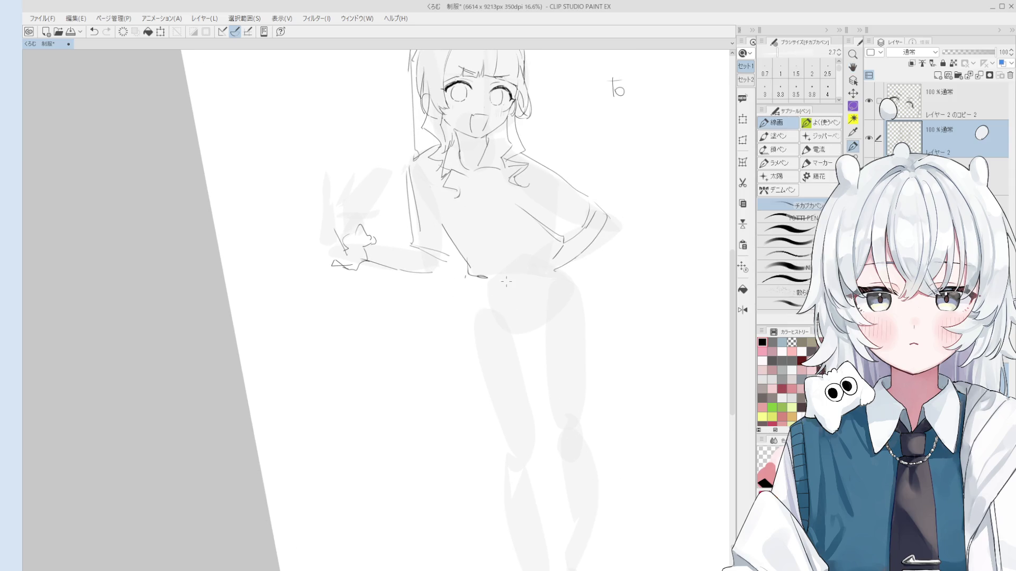
key(bracketright)
key(bracketright)
key(bracketright)
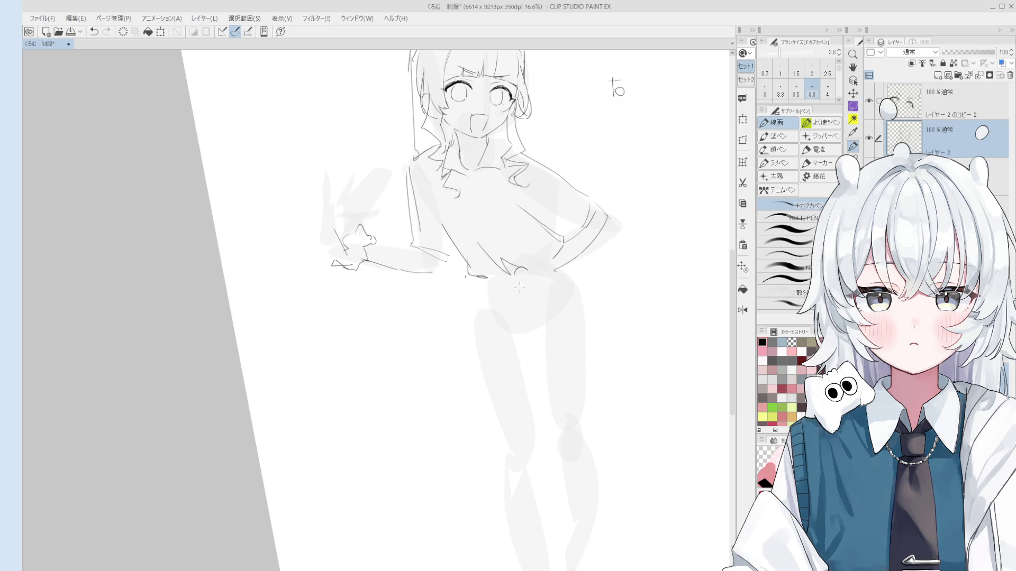
mouse_move(513, 271)
mouse_down()
mouse_move(540, 347)
mouse_move(562, 377)
mouse_move(577, 375)
mouse_move(588, 370)
mouse_move(537, 274)
mouse_up()
mouse_move(471, 278)
mouse_down()
mouse_move(479, 294)
mouse_move(512, 297)
mouse_move(510, 274)
mouse_move(516, 288)
mouse_move(484, 289)
mouse_move(479, 310)
mouse_move(512, 293)
mouse_move(491, 319)
mouse_move(488, 377)
mouse_up()
key(ctrl+z)
key(ctrl+z)
- Draw long vertical lines down both legs
mouse_move(490, 309)
mouse_down()
mouse_move(488, 377)
mouse_move(514, 387)
mouse_up()
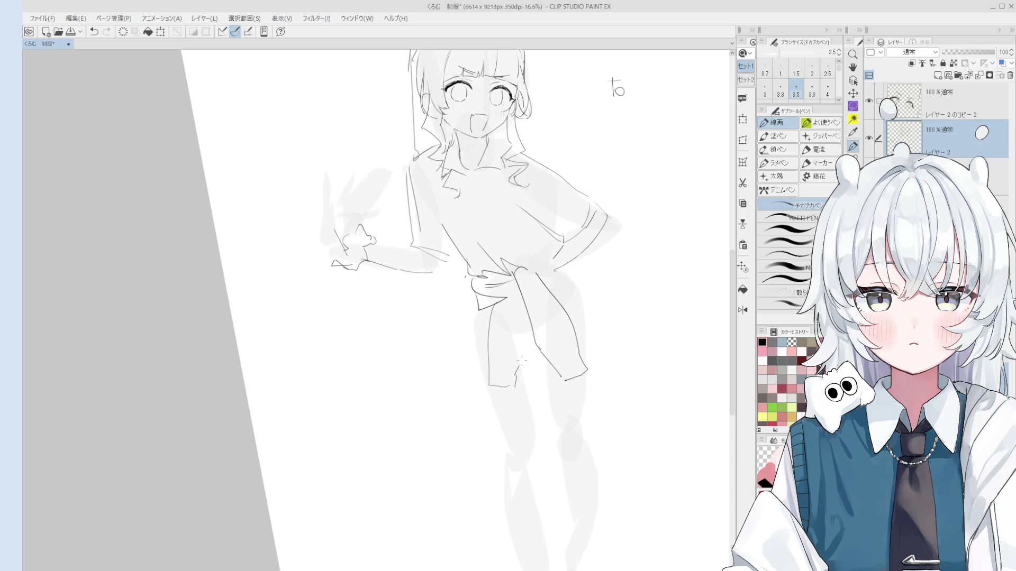
drag(526, 317, 516, 377)
drag(533, 284, 522, 282)
key(e)
key(p)
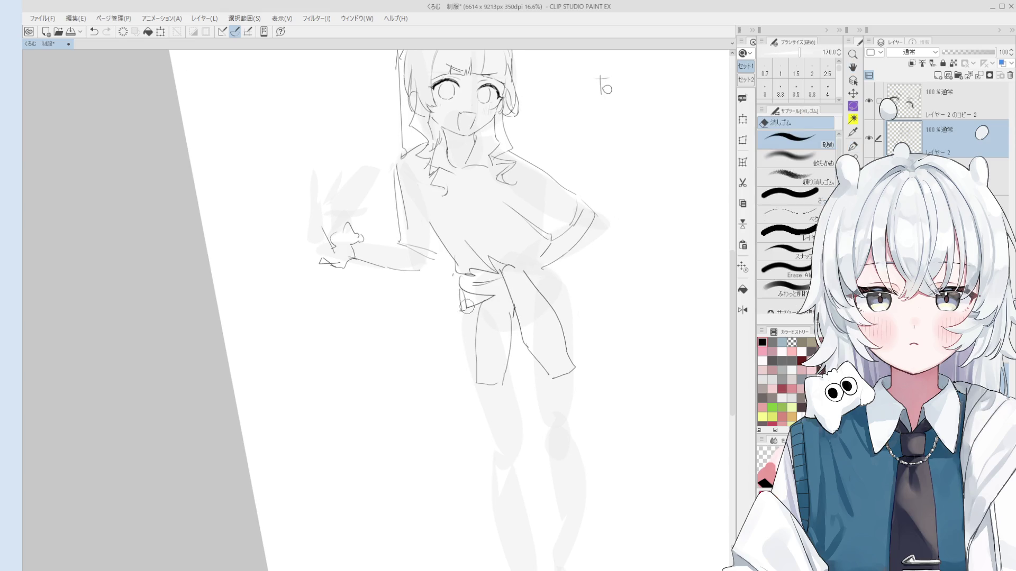
drag(463, 311, 474, 377)
key(ctrl+z)
mouse_move(515, 325)
mouse_down()
mouse_move(570, 392)
mouse_move(583, 332)
mouse_move(523, 344)
mouse_up()
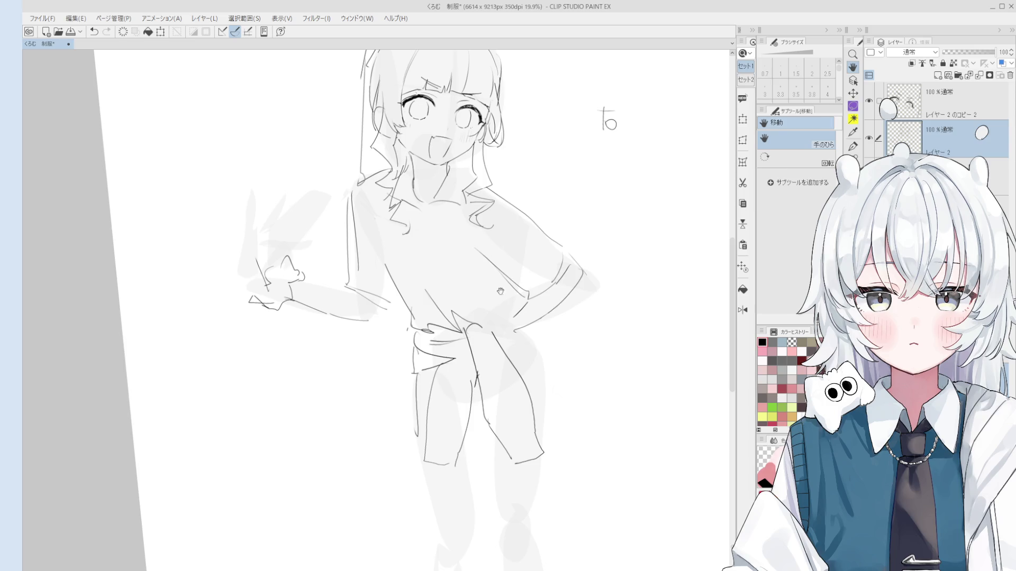
- Ink short strokes on the tied shirt cloth at pen size 3.8
scroll(477, 385, up, 3)
key(e)
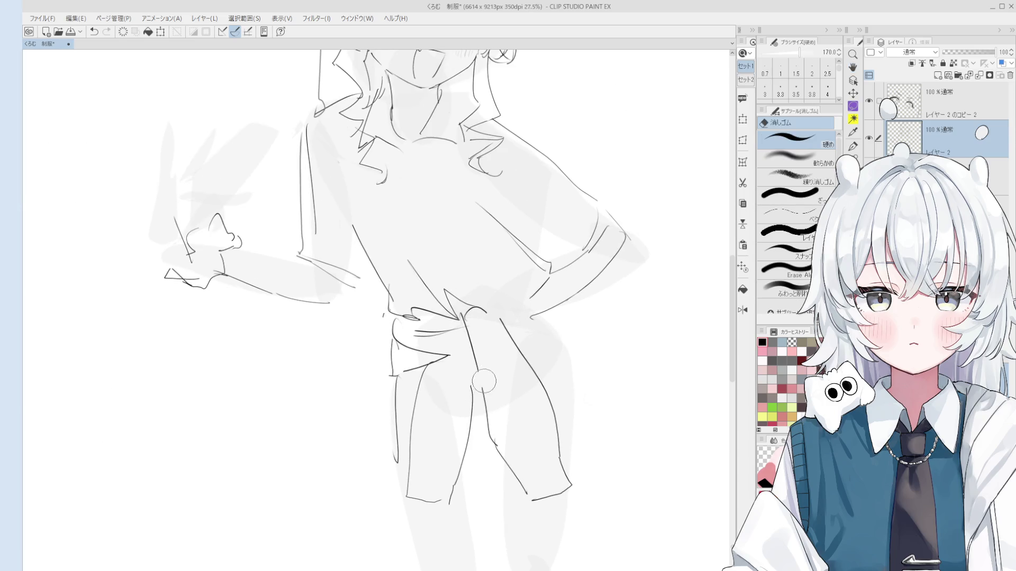
key(p)
mouse_move(477, 358)
mouse_down()
mouse_move(486, 418)
mouse_move(466, 405)
mouse_up()
key(ctrl+z)
click(811, 90)
drag(460, 345, 468, 392)
key(ctrl+z)
key(ctrl+y)
key(ctrl+z)
key(ctrl+y)
drag(466, 348, 459, 354)
- Thicken the pen slightly and erase the rough line at the bent elbow
drag(479, 390, 499, 403)
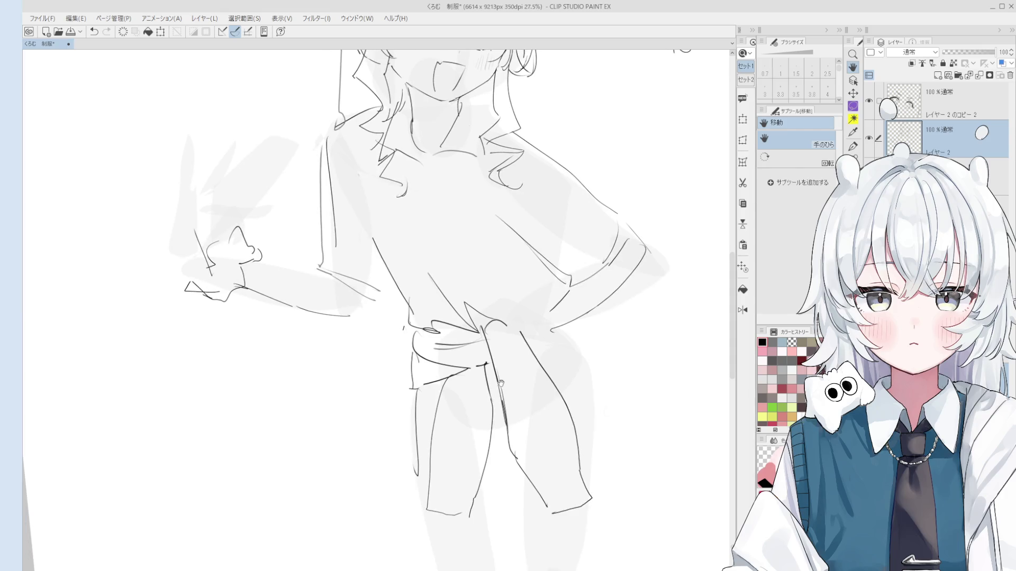
scroll(653, 390, down, 2)
key(e)
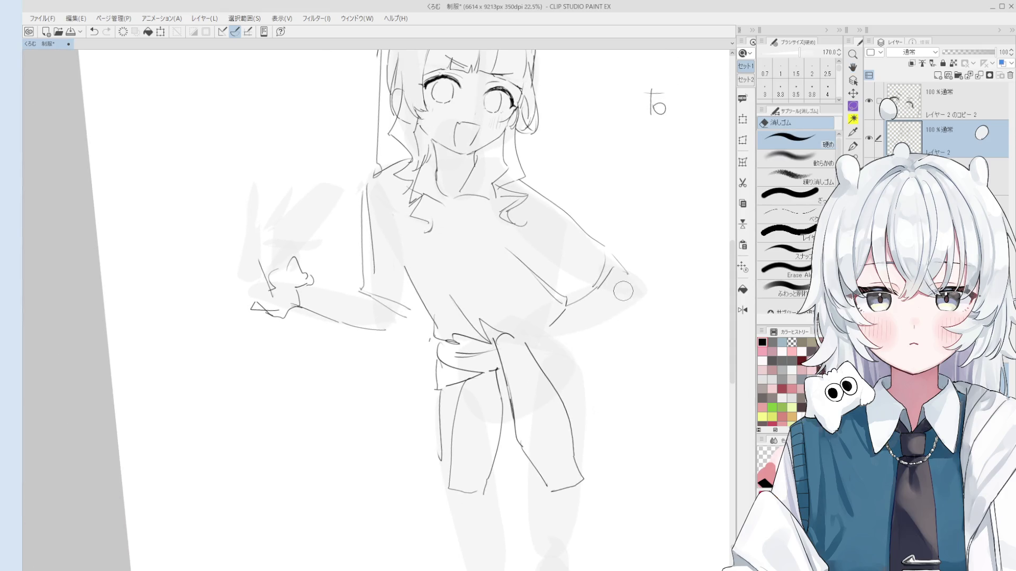
key(p)
scroll(598, 291, down, 1)
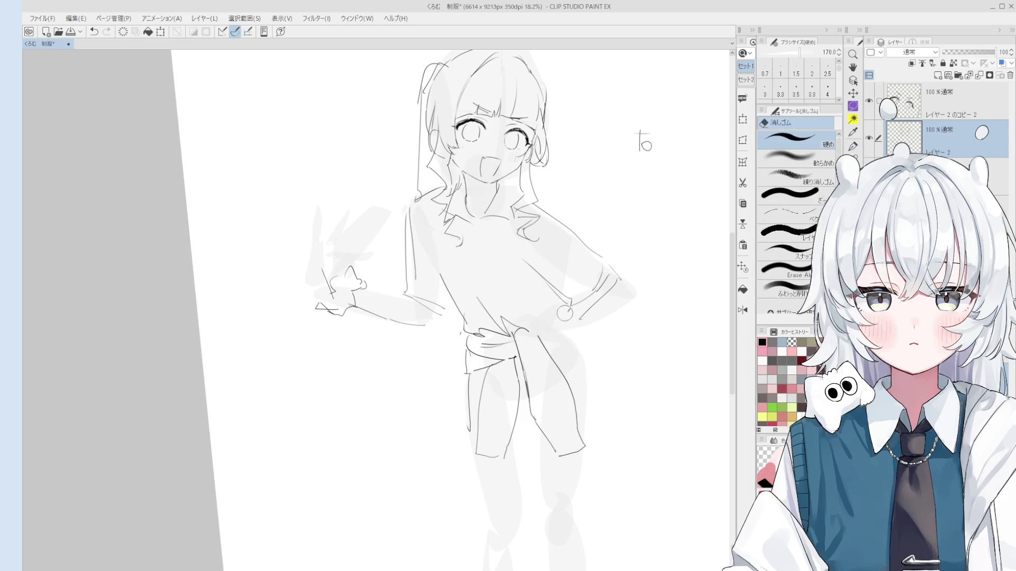
scroll(597, 292, up, 1)
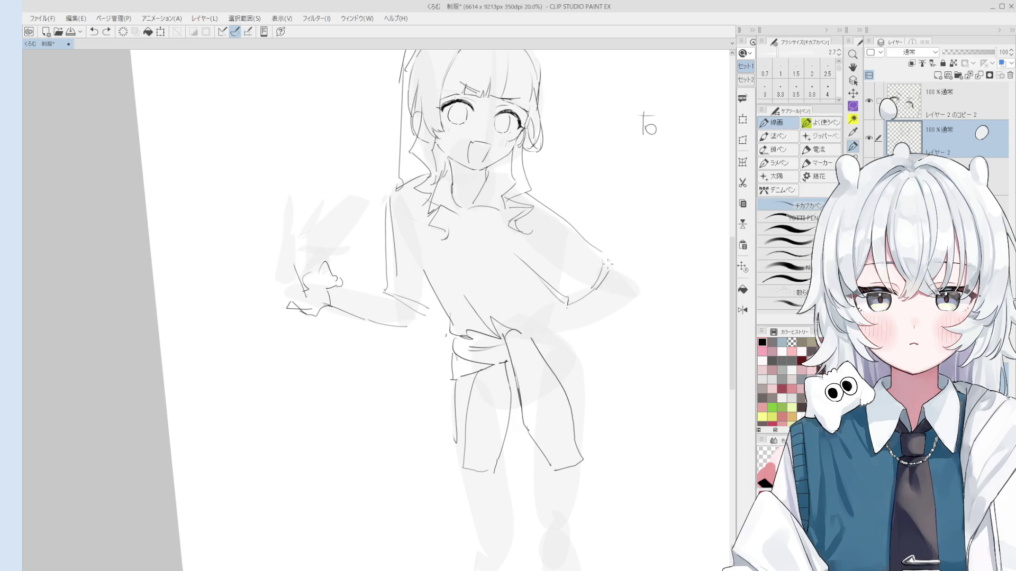
scroll(570, 308, down, 1)
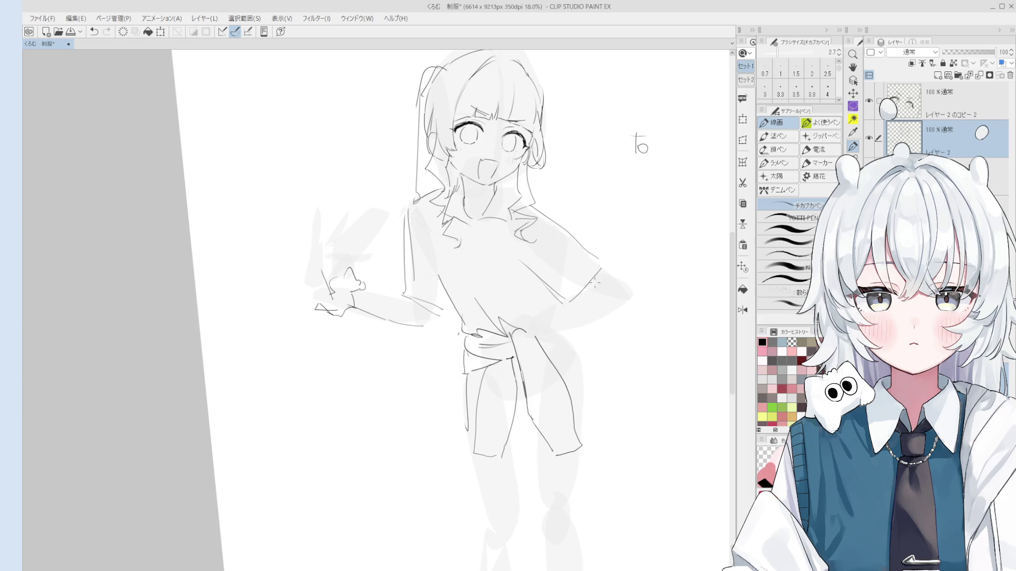
key(bracketright)
key(bracketright)
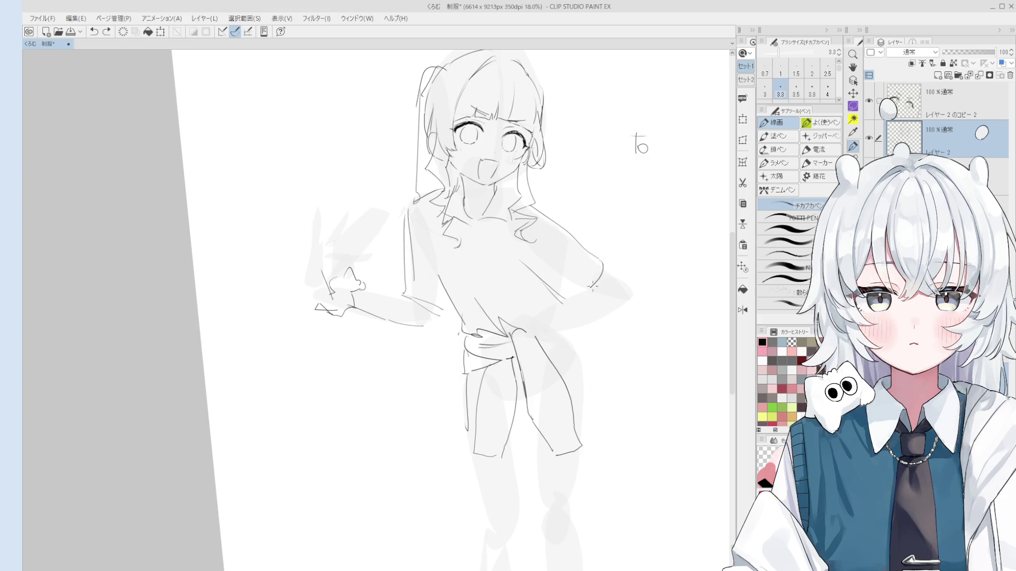
key(e)
key(ctrl+plus)
key(ctrl+plus)
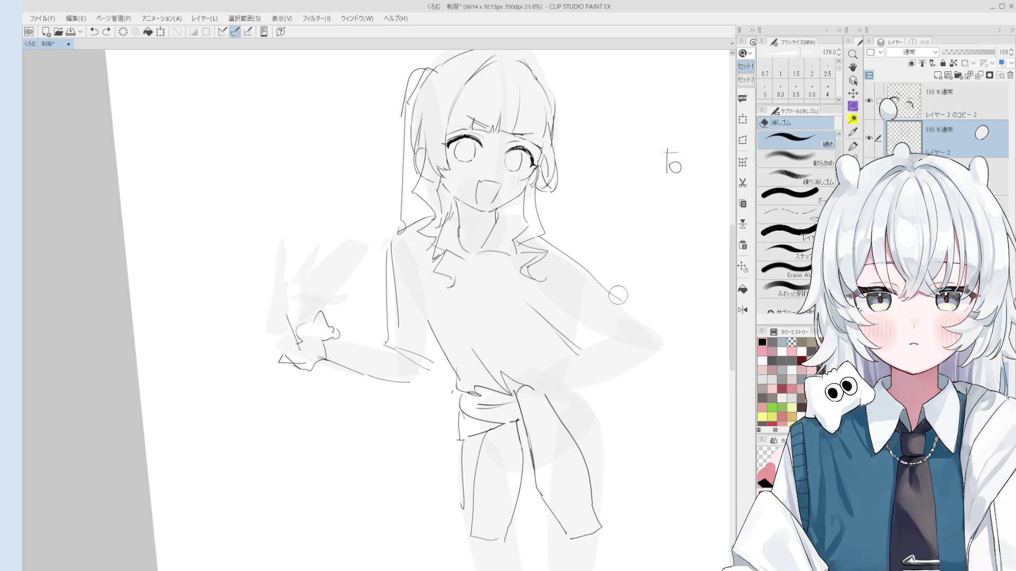
drag(560, 251, 557, 245)
key(p)
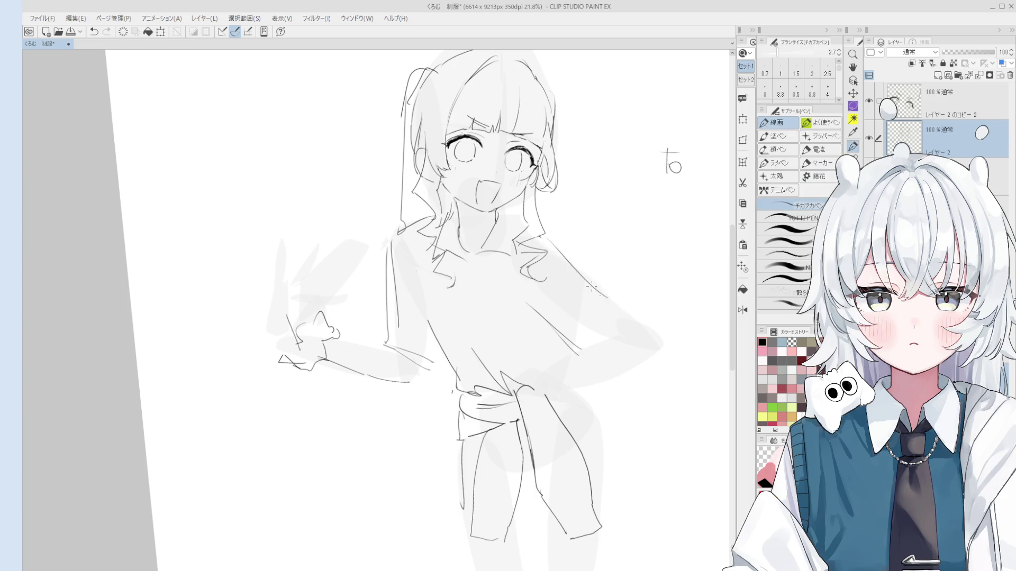
key(ctrl+minus)
- Redraw the hip-resting arm line down to the hip and ink the torso side
mouse_move(609, 296)
mouse_down()
mouse_move(633, 318)
mouse_move(590, 347)
mouse_up()
key(ctrl+z)
key(ctrl+z)
drag(629, 311, 589, 349)
key(e)
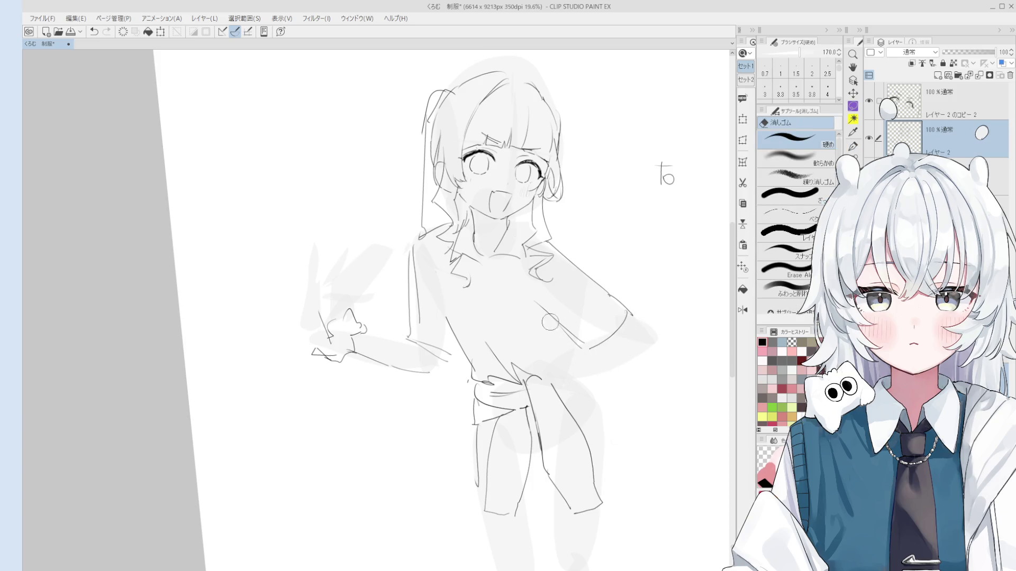
key(p)
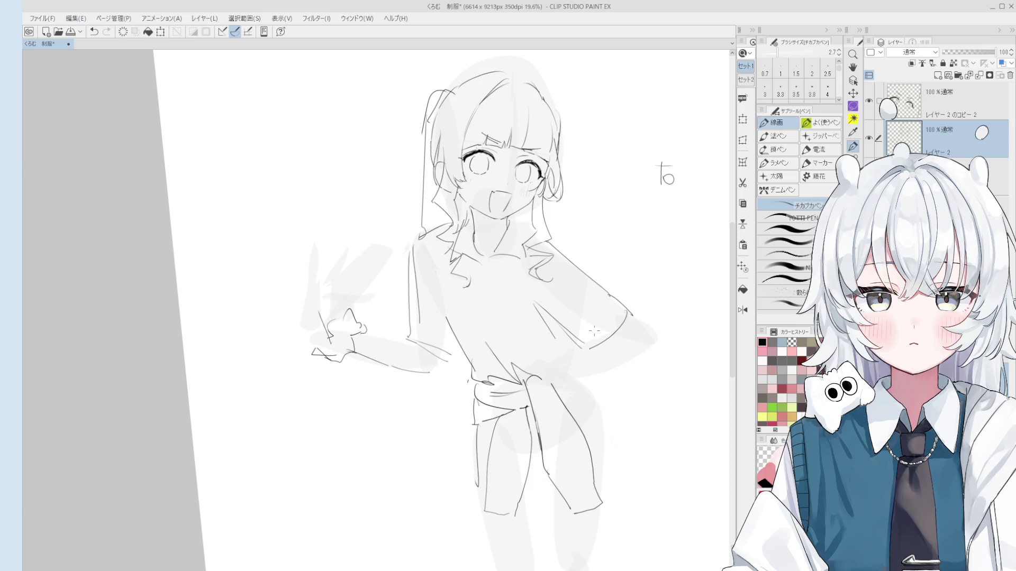
key(e)
key(p)
drag(552, 322, 576, 344)
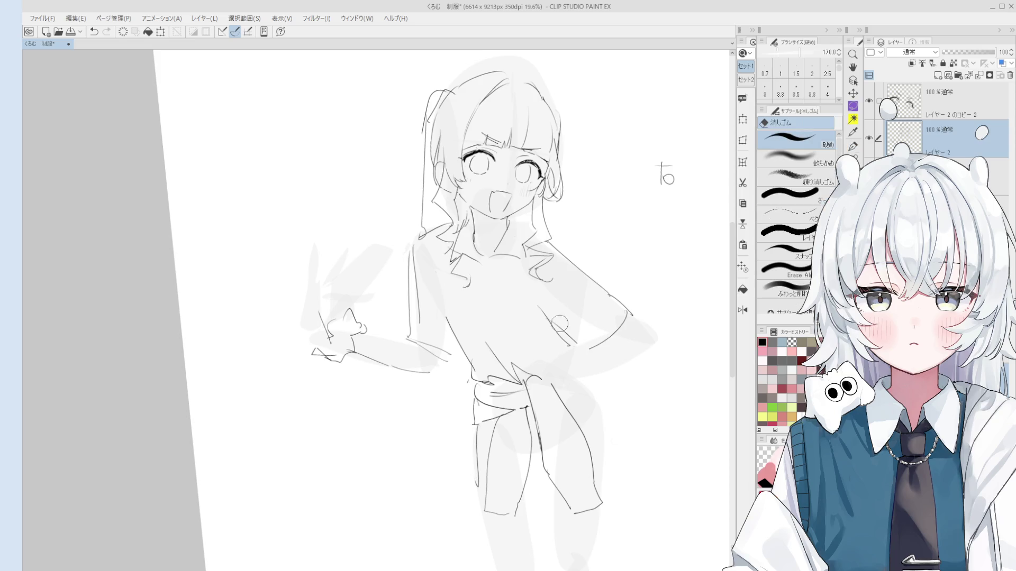
scroll(559, 325, up, 2)
key(ctrl+z)
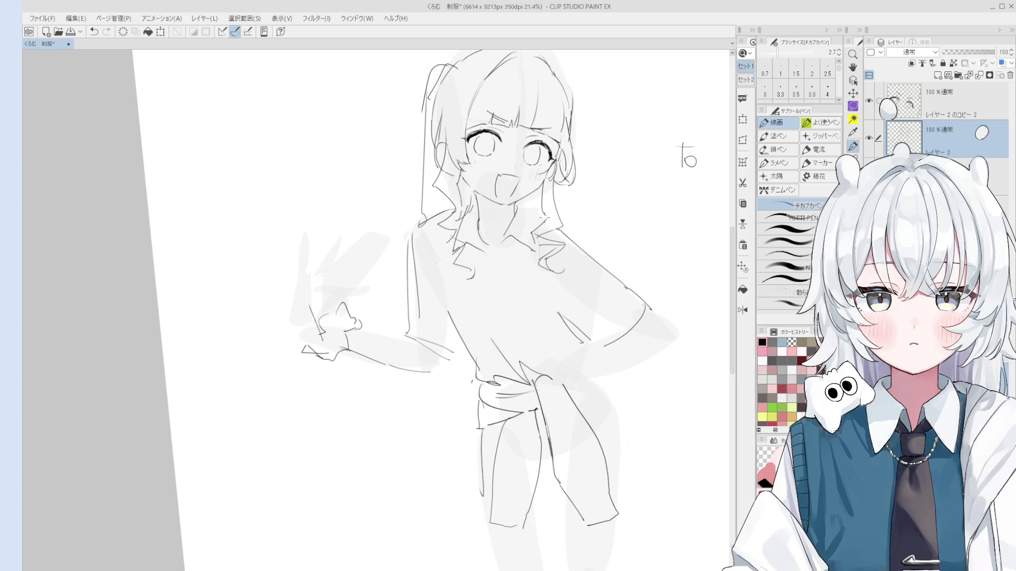
- Erase the rough collar strokes and ink a new short collar line
key(e)
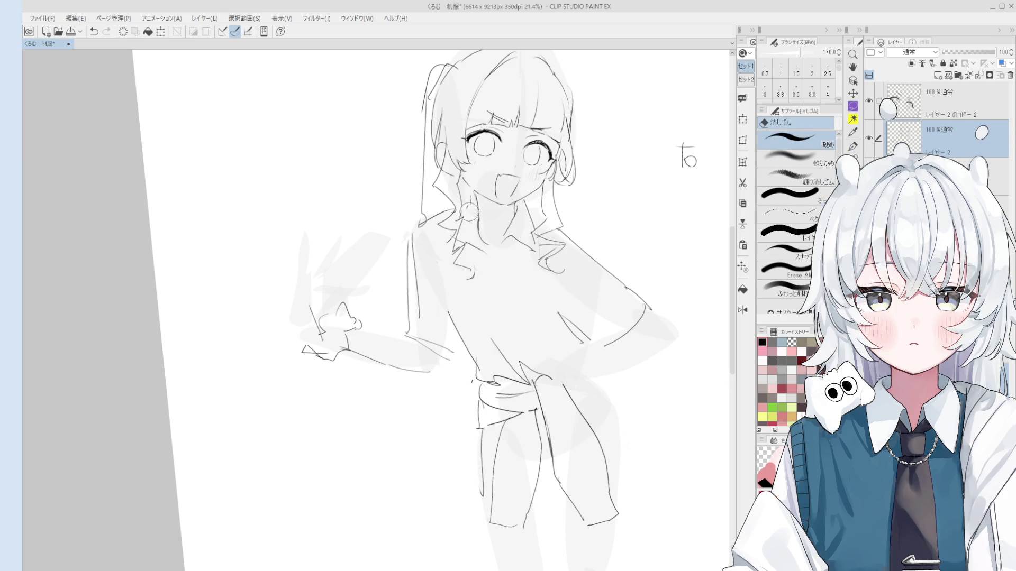
key(ctrl+z)
key(ctrl+y)
drag(481, 256, 447, 264)
key(p)
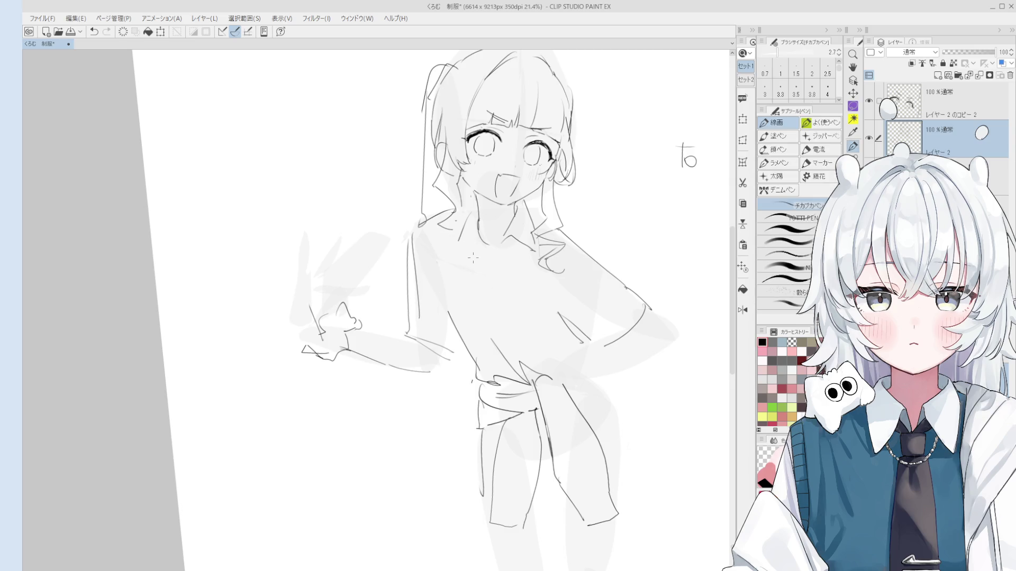
scroll(474, 258, down, 1)
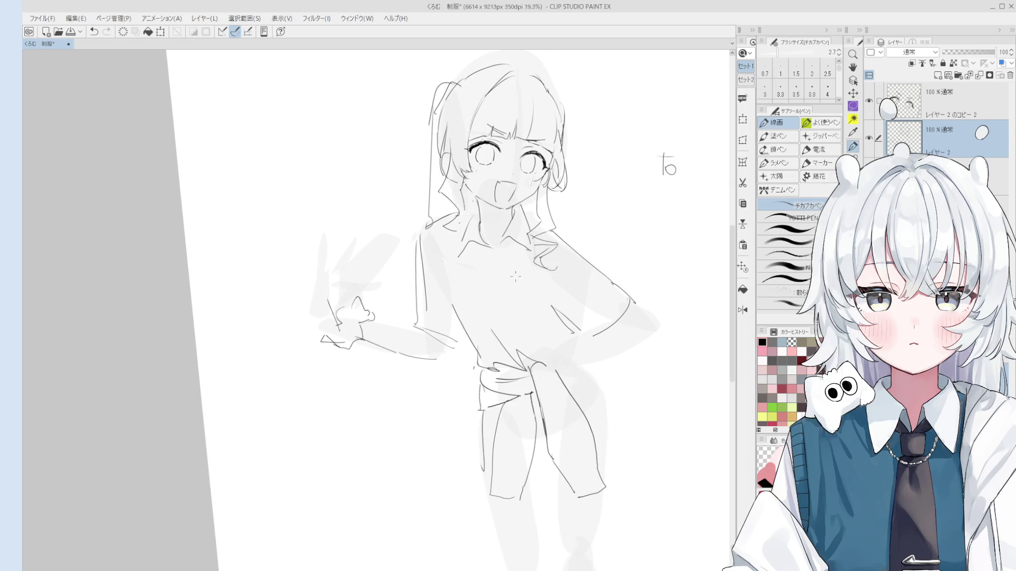
drag(491, 254, 490, 263)
scroll(499, 244, down, 2)
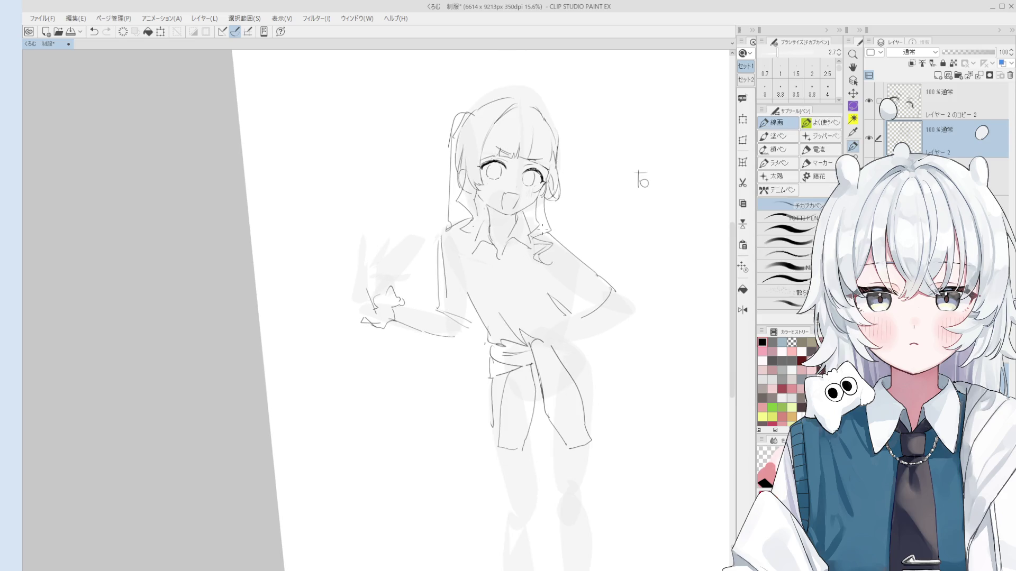
- Ink the left hair strand and the right strand down to the shoulder, redrawing after undos
key(e)
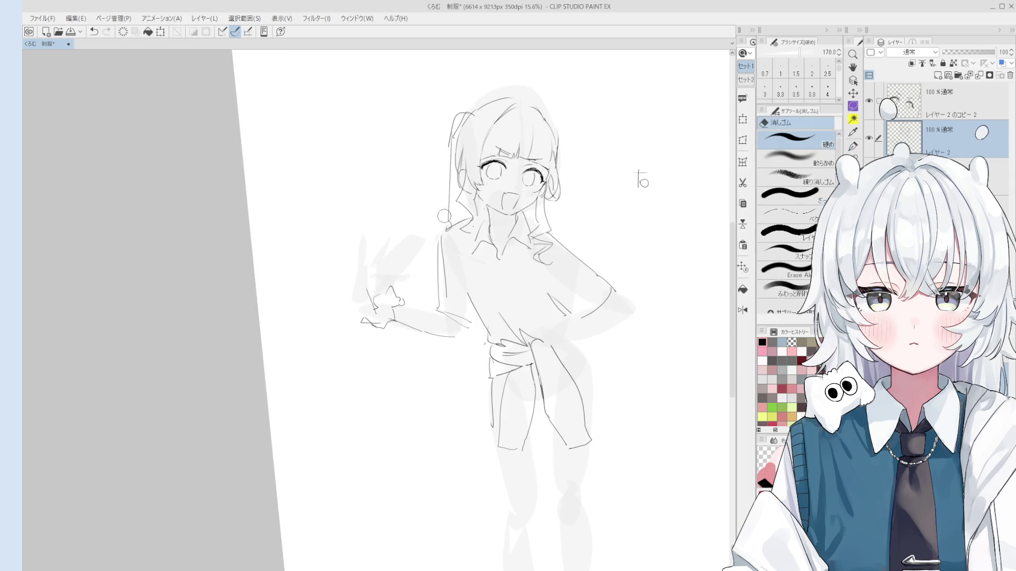
key(p)
drag(452, 138, 447, 234)
key(ctrl+z)
key(ctrl+z)
scroll(444, 226, down, 2)
key(ctrl+z)
drag(448, 157, 444, 233)
scroll(541, 205, up, 4)
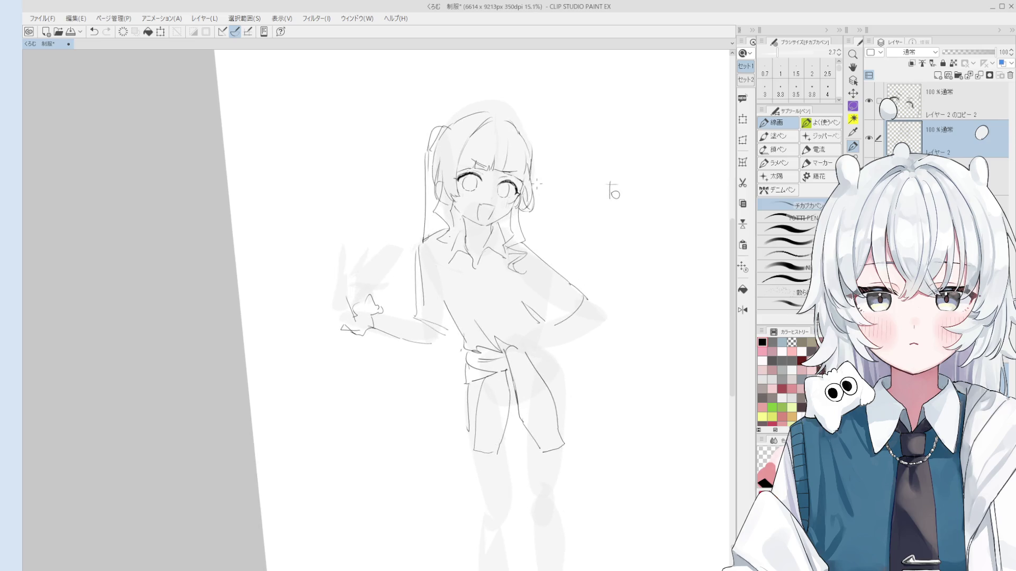
key(ctrl+z)
mouse_move(532, 157)
mouse_down()
mouse_move(550, 317)
mouse_move(552, 308)
mouse_up()
scroll(550, 317, down, 3)
- Draw a long hair line from the waist down to knee height, ending in a rightward curl
key(p)
drag(435, 328, 380, 463)
drag(444, 365, 441, 374)
key(ctrl+z)
key(ctrl+z)
key(bracketleft)
mouse_move(435, 331)
mouse_down()
mouse_move(412, 427)
mouse_move(397, 444)
mouse_move(431, 452)
mouse_move(421, 468)
mouse_up()
key(ctrl+z)
key(bracketright)
key(ctrl+z)
mouse_move(426, 428)
mouse_down()
mouse_move(472, 476)
mouse_move(420, 554)
mouse_move(473, 520)
mouse_up()
- Erase the lower tail of the wavy hair stroke
scroll(476, 498, down, 2)
scroll(628, 488, up, 2)
scroll(628, 488, down, 2)
key(e)
mouse_move(481, 395)
mouse_down()
mouse_move(439, 372)
mouse_move(473, 375)
mouse_up()
key(p)
scroll(572, 193, up, 6)
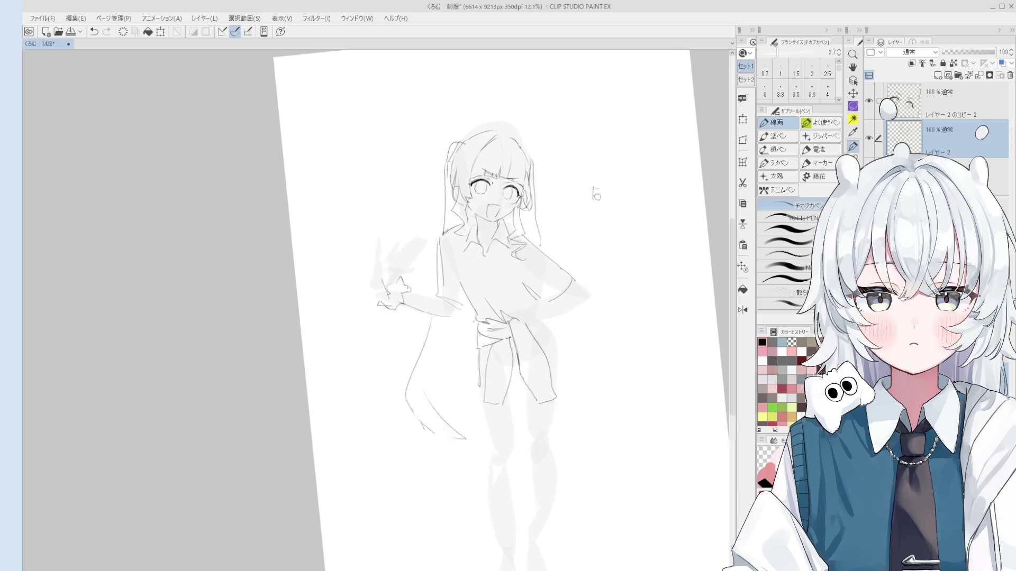
- Erase the open-mouth lines and mirror the canvas view to check the face
key(e)
drag(484, 245, 509, 230)
key(p)
scroll(508, 230, up, 1)
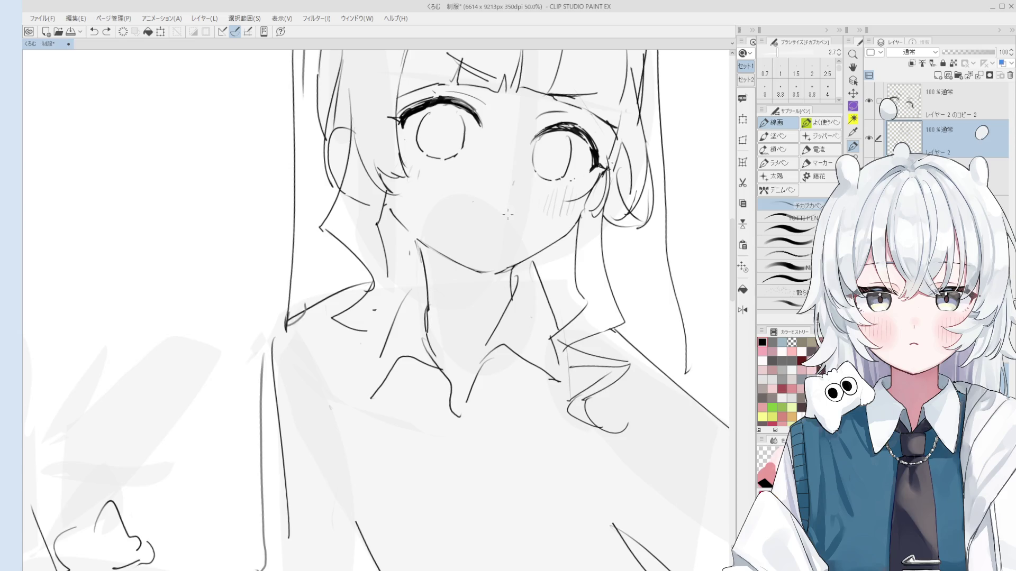
key(h)
scroll(500, 276, up, 2)
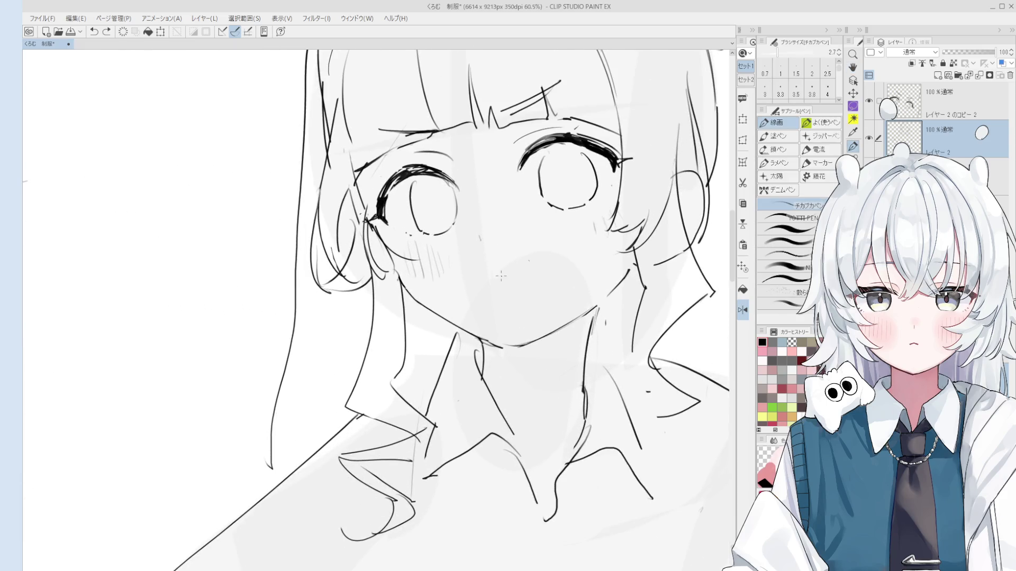
- Draw a narrow grinning mouth line, redrawing it with a slightly thinner pen
drag(474, 278, 532, 264)
key(ctrl+z)
key(ctrl+z)
key(ctrl+y)
key(ctrl+z)
key(ctrl+z)
scroll(523, 275, down, 5)
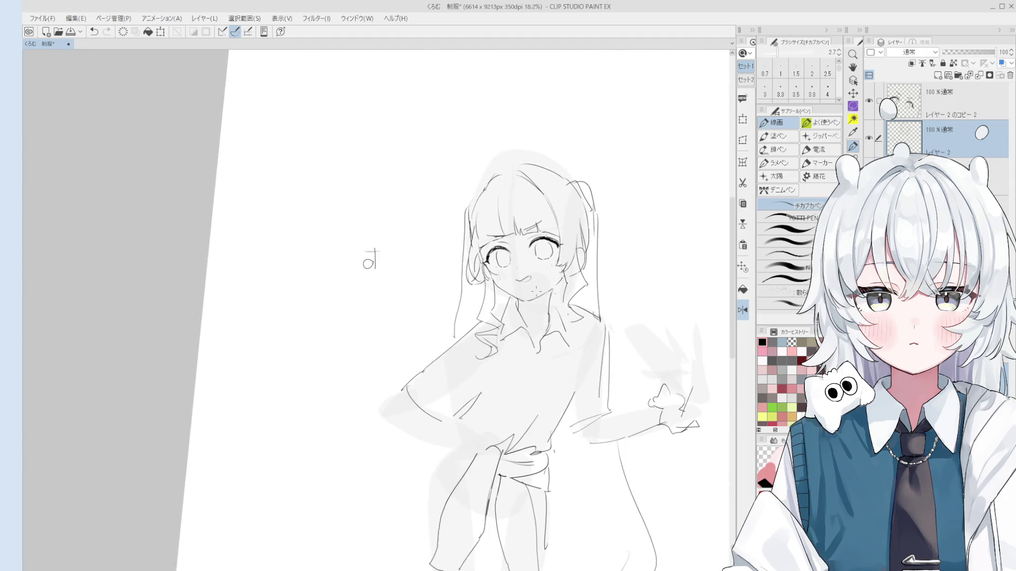
scroll(529, 283, up, 6)
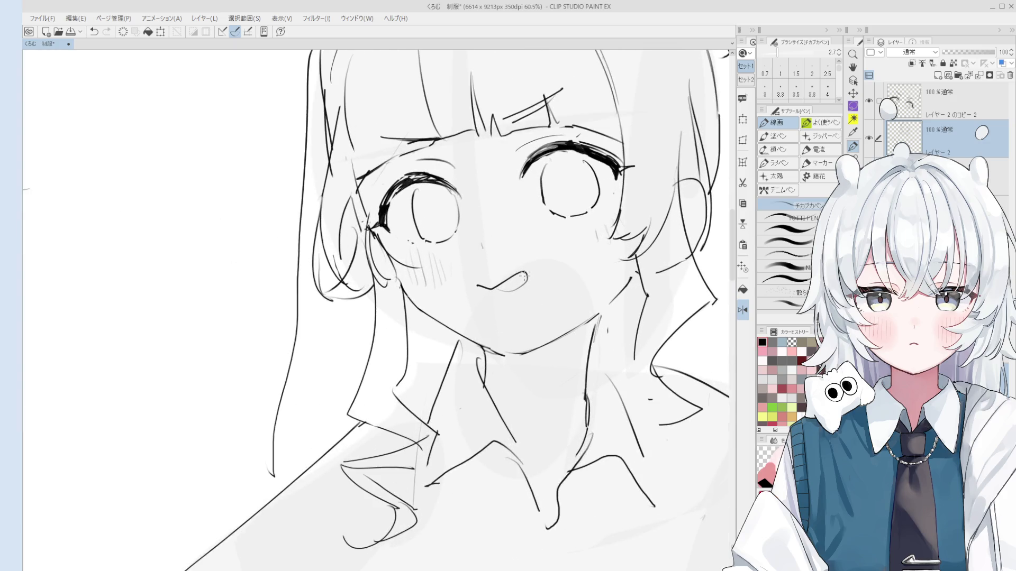
key(bracketleft)
key(ctrl+z)
mouse_move(473, 287)
mouse_down()
mouse_move(482, 298)
mouse_move(507, 278)
mouse_up()
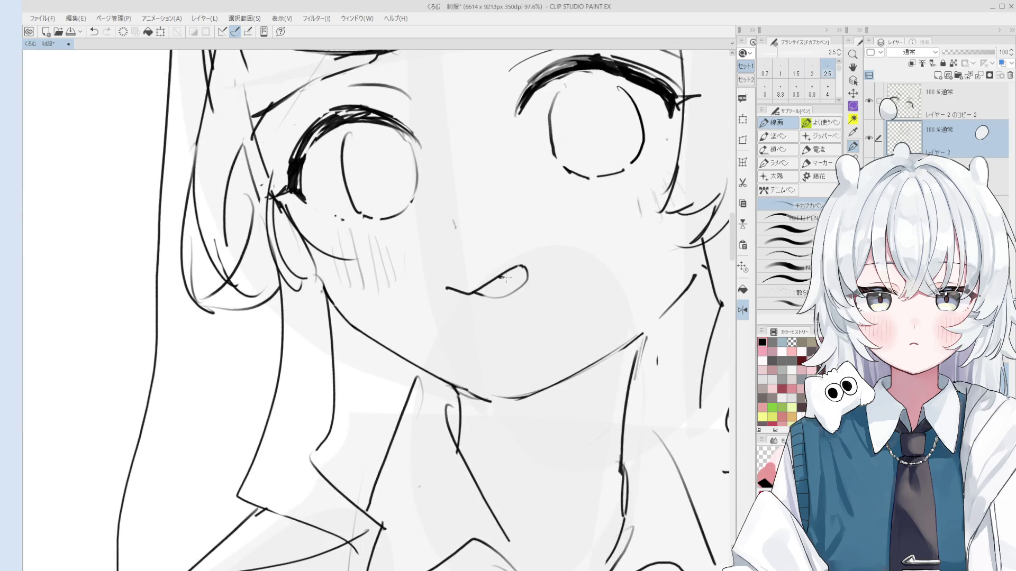
scroll(529, 295, down, 4)
scroll(537, 294, down, 3)
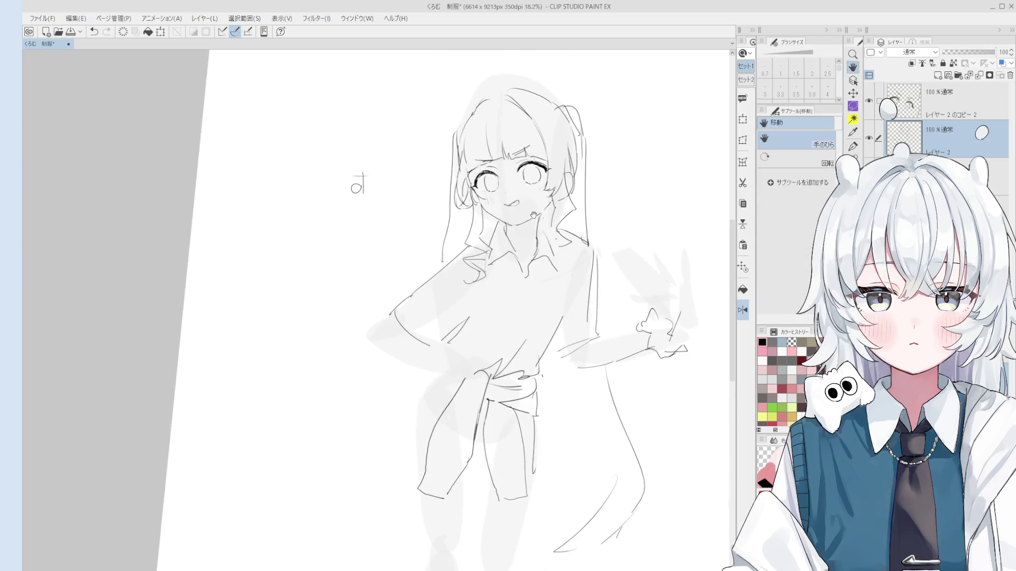
- Try sketching an ear beside the head, then undo the ear strokes
scroll(634, 260, up, 3)
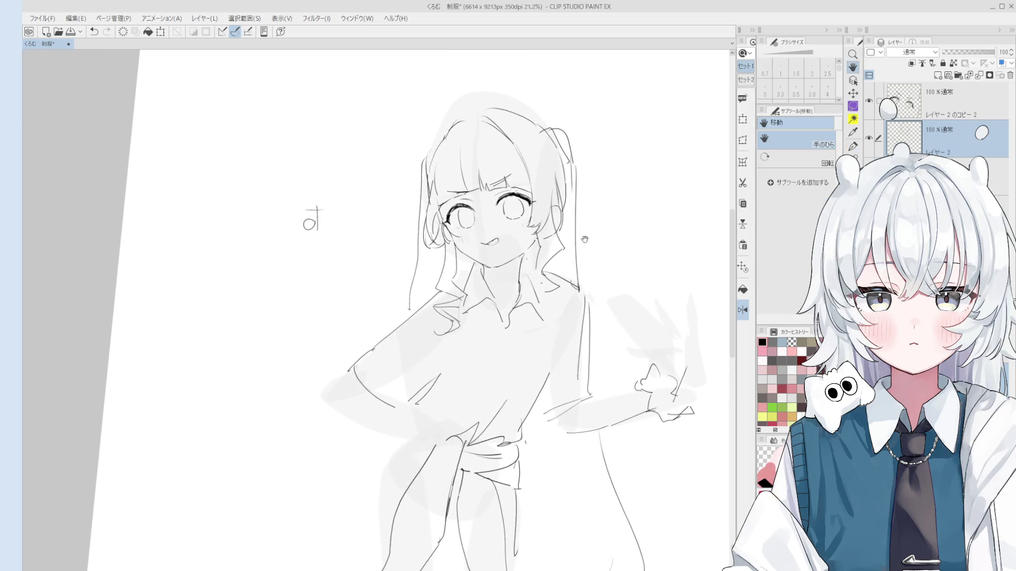
drag(590, 222, 636, 257)
key(ctrl+z)
mouse_move(590, 222)
mouse_down()
mouse_move(638, 258)
mouse_move(620, 260)
mouse_up()
key(ctrl+z)
scroll(624, 259, down, 2)
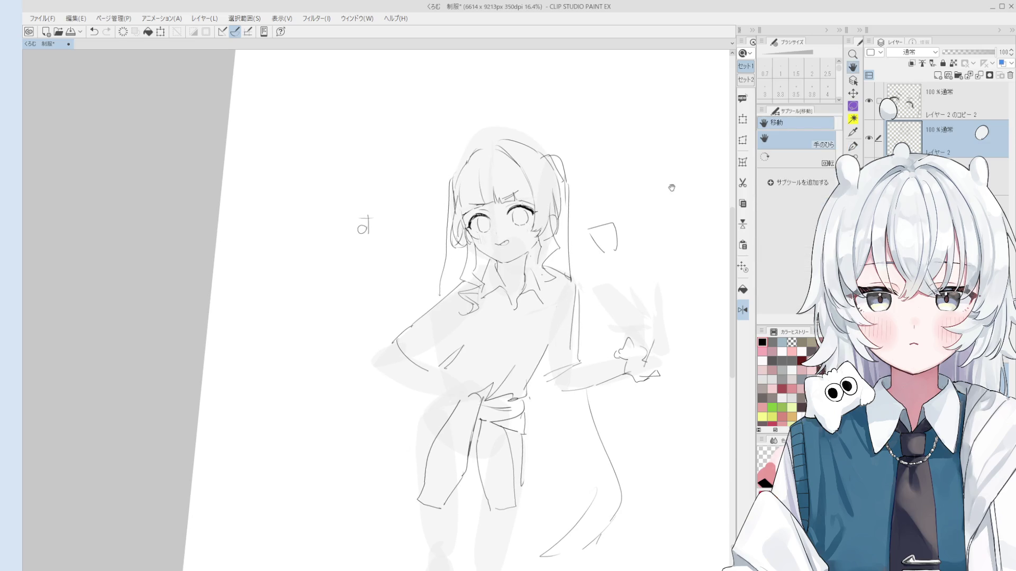
scroll(659, 212, up, 3)
key(o)
key(p)
key(ctrl+z)
key(ctrl+z)
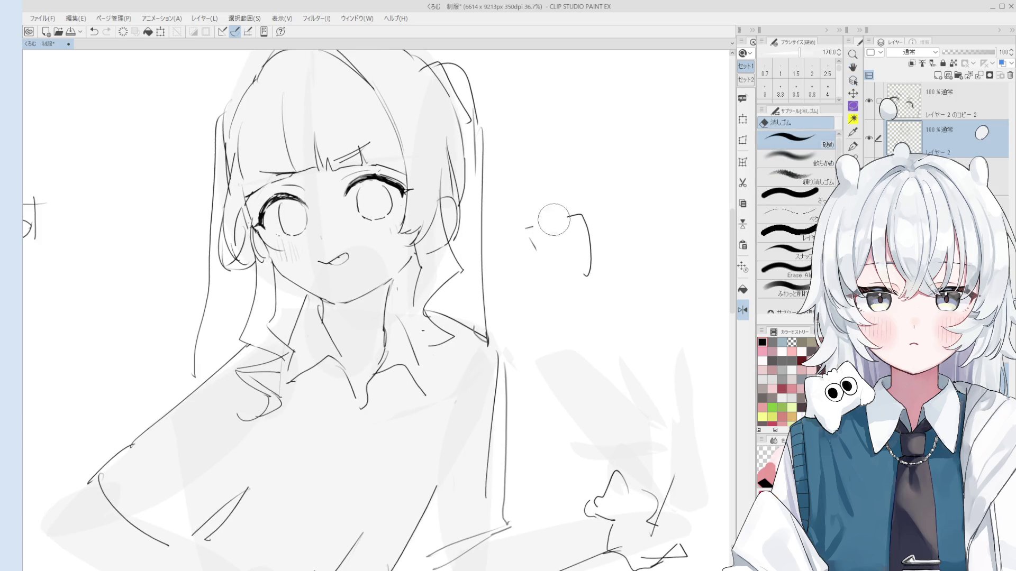
scroll(569, 265, down, 1)
scroll(543, 256, up, 1)
- Unmirror the canvas view and hatch short blush strokes on the cheek
key(e)
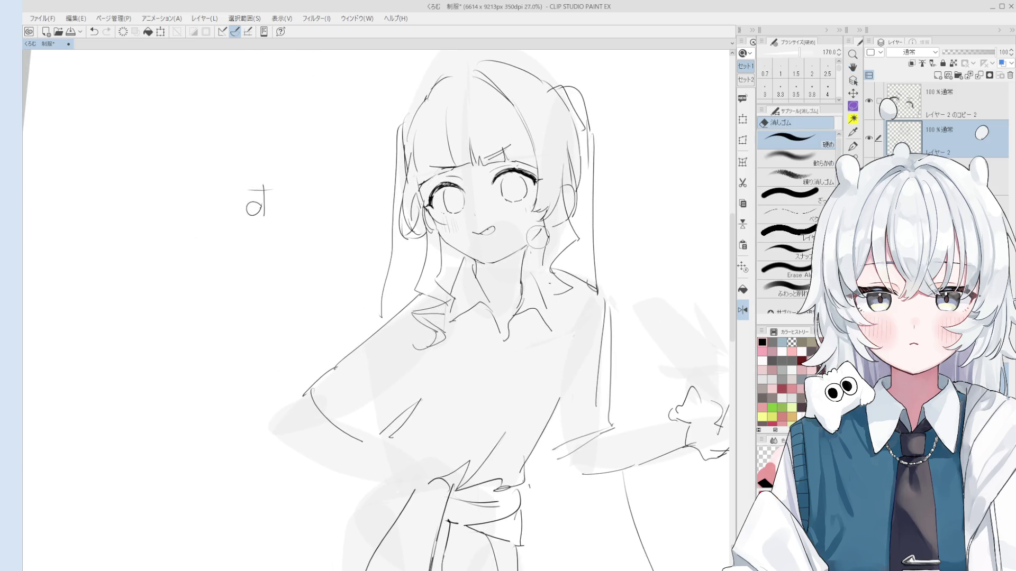
scroll(540, 233, up, 2)
key(p)
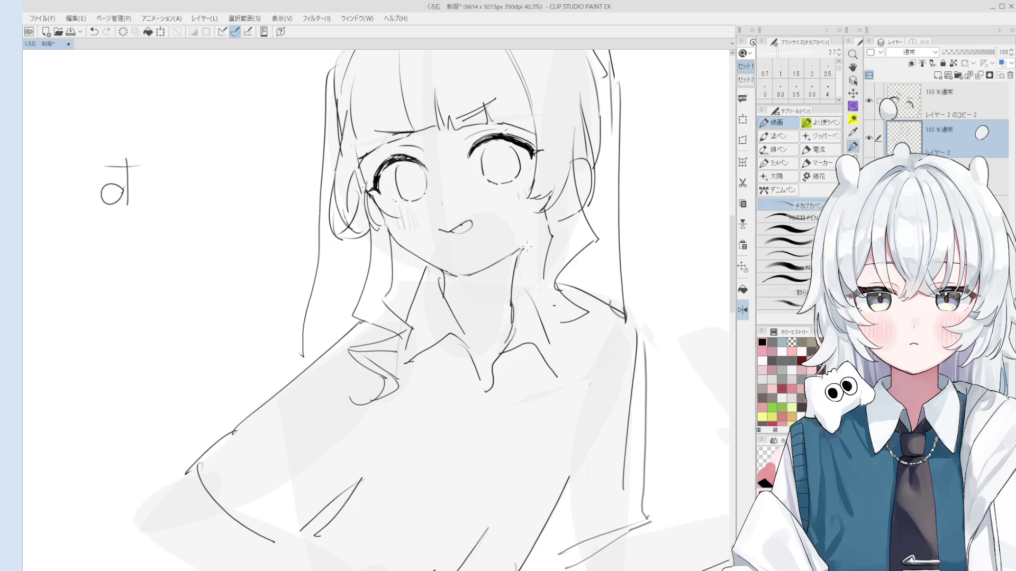
key(h)
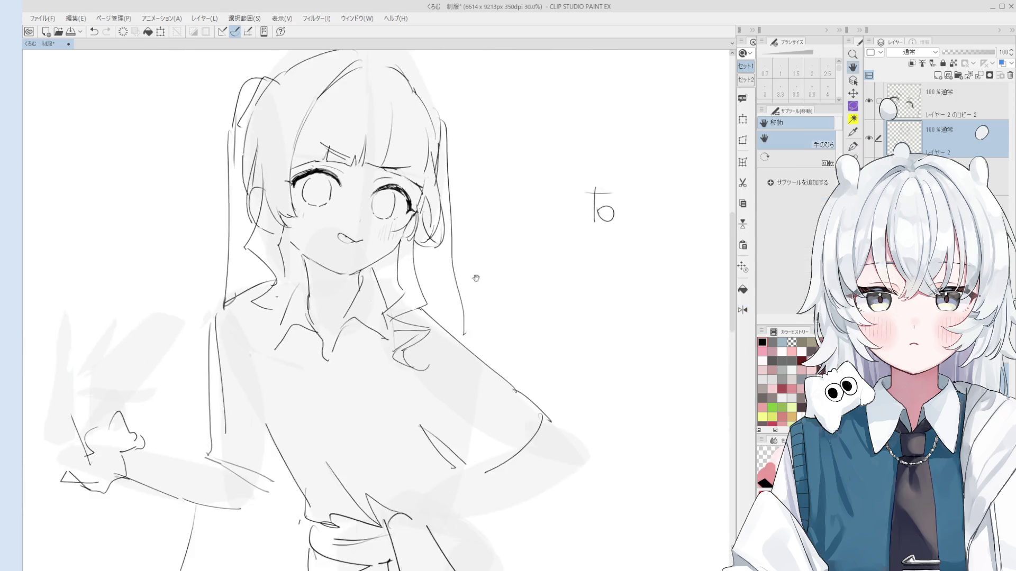
scroll(478, 274, down, 1)
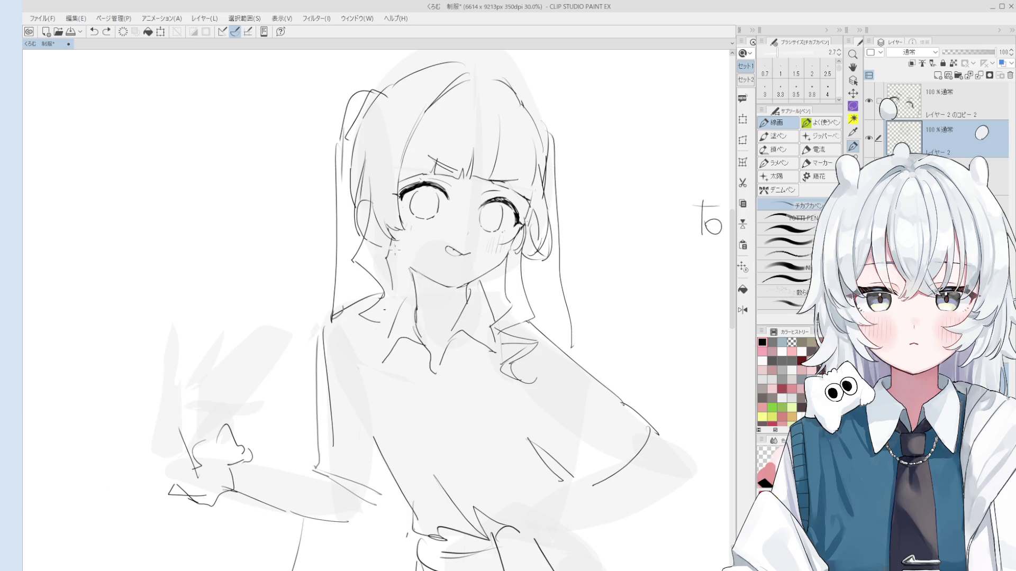
scroll(402, 259, down, 1)
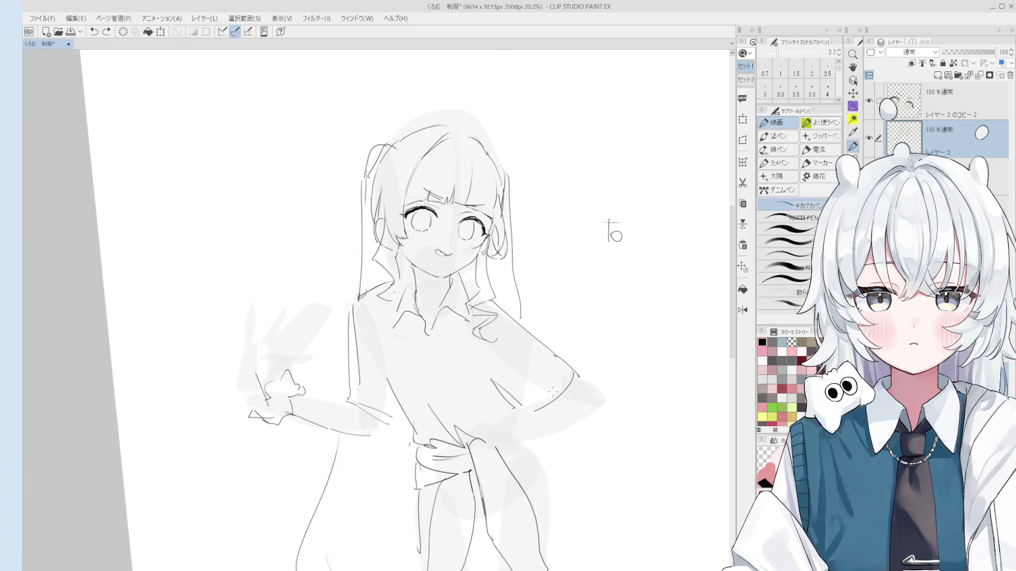
scroll(402, 261, up, 2)
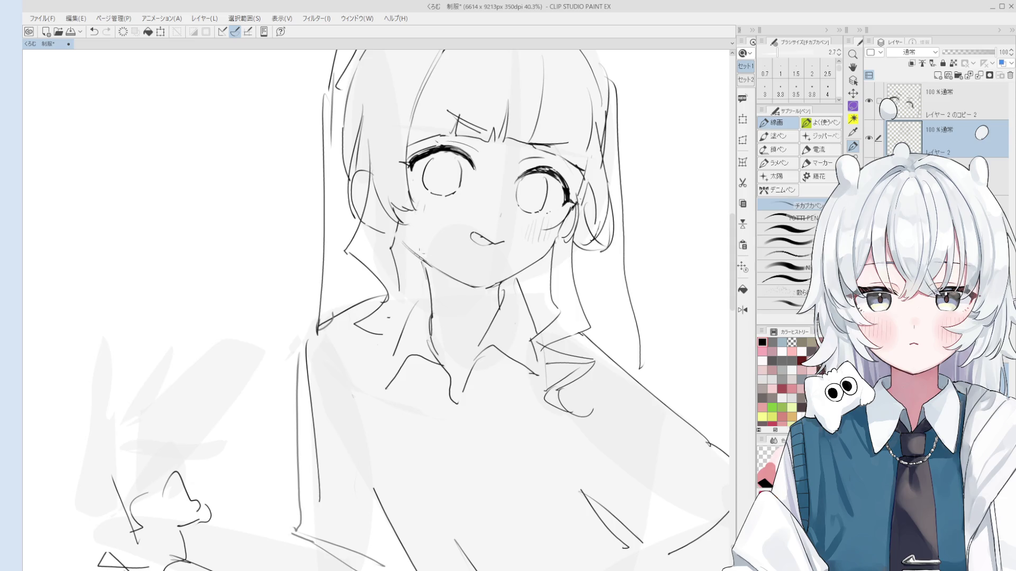
drag(408, 244, 417, 252)
- Toggle between eraser and pen to review the face, undoing the last stroke
scroll(408, 246, down, 1)
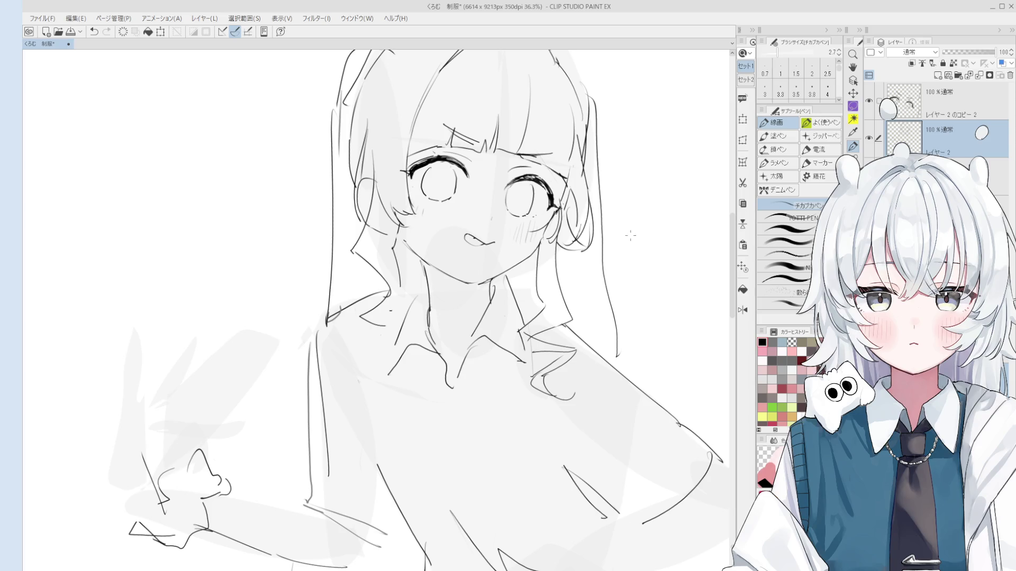
scroll(571, 318, down, 2)
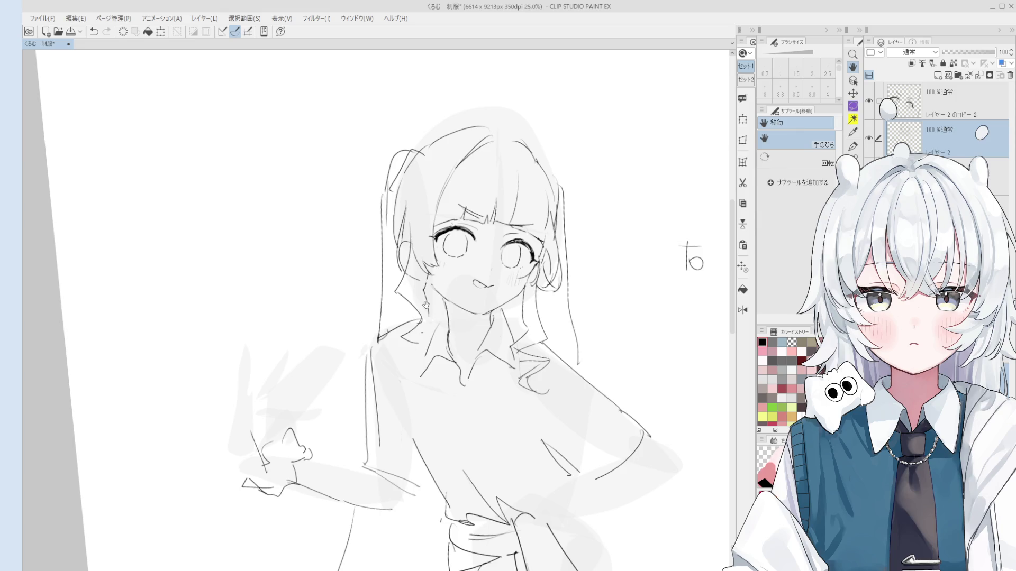
key(minus)
key(e)
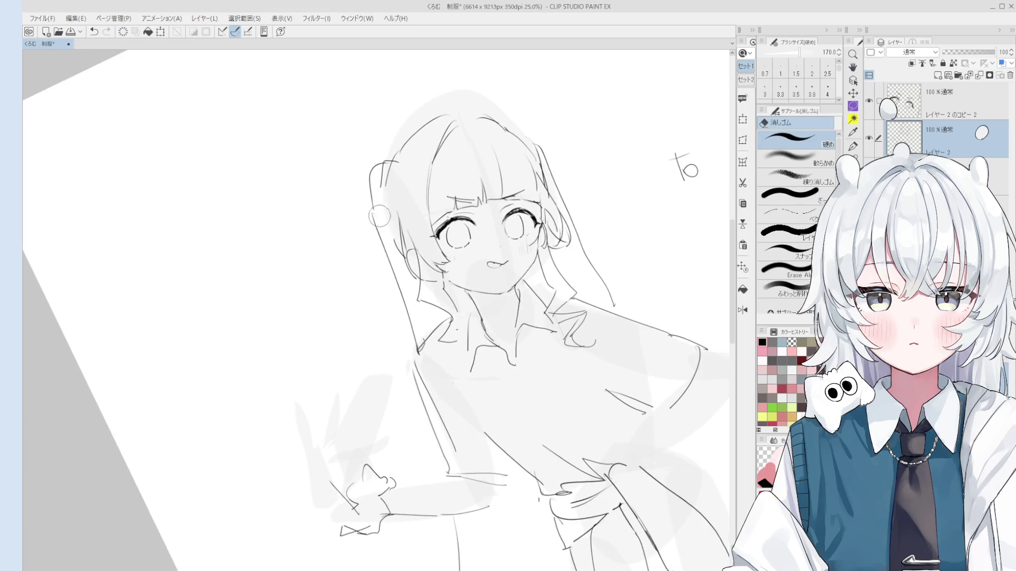
key(p)
scroll(383, 244, down, 3)
key(e)
scroll(389, 263, up, 3)
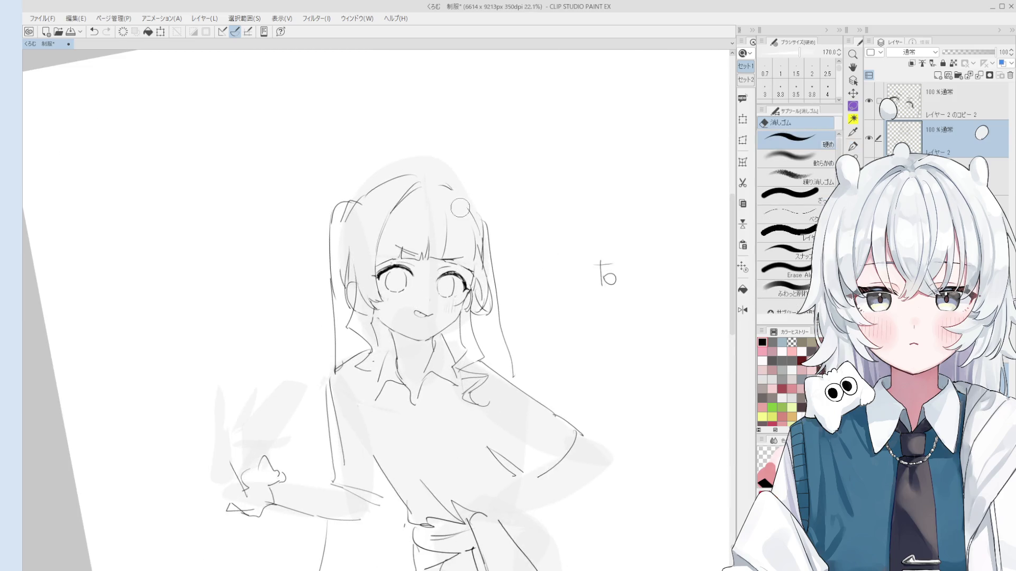
key(p)
key(ctrl+z)
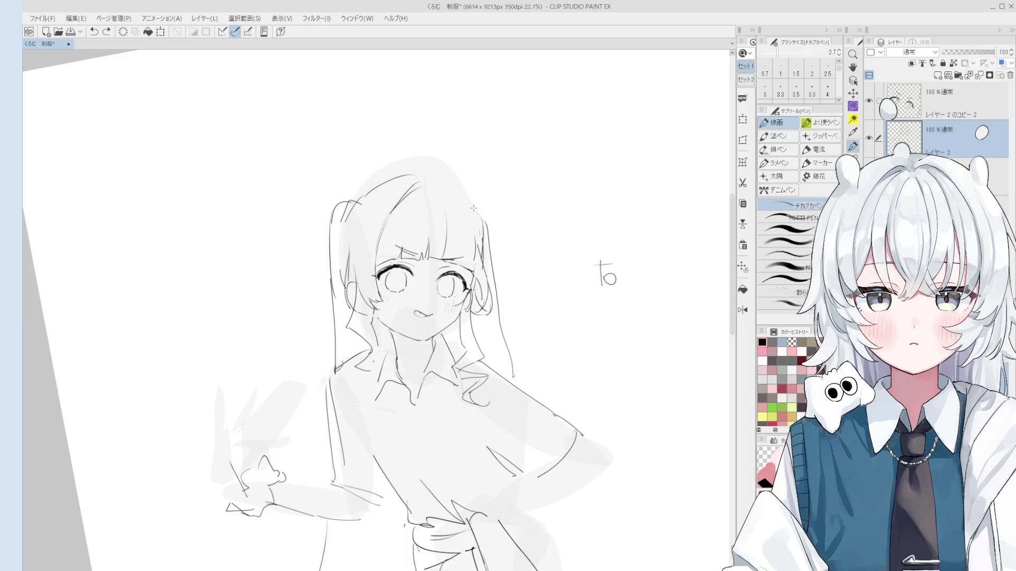
scroll(474, 208, down, 1)
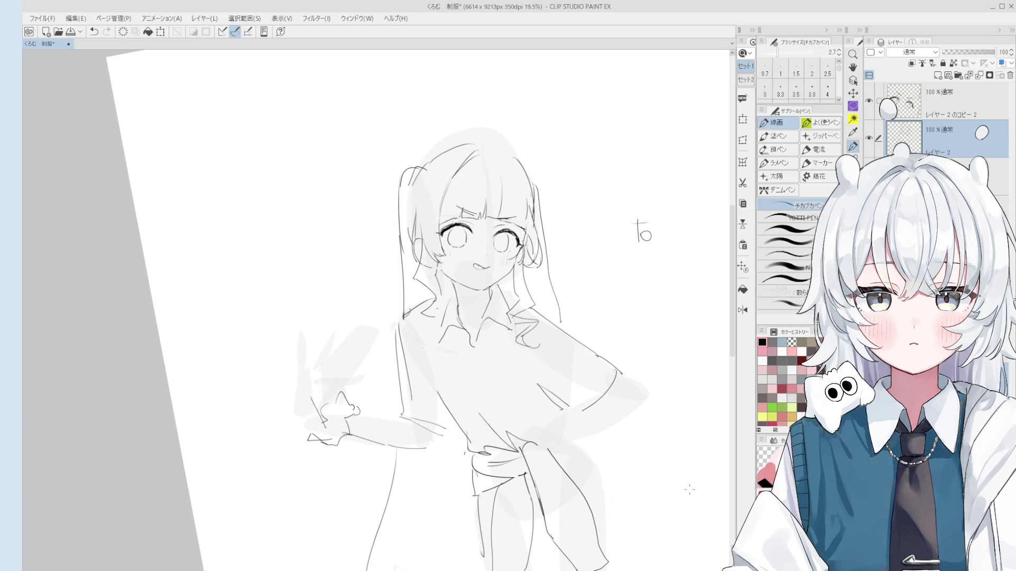
- Zoom into the face and switch between the copied and original line-art layers
scroll(503, 264, up, 5)
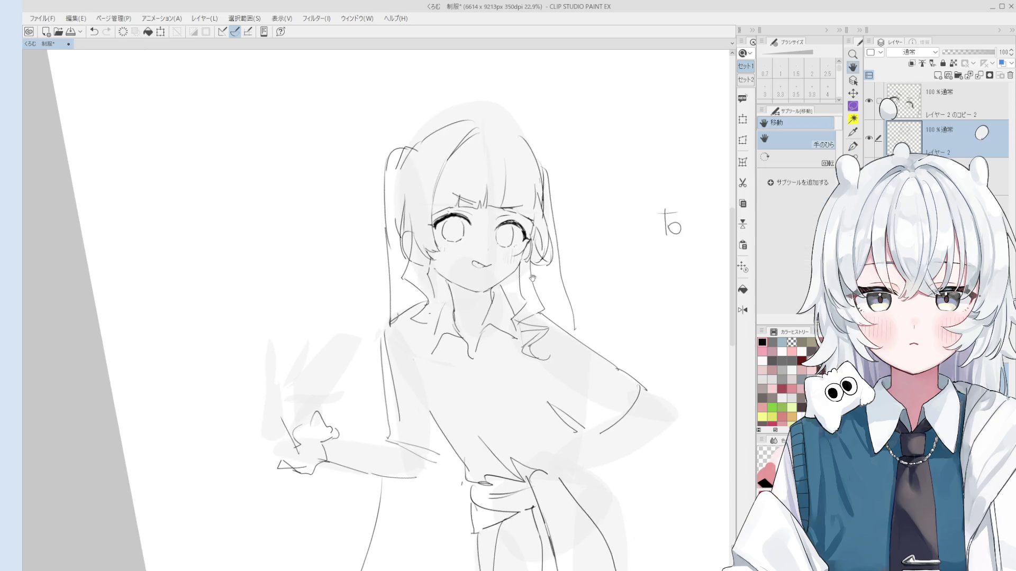
drag(360, 312, 502, 321)
scroll(502, 321, up, 3)
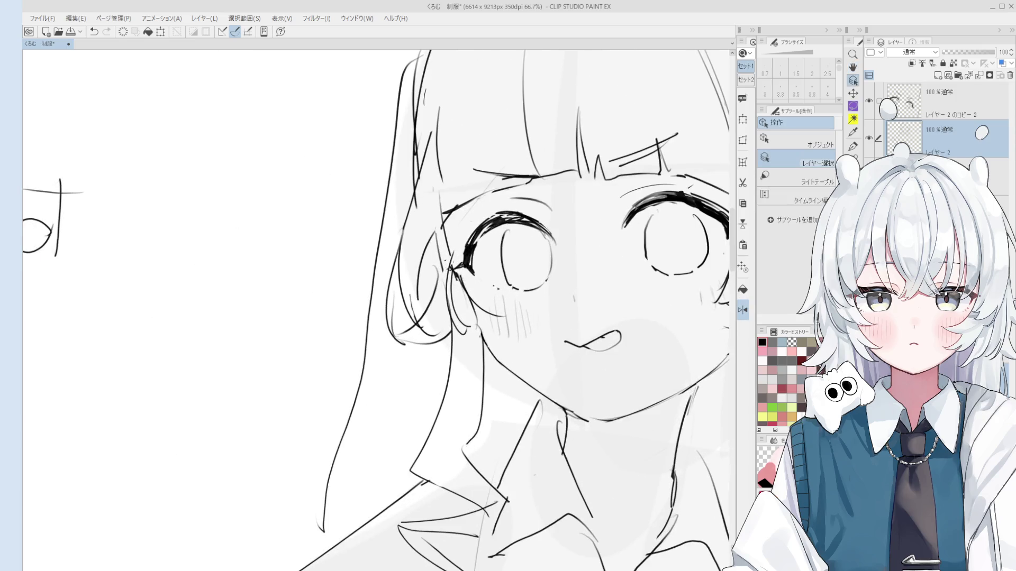
key(e)
scroll(451, 280, up, 2)
key(alt+bracketright)
key(p)
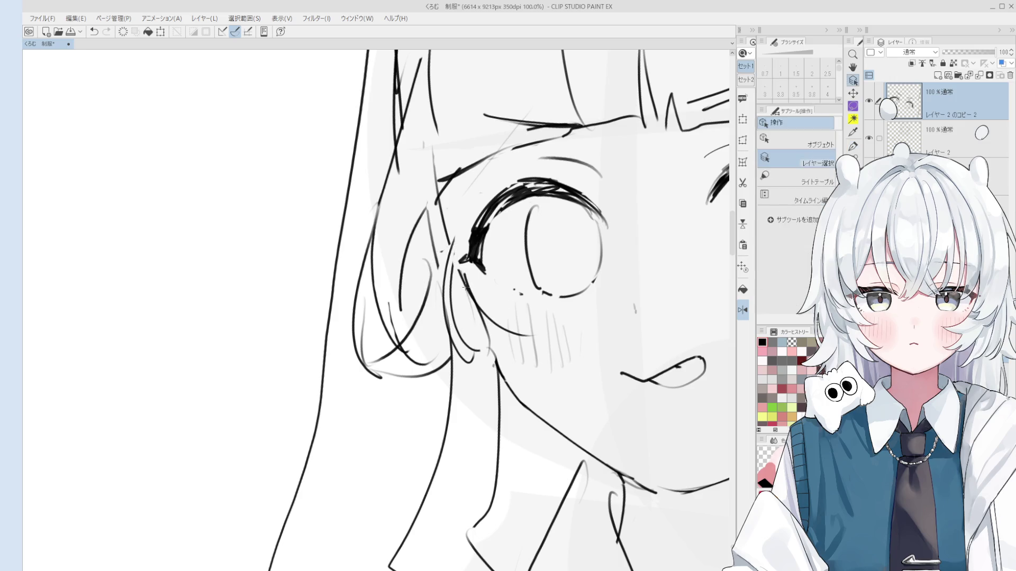
key(alt+bracketleft)
- Undo the last edit near the chin and re-centre the whole figure in view
scroll(468, 291, down, 1)
scroll(487, 337, down, 4)
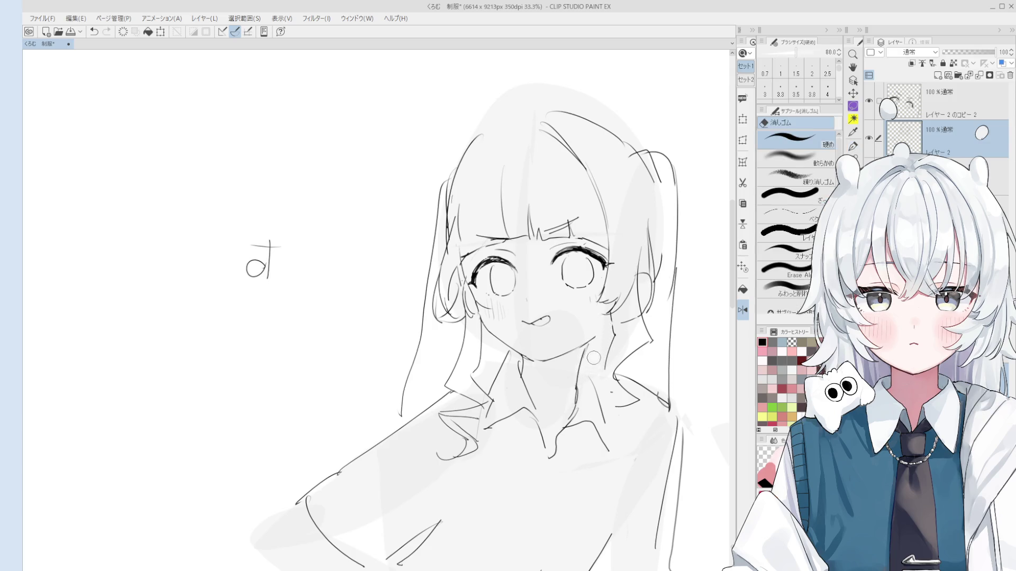
key(ctrl+z)
mouse_move(587, 363)
mouse_down()
mouse_move(582, 348)
mouse_move(462, 344)
mouse_move(461, 372)
mouse_move(709, 290)
mouse_move(454, 356)
mouse_up()
key(p)
scroll(486, 310, down, 1)
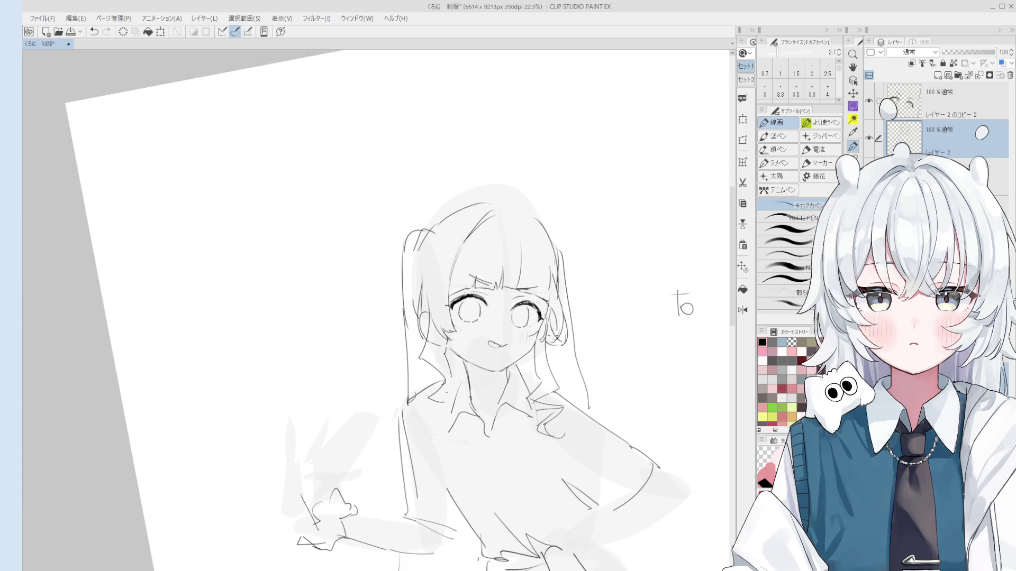
drag(553, 333, 558, 298)
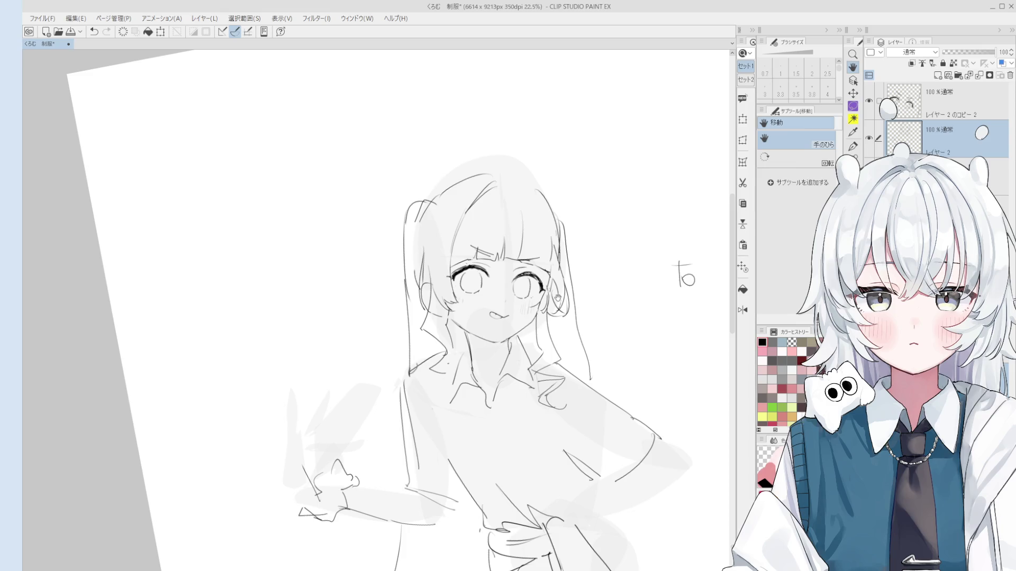
scroll(558, 298, up, 1)
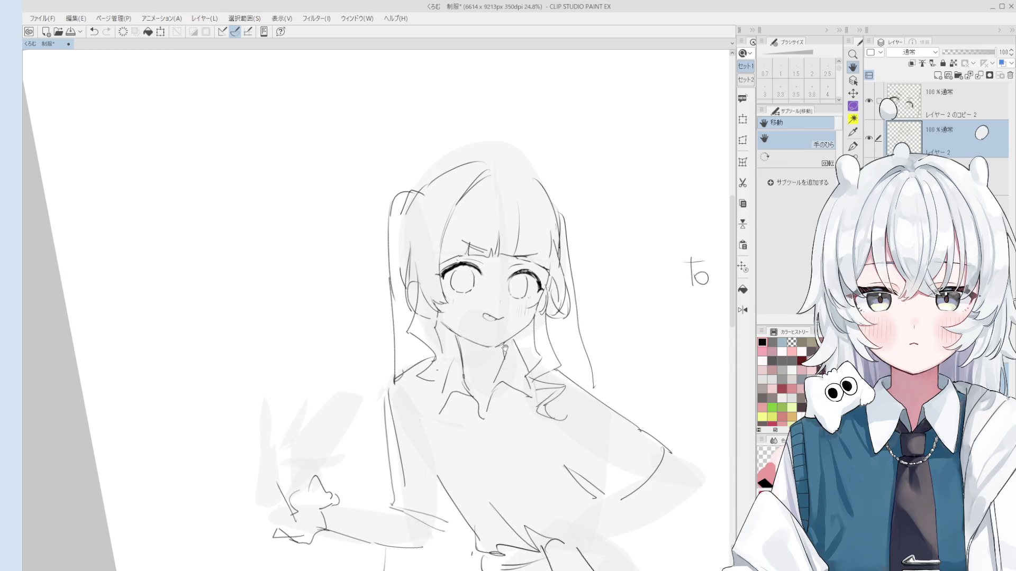
drag(531, 380, 544, 434)
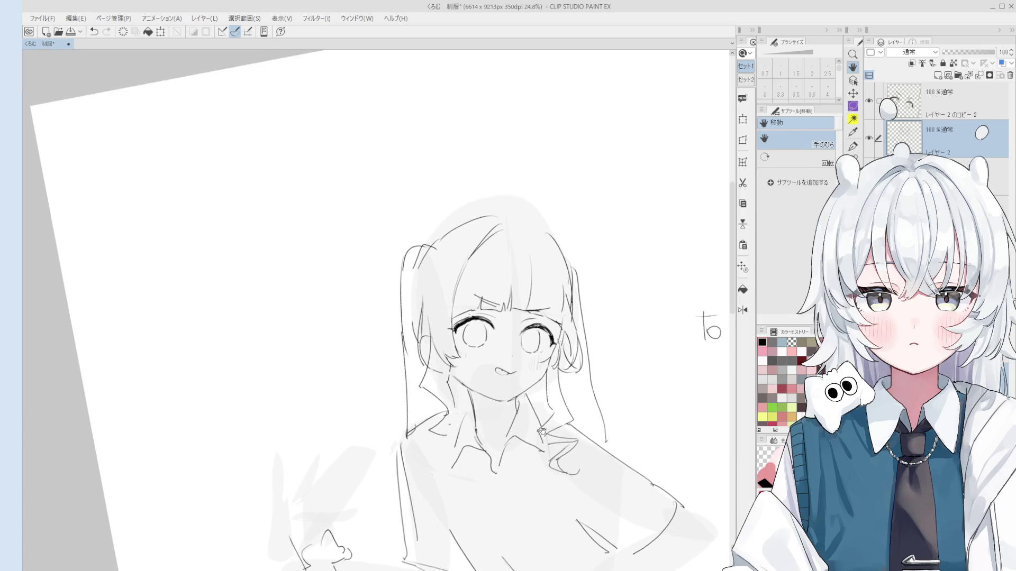
- On the copied line-art layer, erase the stray curve above the right eye and thicken its lash
scroll(545, 344, up, 8)
click(549, 240)
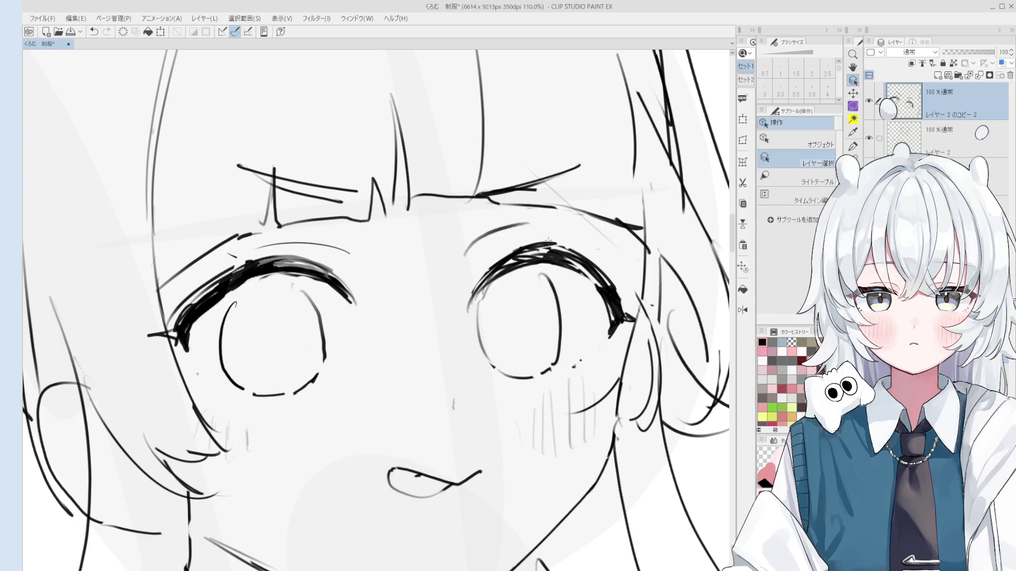
key(e)
drag(480, 260, 548, 216)
key(bracketleft)
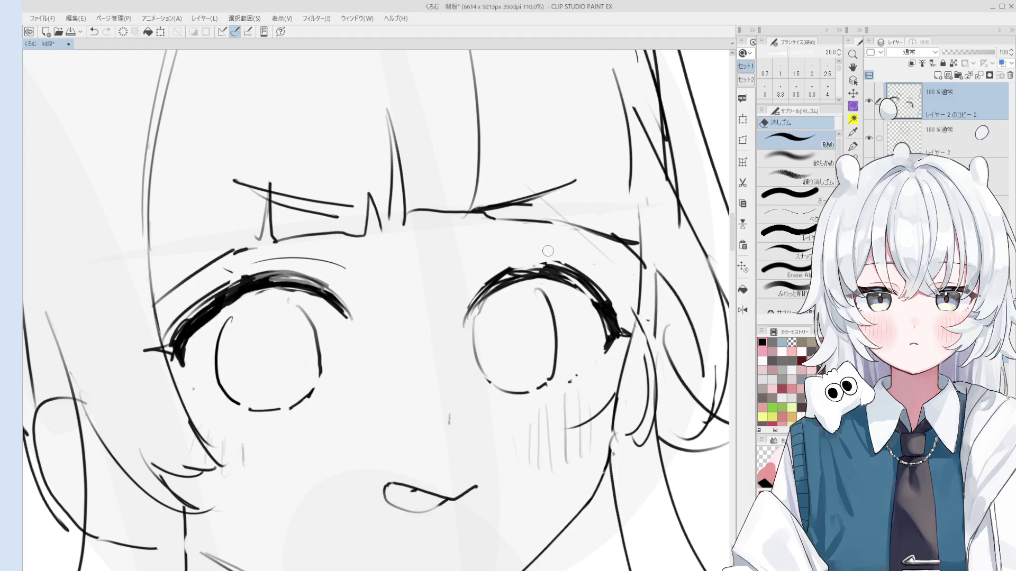
key(p)
mouse_move(531, 267)
mouse_down()
mouse_move(508, 276)
mouse_move(521, 266)
mouse_up()
- Reposition the face in view and undo the latest lash strokes
scroll(545, 272, down, 1)
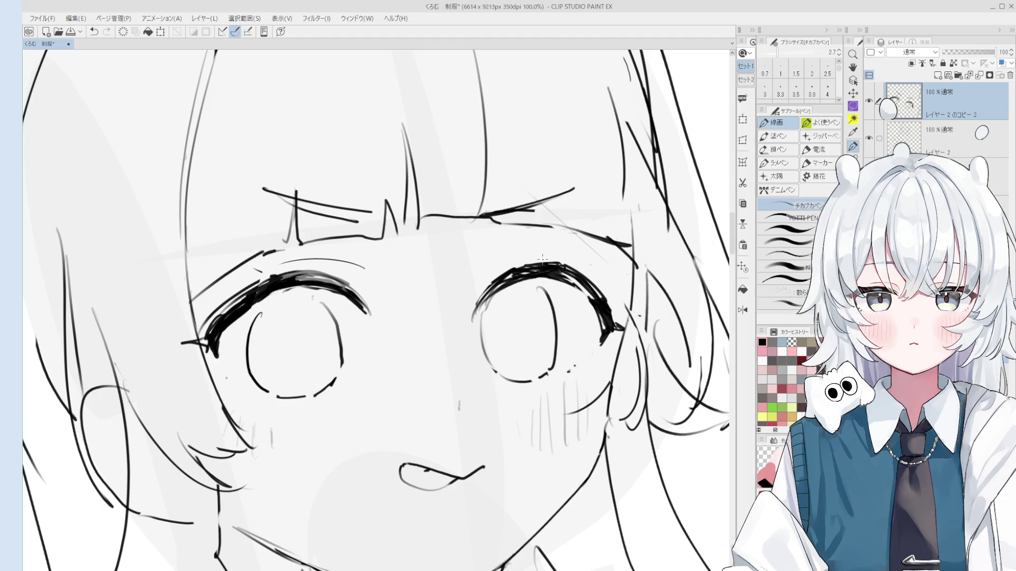
scroll(544, 258, down, 2)
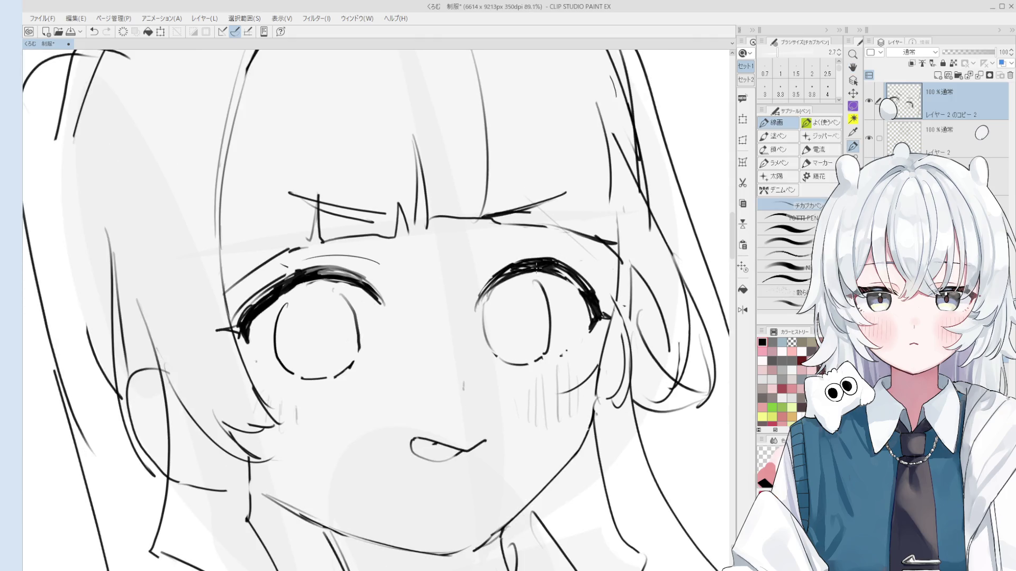
mouse_move(537, 267)
mouse_down()
mouse_move(541, 228)
mouse_move(557, 236)
mouse_up()
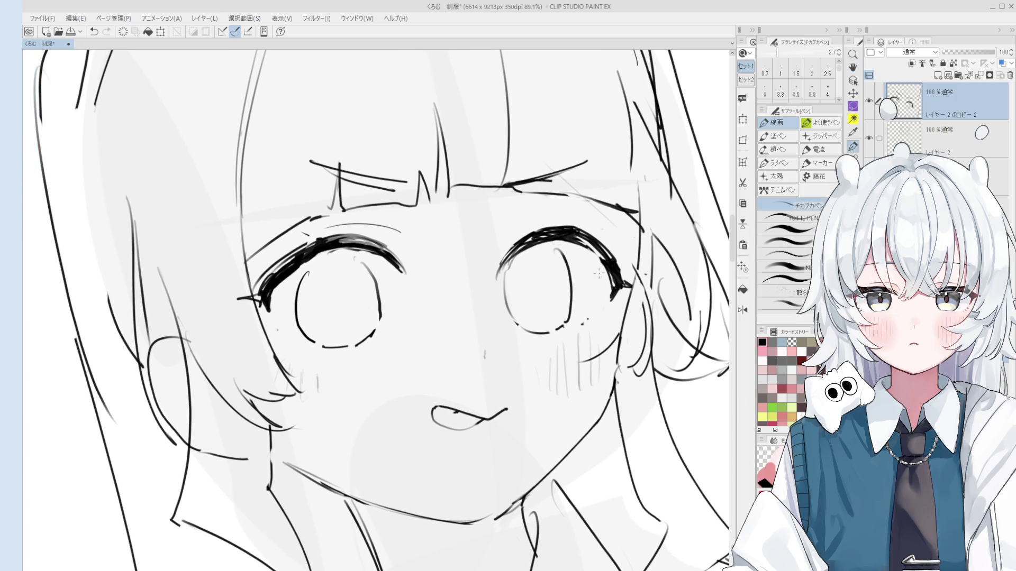
scroll(596, 311, up, 3)
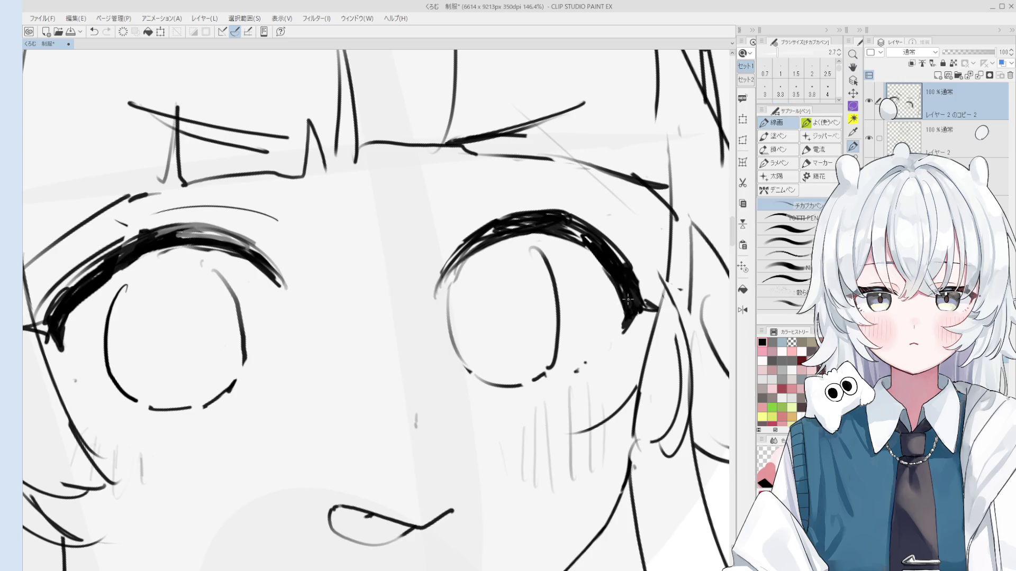
scroll(632, 314, down, 3)
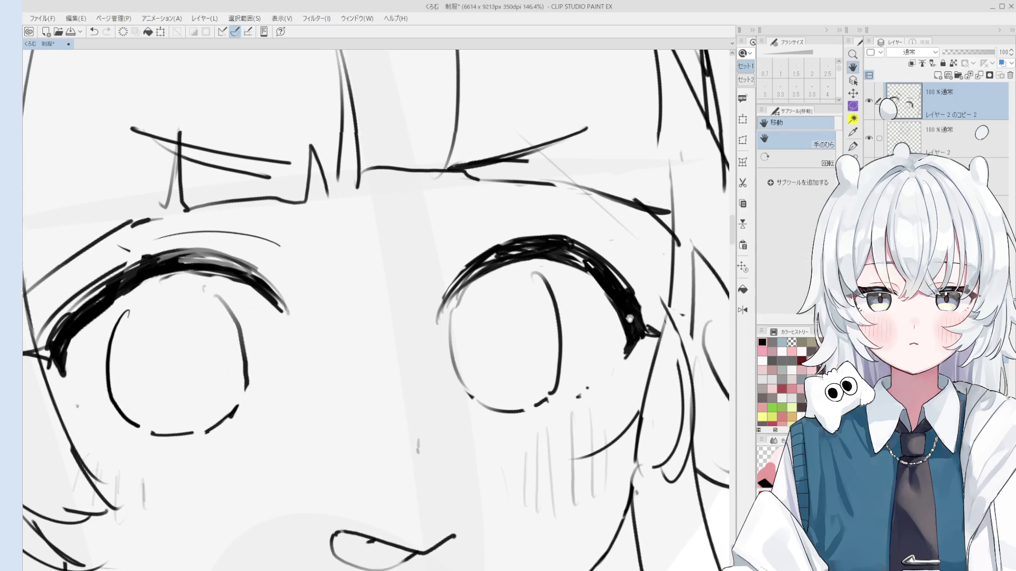
scroll(633, 320, down, 3)
scroll(566, 289, up, 3)
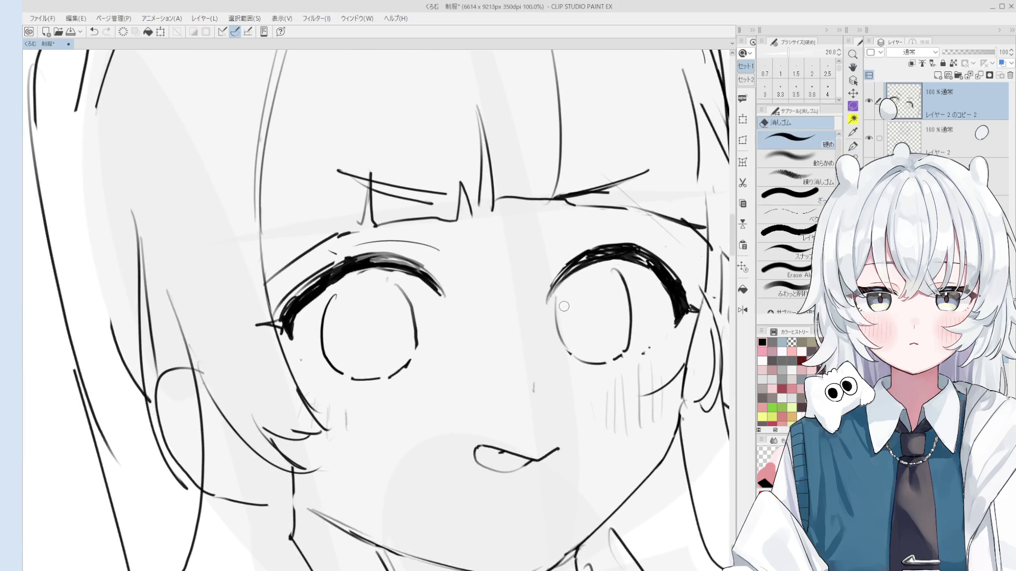
key(ctrl+z)
key(ctrl+y)
key(ctrl+z)
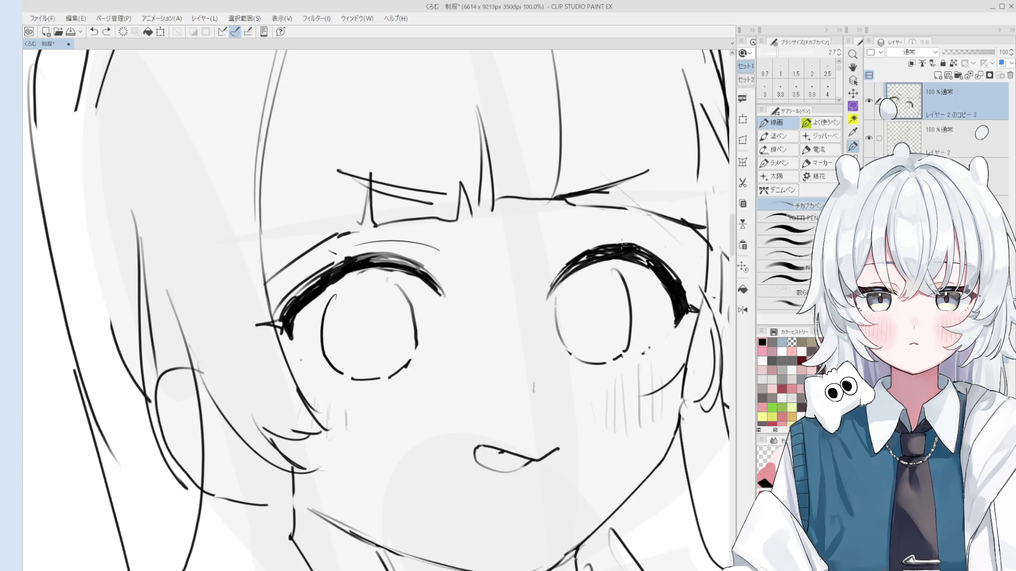
- Erase part of the right eye's inner line, then undo and restore the erasure
key(e)
scroll(617, 249, up, 3)
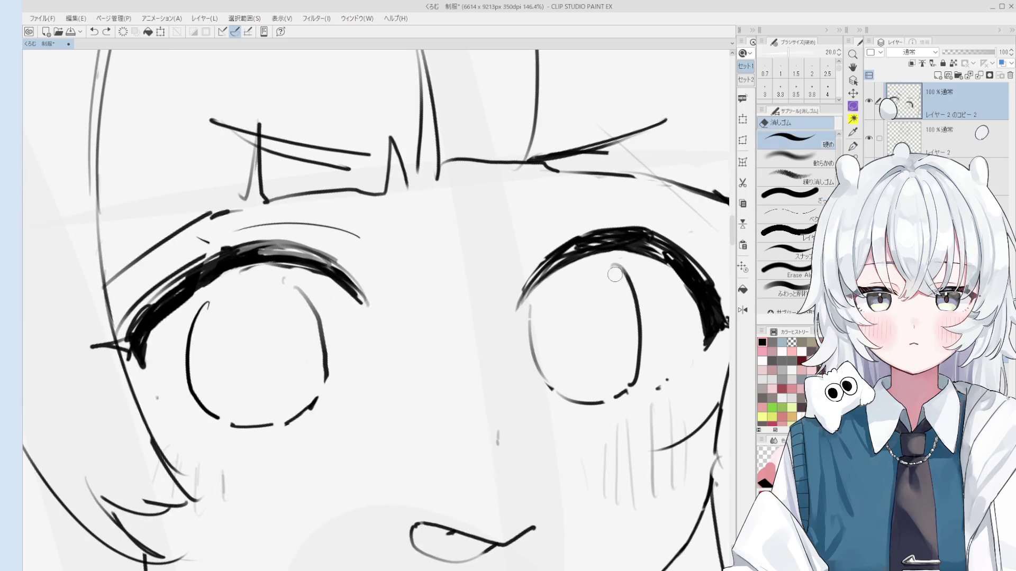
scroll(640, 339, down, 2)
mouse_move(639, 323)
mouse_down()
mouse_move(633, 389)
mouse_move(620, 397)
mouse_up()
key(p)
key(ctrl+z)
scroll(636, 358, down, 2)
key(ctrl+y)
scroll(529, 360, down, 3)
key(e)
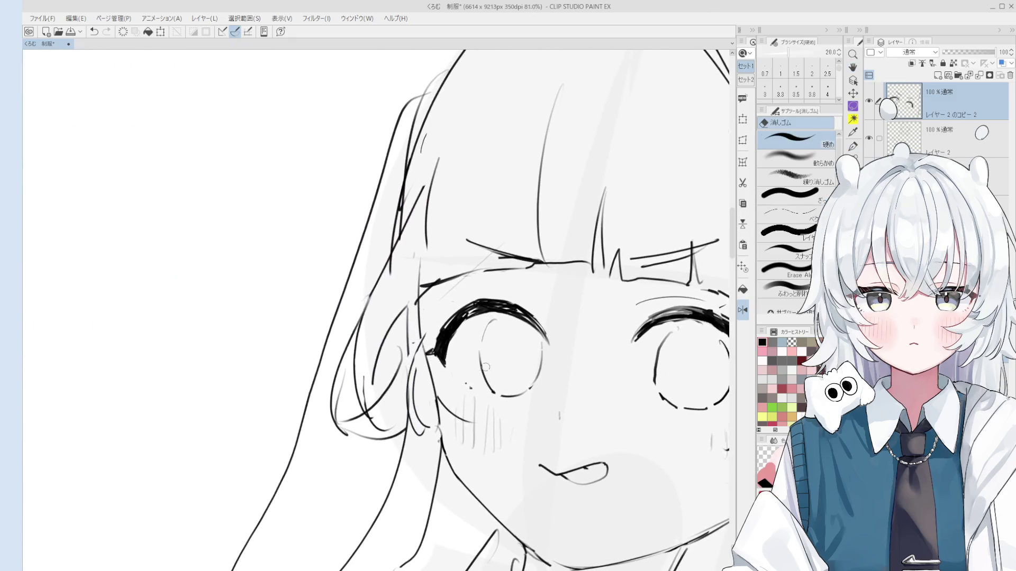
scroll(482, 369, up, 4)
key(p)
- Redraw the left arc of the left eye
key(ctrl+z)
drag(452, 328, 481, 418)
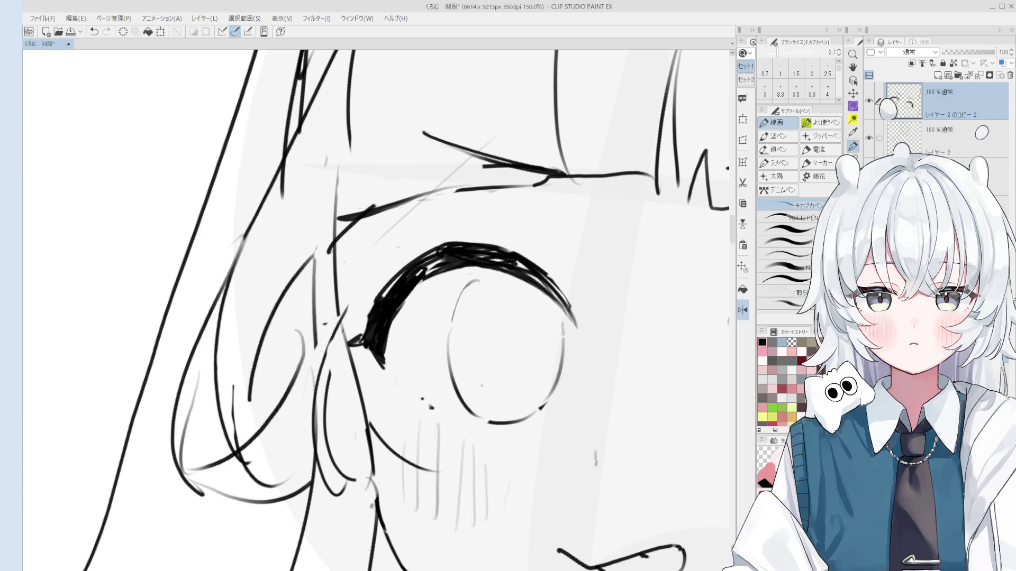
key(e)
scroll(535, 399, down, 1)
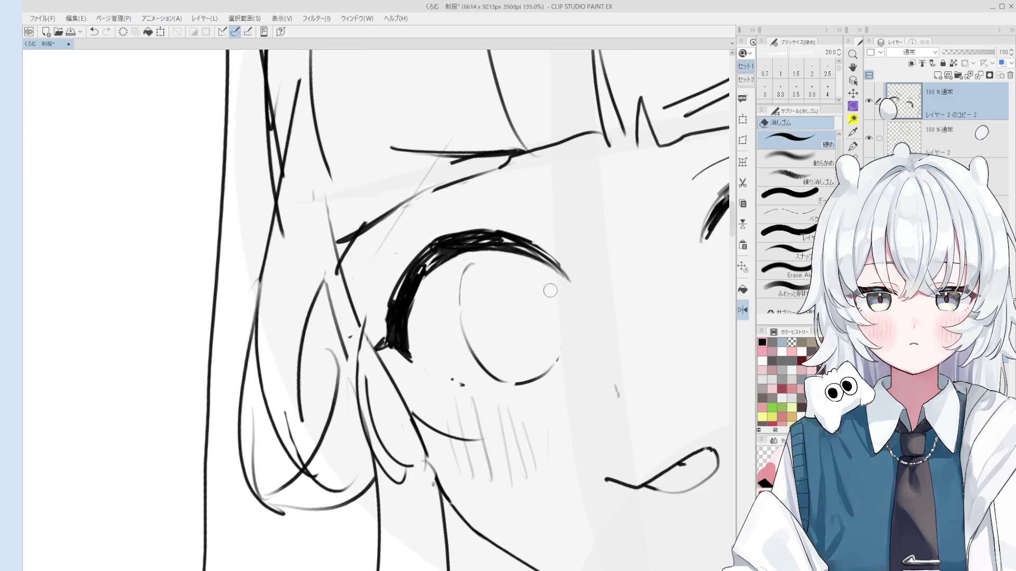
key(h)
scroll(555, 275, down, 4)
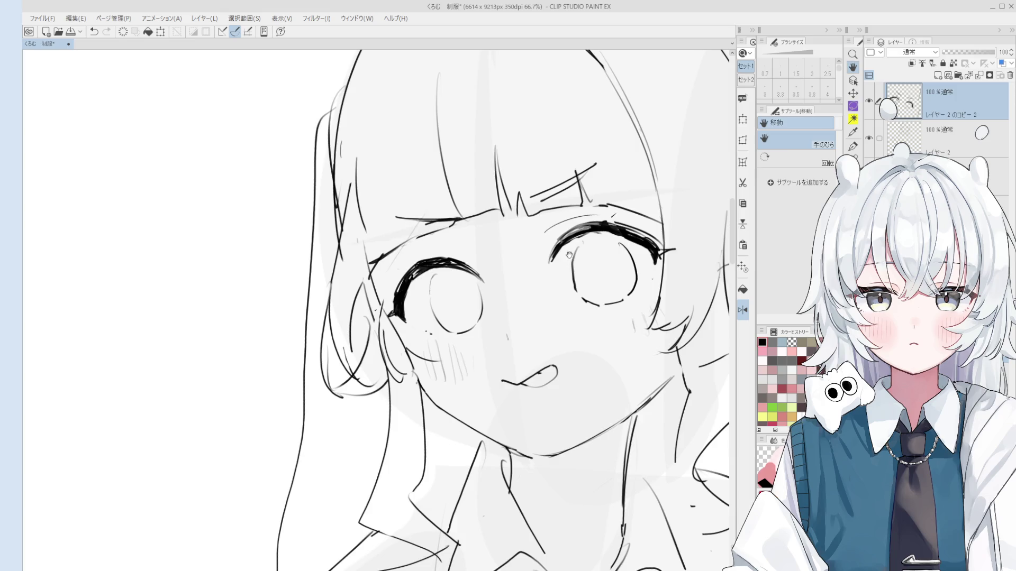
key(p)
scroll(563, 256, up, 1)
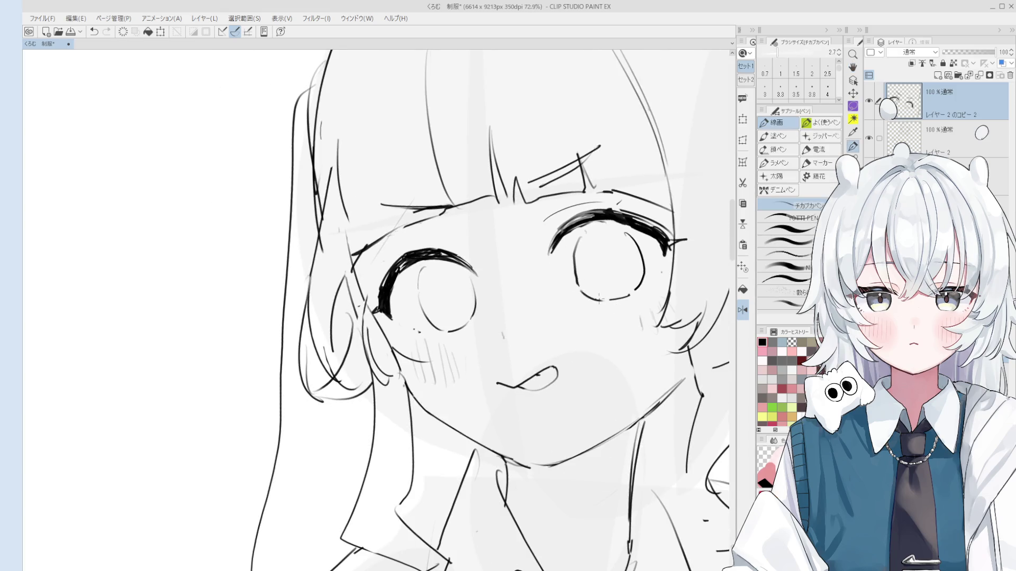
scroll(609, 300, down, 2)
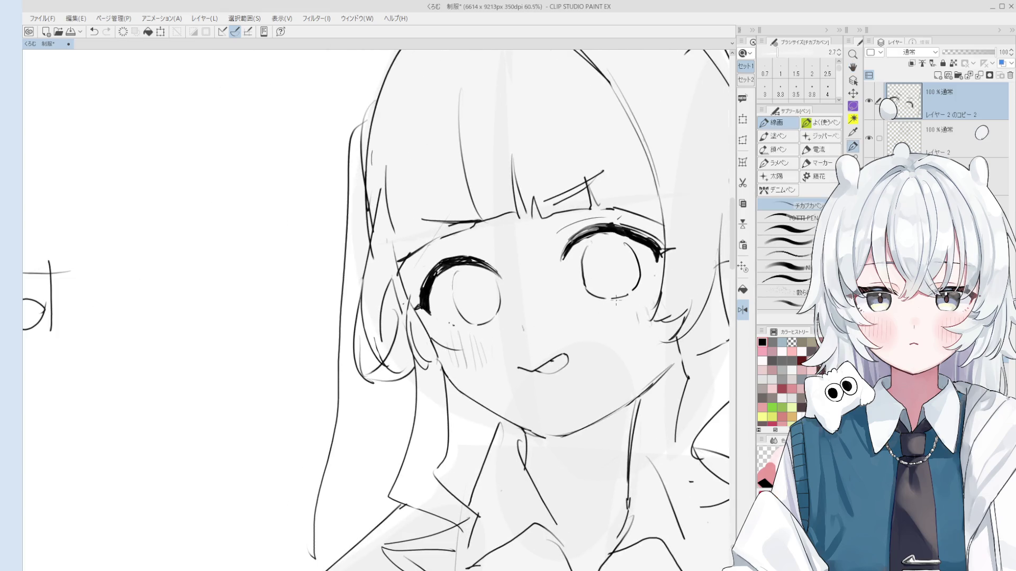
- Tilt the canvas slightly and hatch three blush lines on the right cheek
mouse_move(617, 299)
mouse_down()
mouse_move(602, 322)
mouse_move(631, 334)
mouse_move(605, 351)
mouse_up()
drag(614, 311, 616, 358)
mouse_move(628, 317)
mouse_down()
mouse_move(624, 359)
mouse_move(634, 351)
mouse_up()
drag(645, 309, 638, 343)
- Scroll the view down past the hatched blush on the right cheek
scroll(639, 307, down, 3)
- Redraw the right collar line in ink and erase the stray collar strokes
key(e)
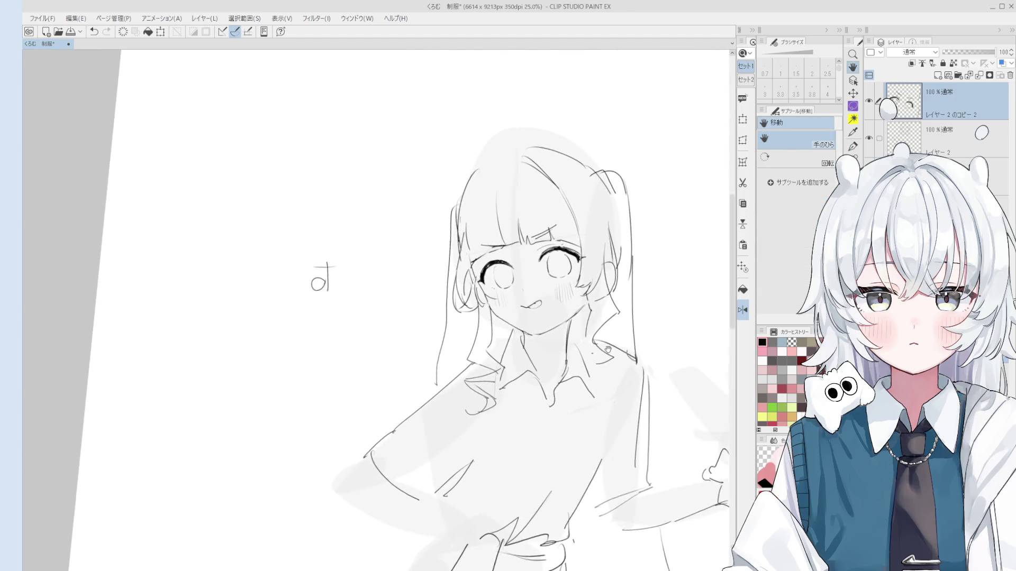
key(alt+bracketleft)
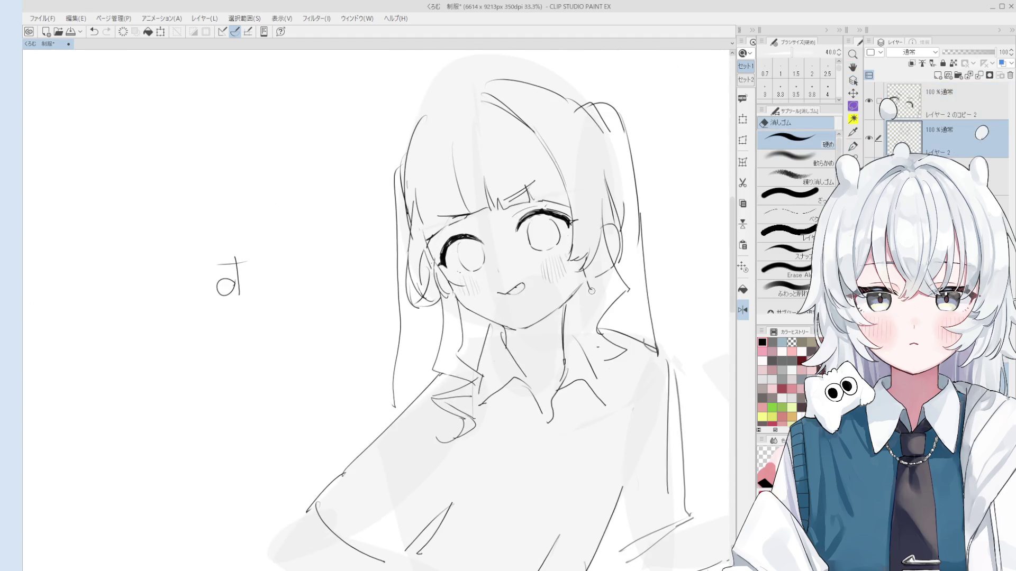
key(p)
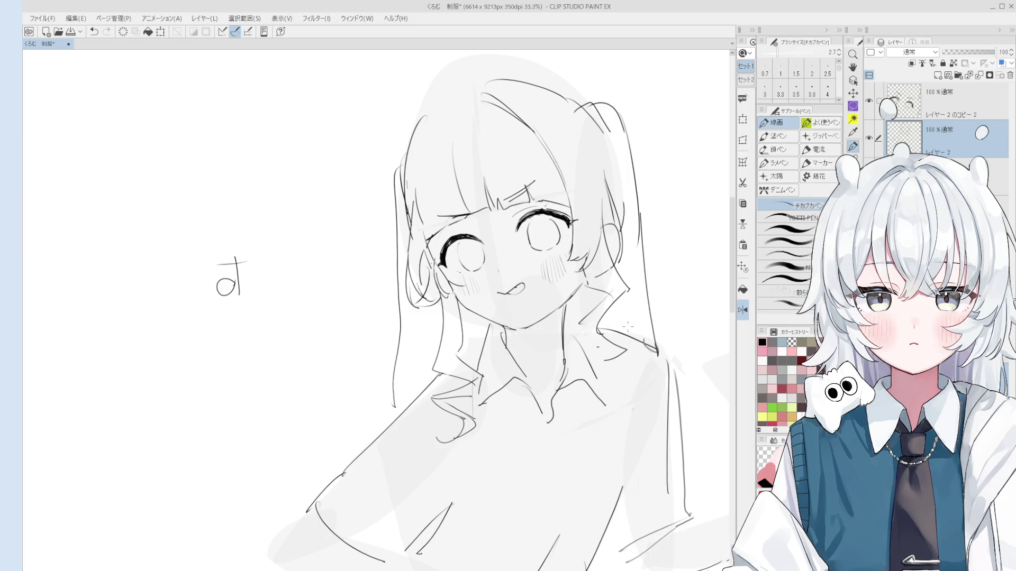
key(e)
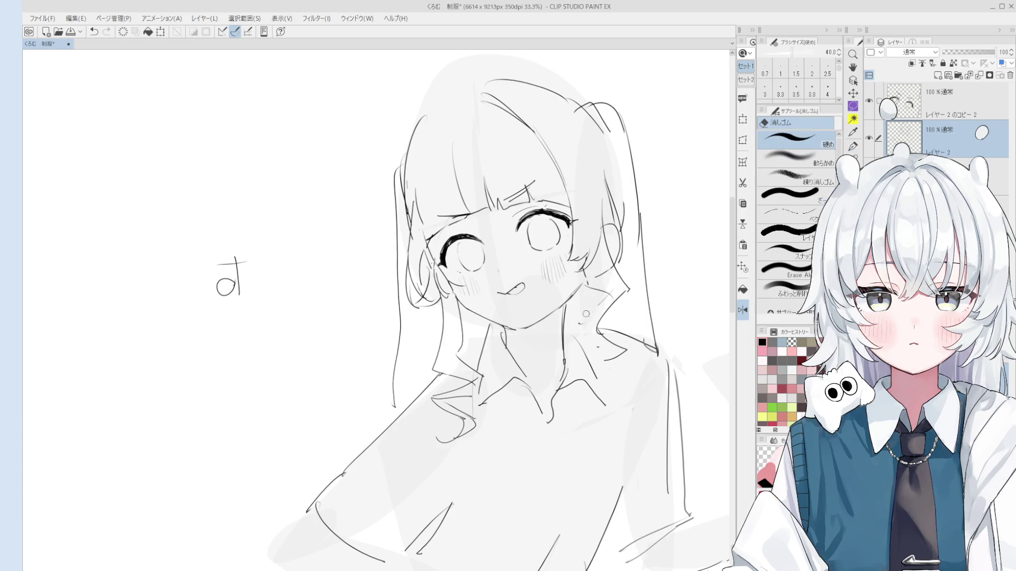
key(p)
key(e)
key(p)
key(ctrl+z)
drag(630, 344, 607, 365)
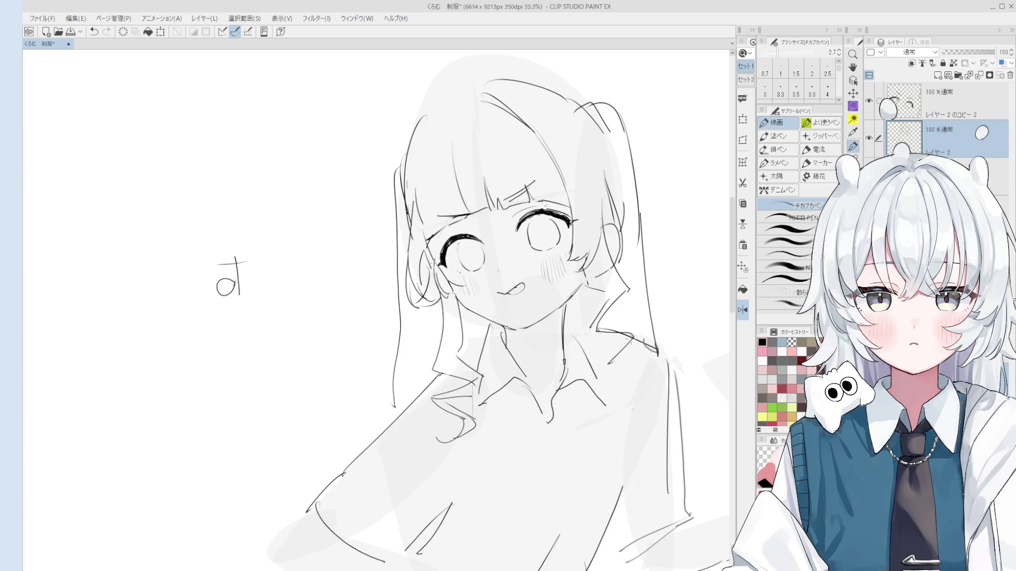
key(e)
drag(635, 356, 609, 367)
drag(613, 331, 596, 330)
- Try several curved shoulder lines on the right side, undoing the unsatisfactory attempts
key(p)
key(ctrl+z)
drag(621, 330, 602, 313)
key(ctrl+z)
mouse_move(640, 344)
mouse_down()
mouse_move(620, 368)
mouse_move(646, 378)
mouse_move(617, 367)
mouse_move(647, 392)
mouse_up()
key(ctrl+z)
key(ctrl+z)
key(ctrl+z)
mouse_move(627, 347)
mouse_down()
mouse_move(618, 377)
mouse_move(596, 338)
mouse_up()
key(ctrl+z)
- Erase part of a hair line, then undo the stray hair stroke
scroll(612, 331, down, 1)
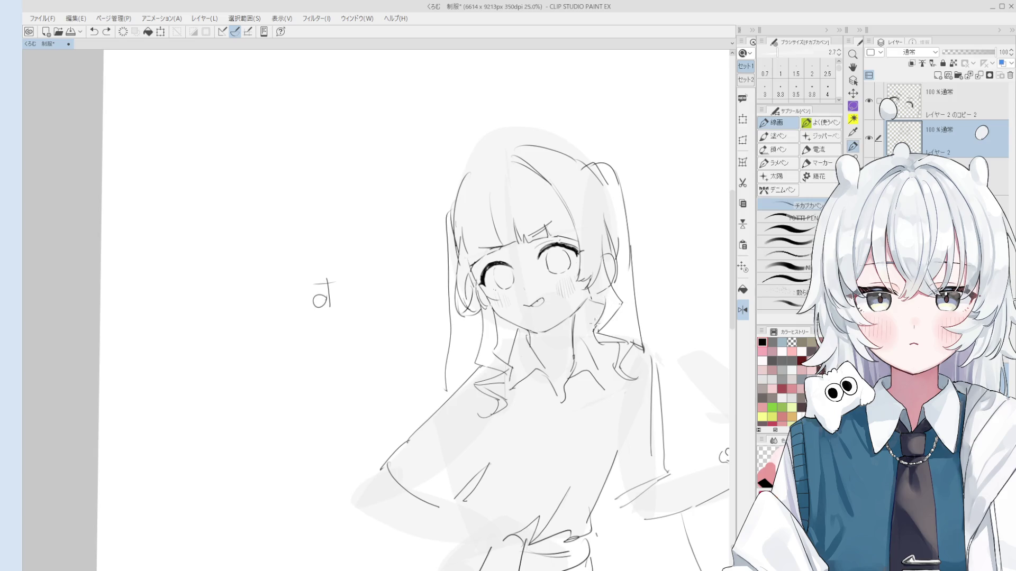
scroll(598, 316, down, 1)
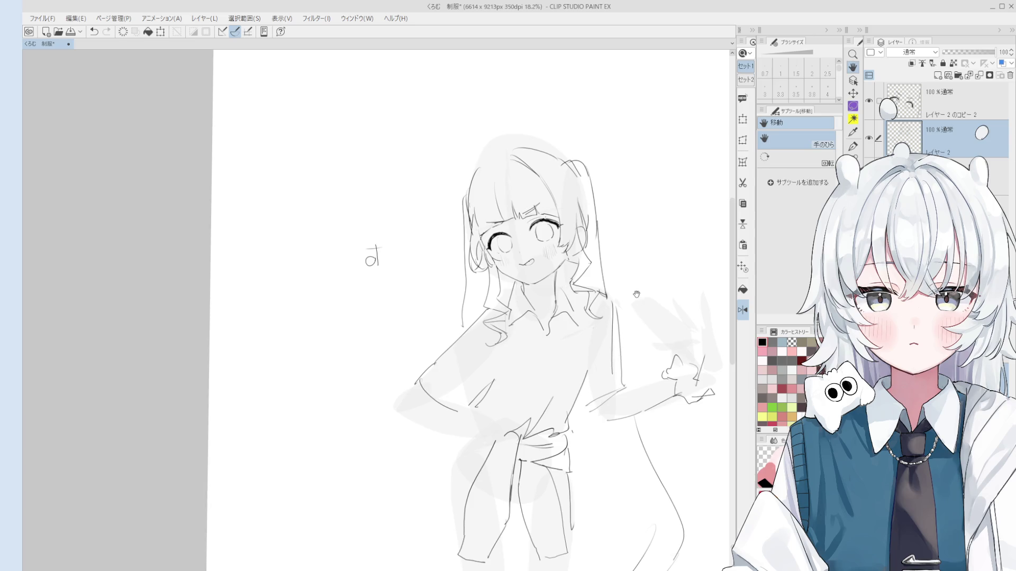
scroll(479, 247, up, 1)
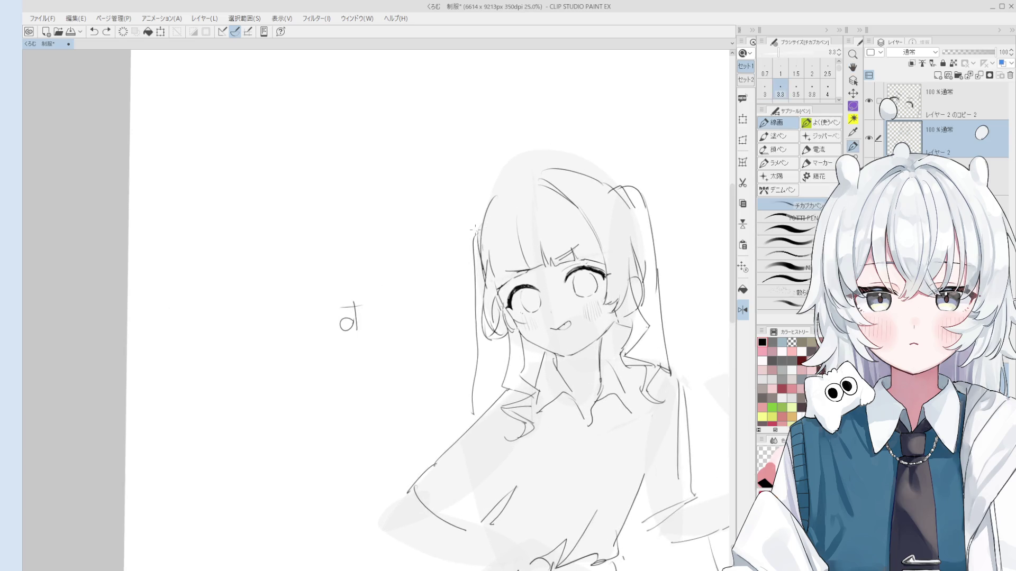
key(e)
mouse_move(476, 236)
mouse_down()
mouse_move(474, 317)
mouse_move(464, 233)
mouse_up()
scroll(473, 296, down, 1)
key(p)
key(ctrl+z)
key(ctrl+z)
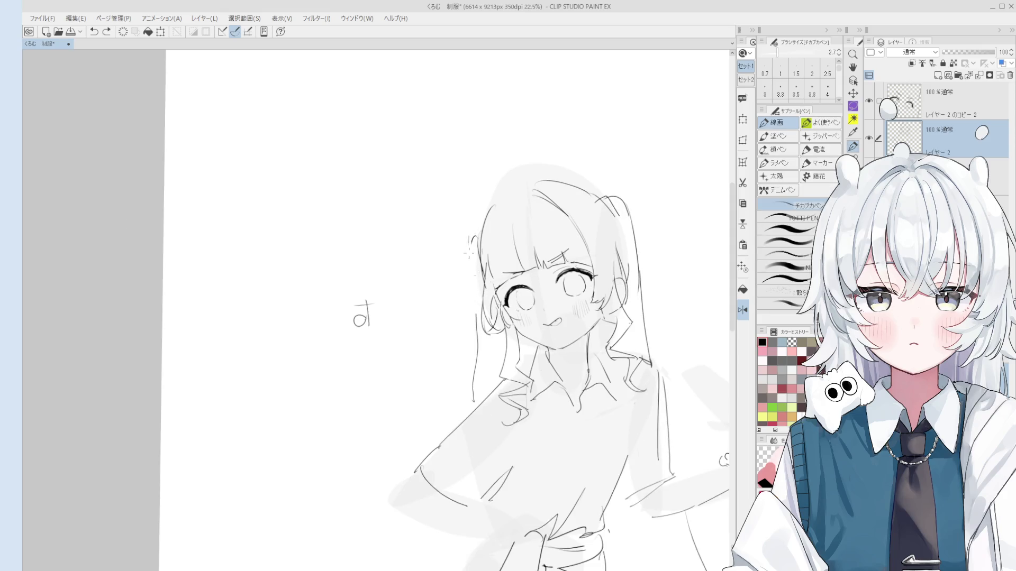
scroll(495, 263, down, 5)
- Pan and rotate the canvas view, then reset the rotation to upright
key(h)
drag(413, 254, 564, 238)
scroll(513, 225, up, 2)
key(ctrl+at)
scroll(515, 249, up, 4)
key(p)
drag(524, 267, 523, 288)
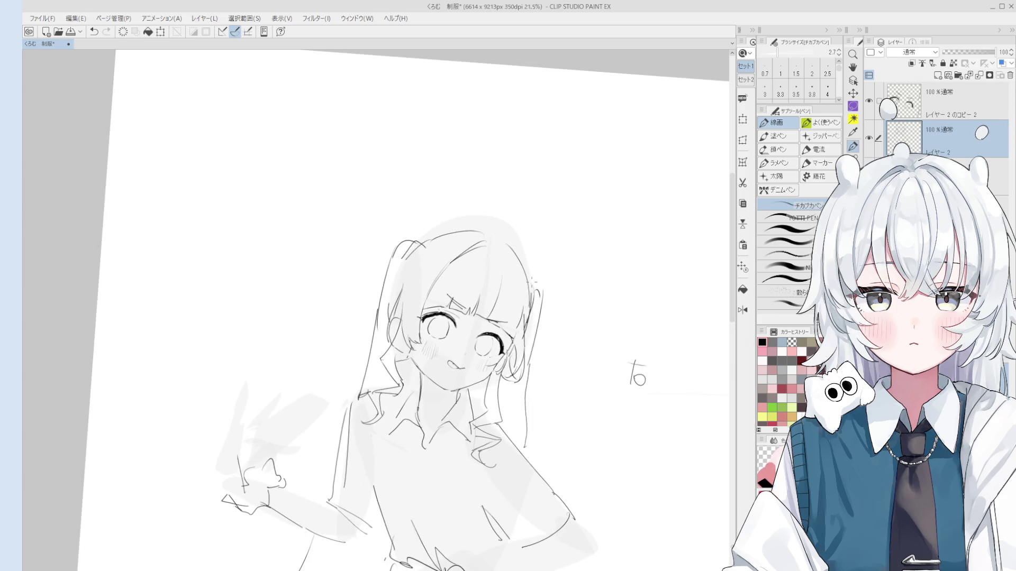
key(e)
drag(543, 296, 671, 200)
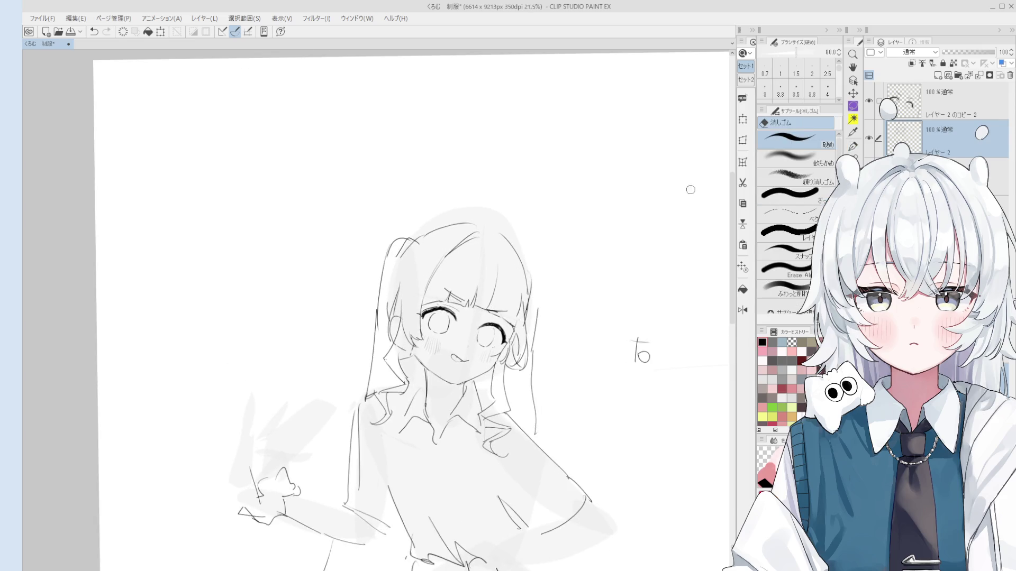
- Pick the lower layer, then the top copy layer from the canvas, and select レイヤー 2
key(ctrl+at)
ctrl+shift+click(536, 297)
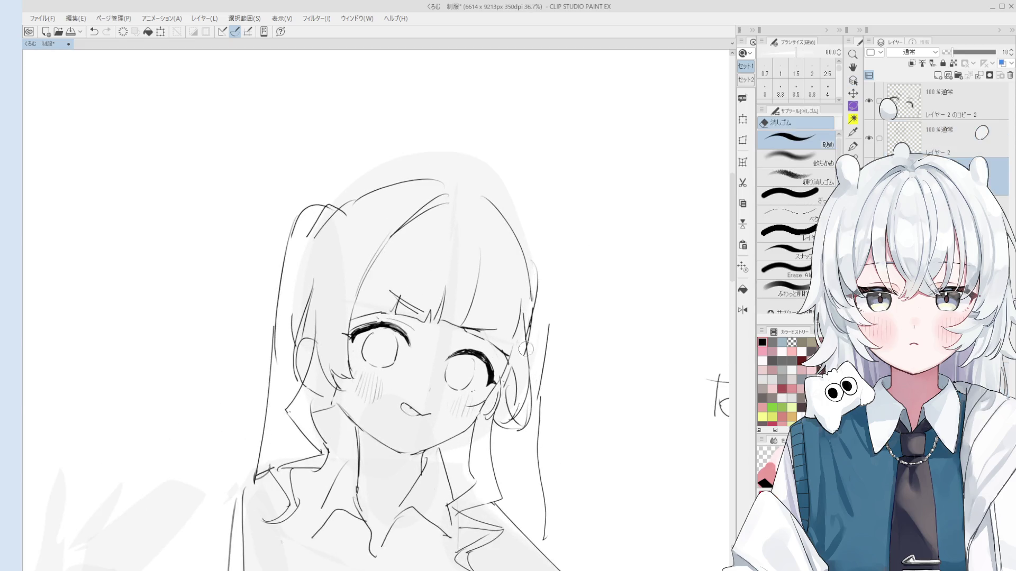
ctrl+shift+click(534, 319)
key(p)
scroll(535, 317, down, 2)
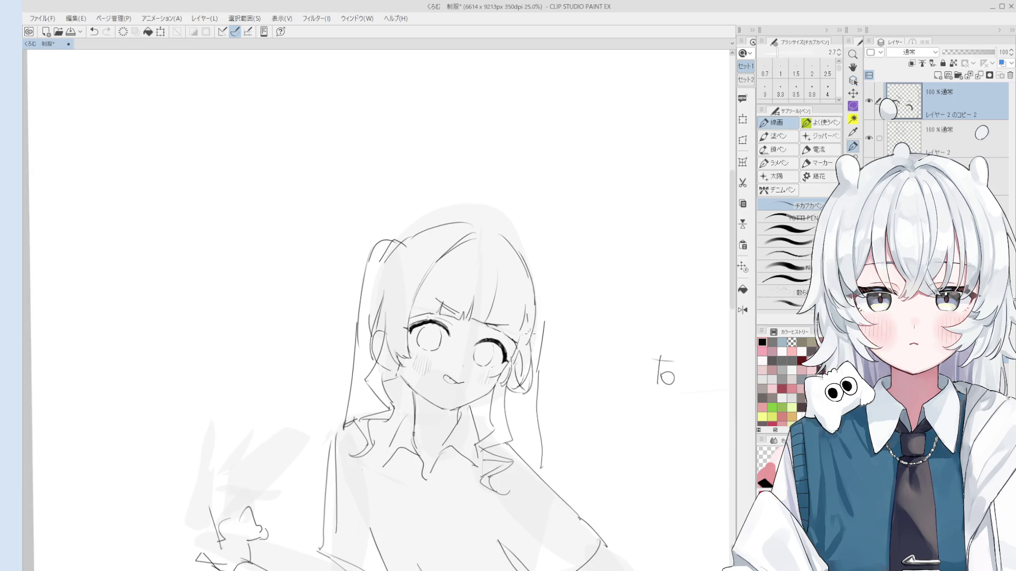
key(e)
key(h)
scroll(661, 295, down, 2)
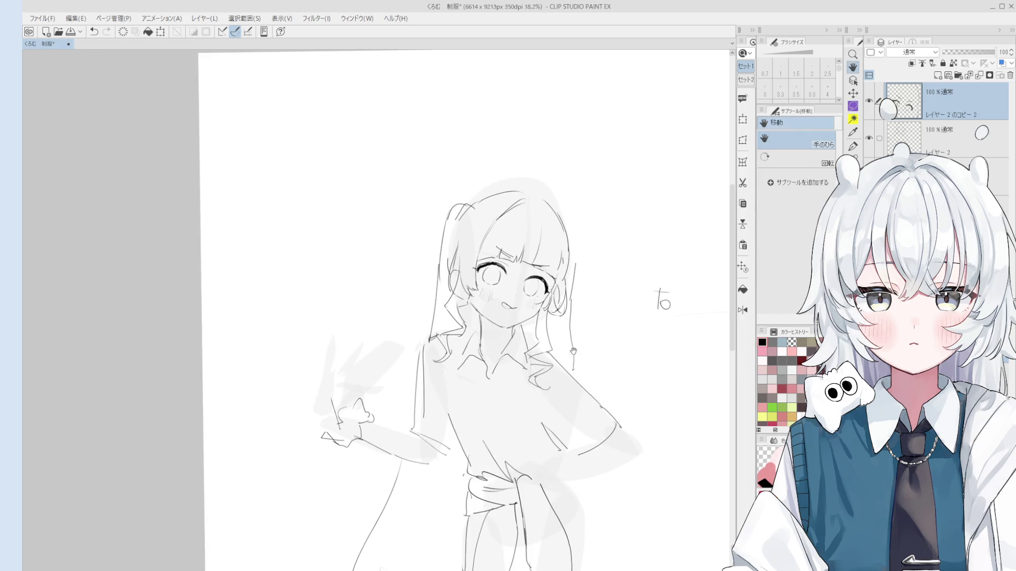
scroll(576, 241, down, 1)
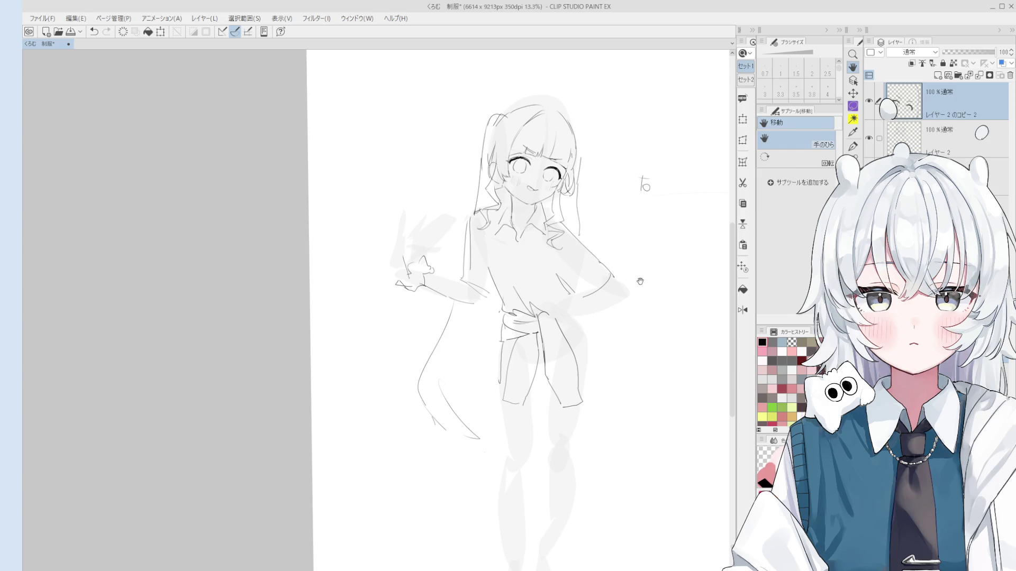
scroll(562, 206, up, 5)
key(e)
key(alt+bracketright)
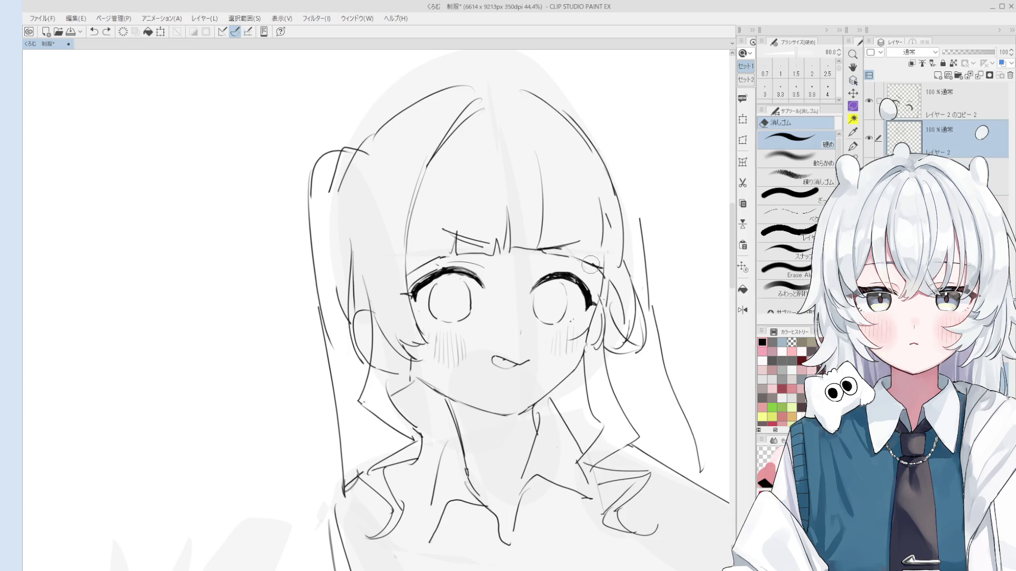
- Add a short ink stroke beside the right eye, undoing a stray attempt
key(p)
mouse_move(573, 258)
mouse_down()
mouse_move(596, 271)
mouse_move(597, 227)
mouse_up()
key(ctrl+z)
drag(591, 268, 602, 278)
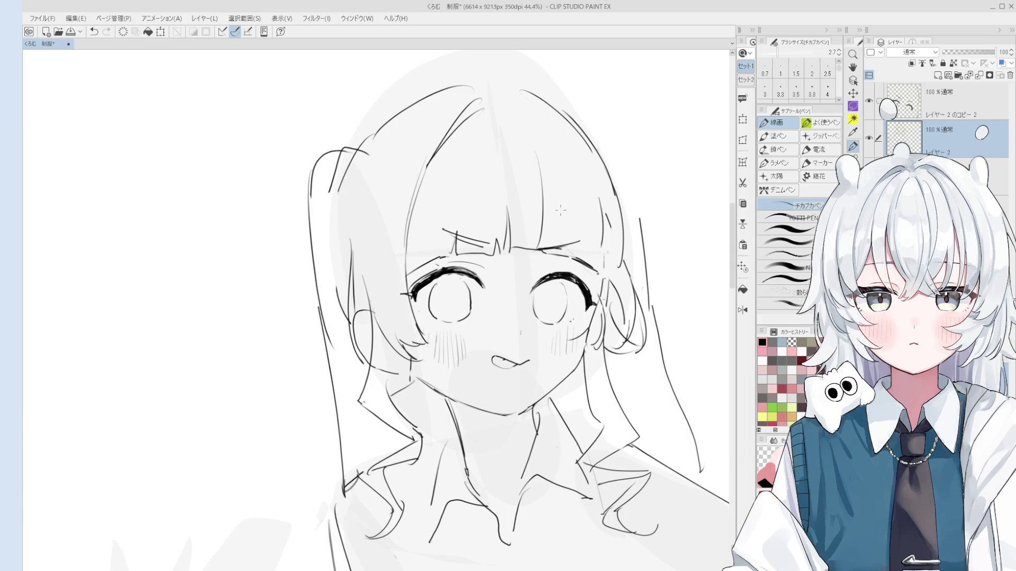
- Zoom in and out over the face while cycling through pen, eraser and Hand tools
key(o)
scroll(566, 278, up, 5)
key(e)
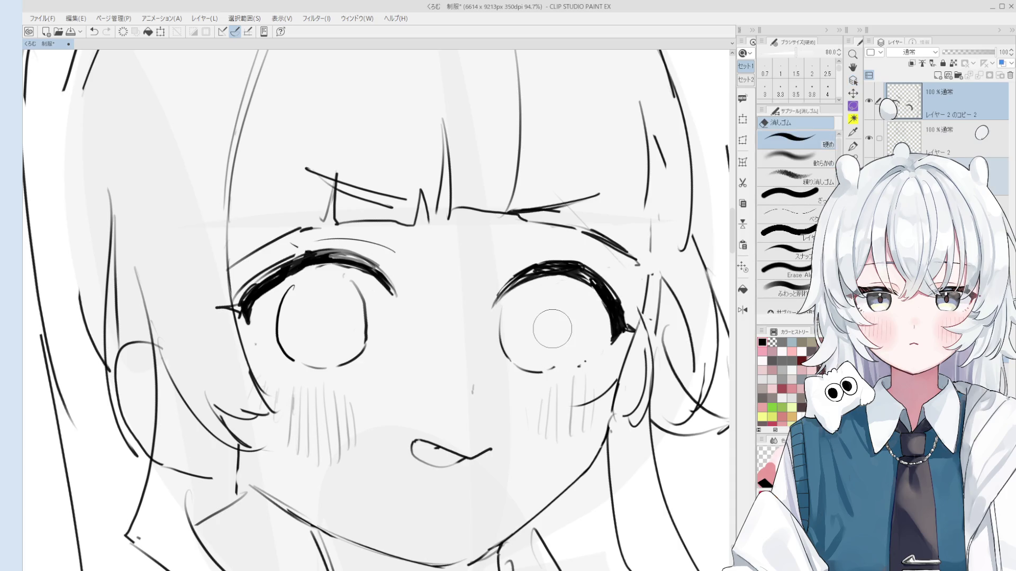
key(p)
scroll(561, 344, down, 2)
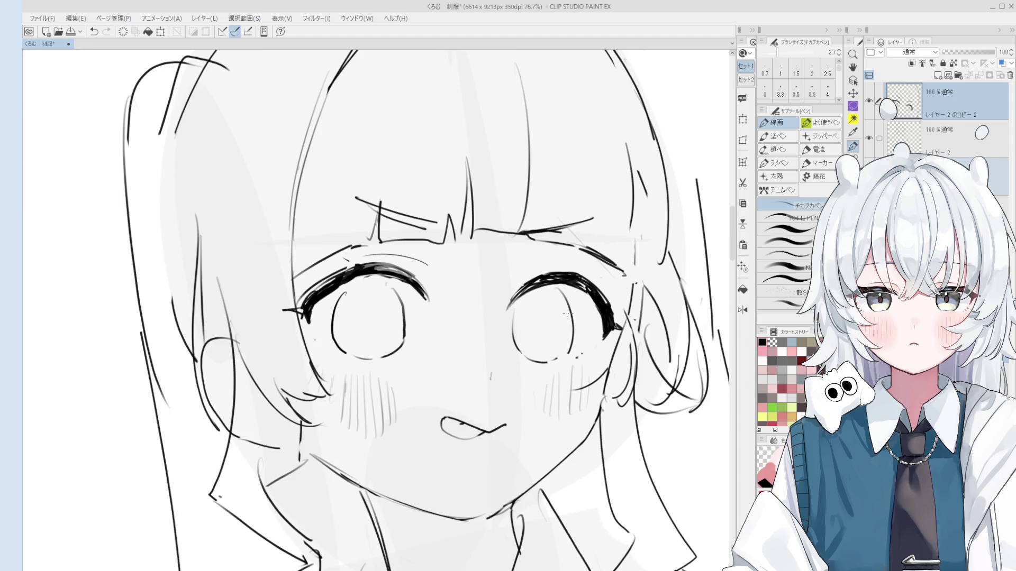
key(e)
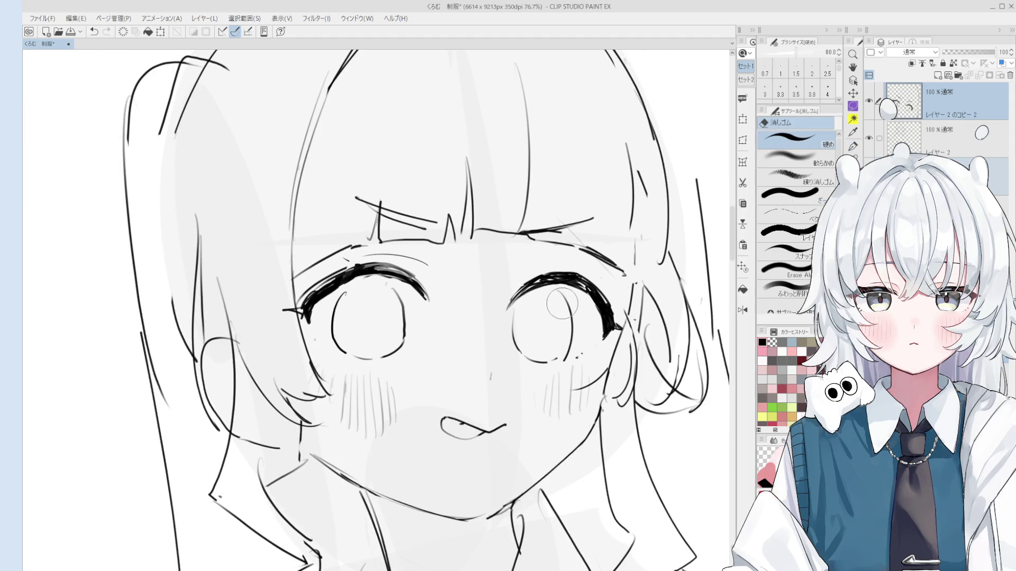
key(h)
scroll(600, 304, down, 2)
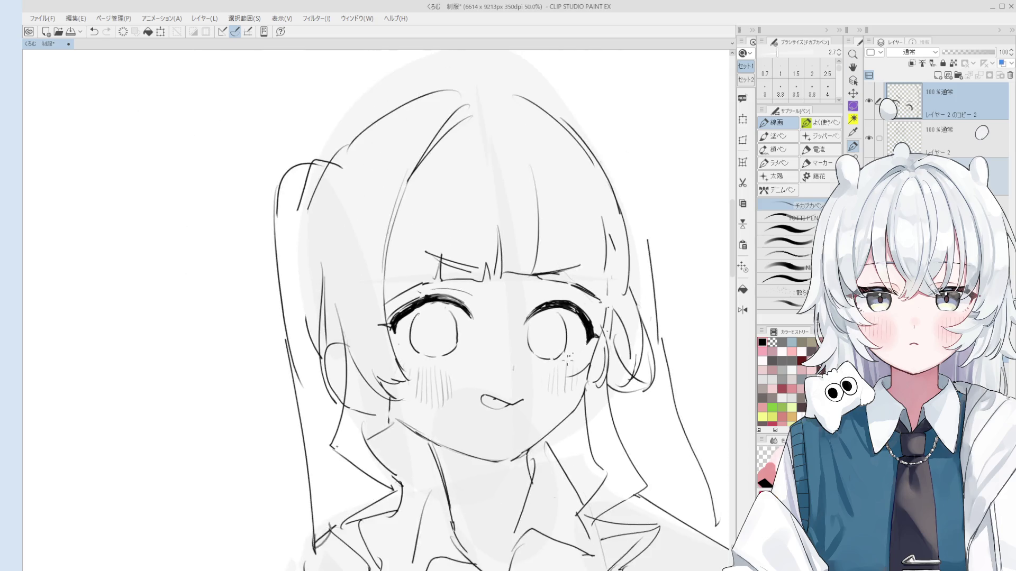
key(p)
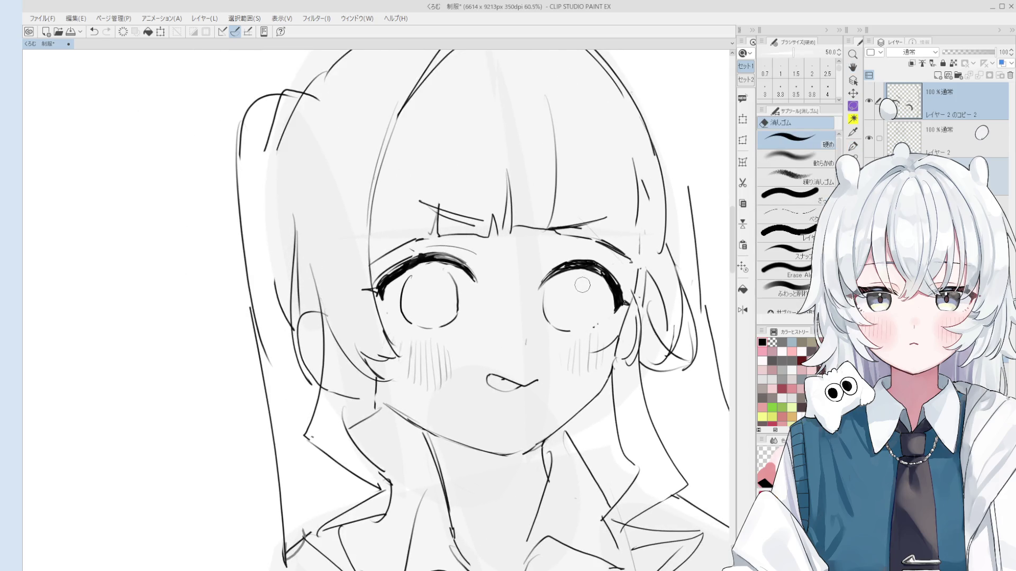
scroll(591, 312, up, 2)
scroll(591, 311, up, 1)
- Adjust the zoom and rotate the canvas view to line up the eyes
key(e)
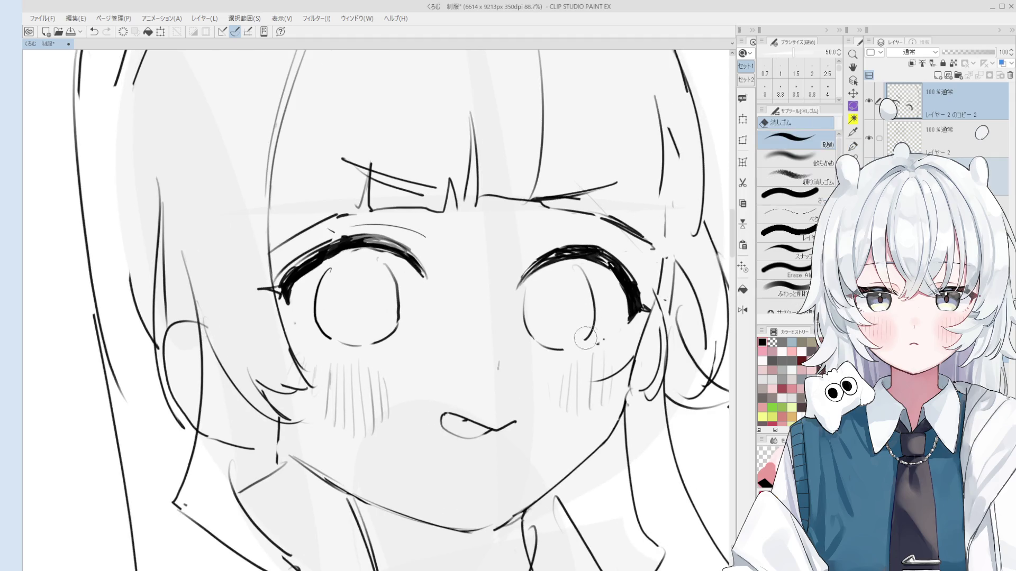
scroll(588, 334, down, 1)
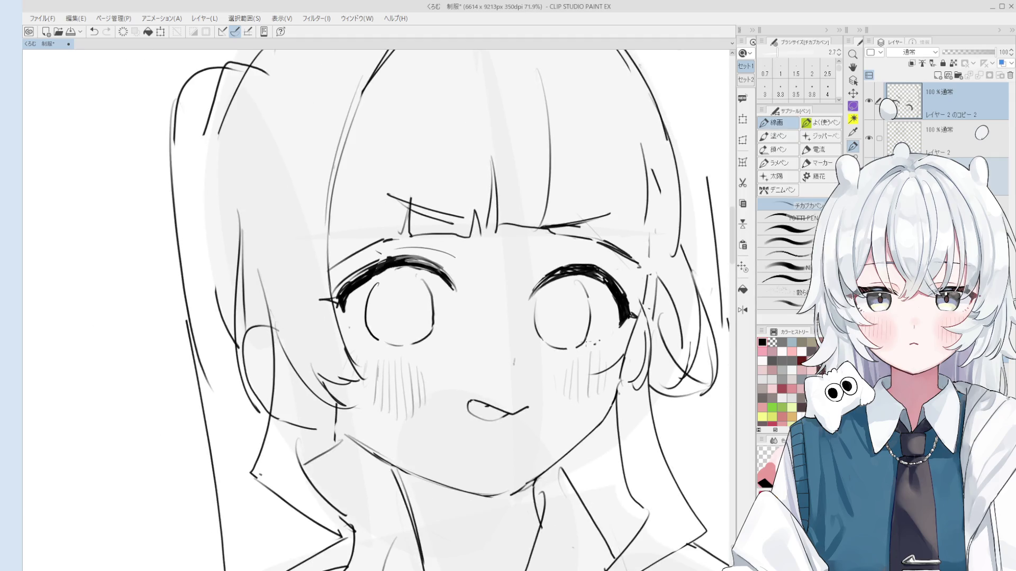
key(h)
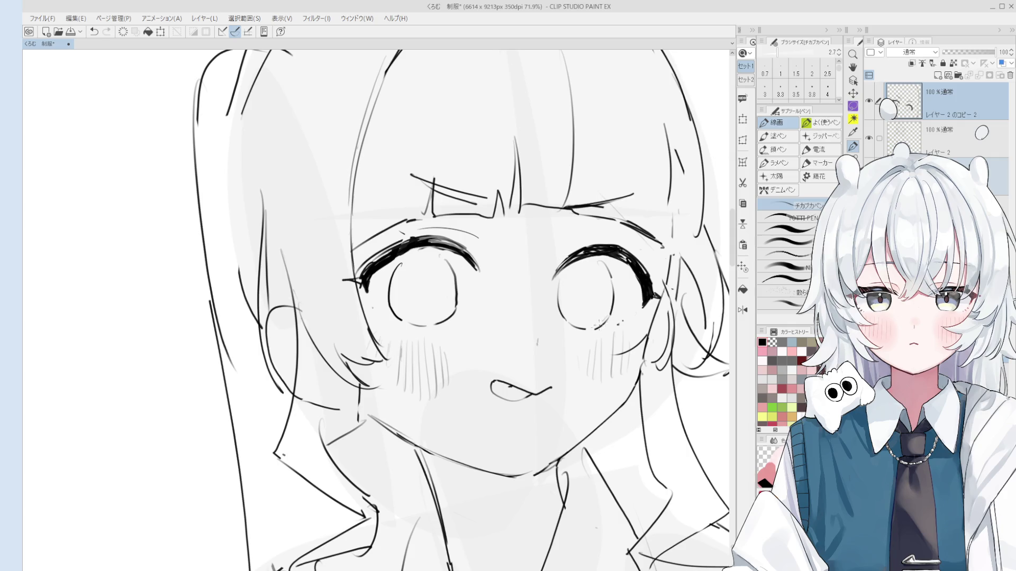
scroll(608, 319, down, 2)
key(p)
scroll(518, 318, up, 1)
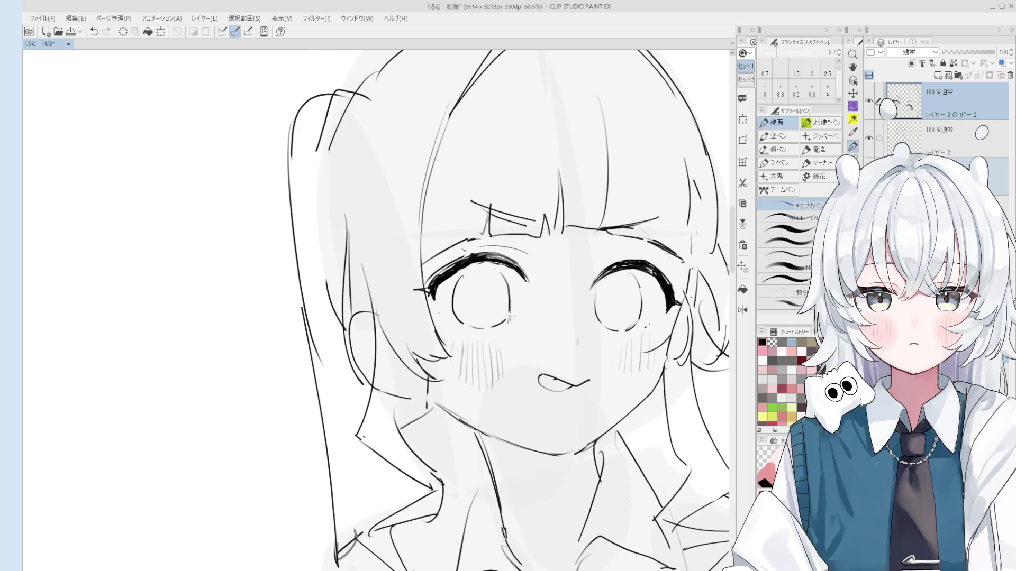
scroll(518, 318, up, 3)
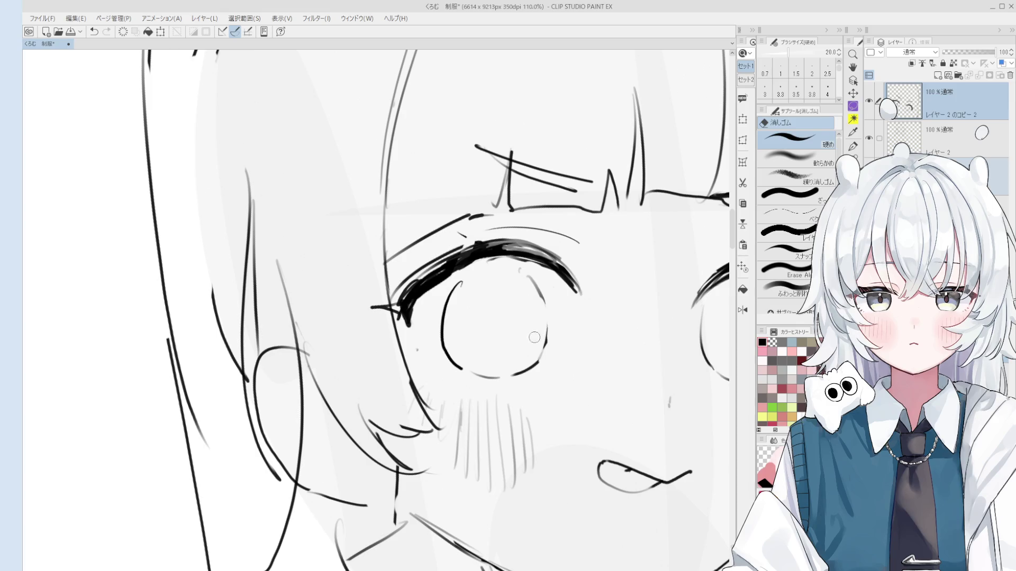
key(h)
scroll(540, 297, down, 3)
key(minus)
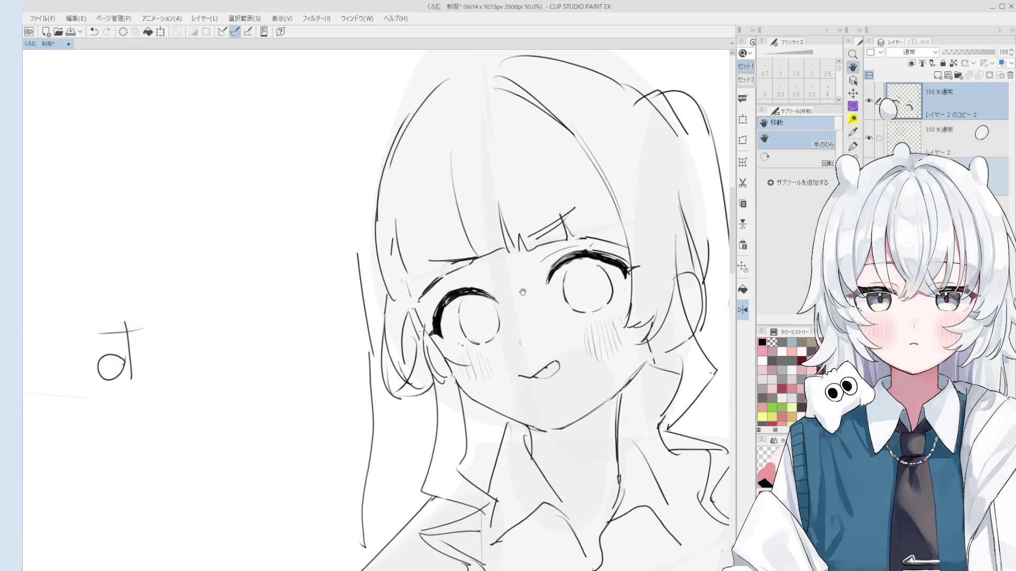
scroll(454, 352, up, 2)
- Ink an arc along the left eye's inner edge
key(e)
scroll(453, 352, up, 1)
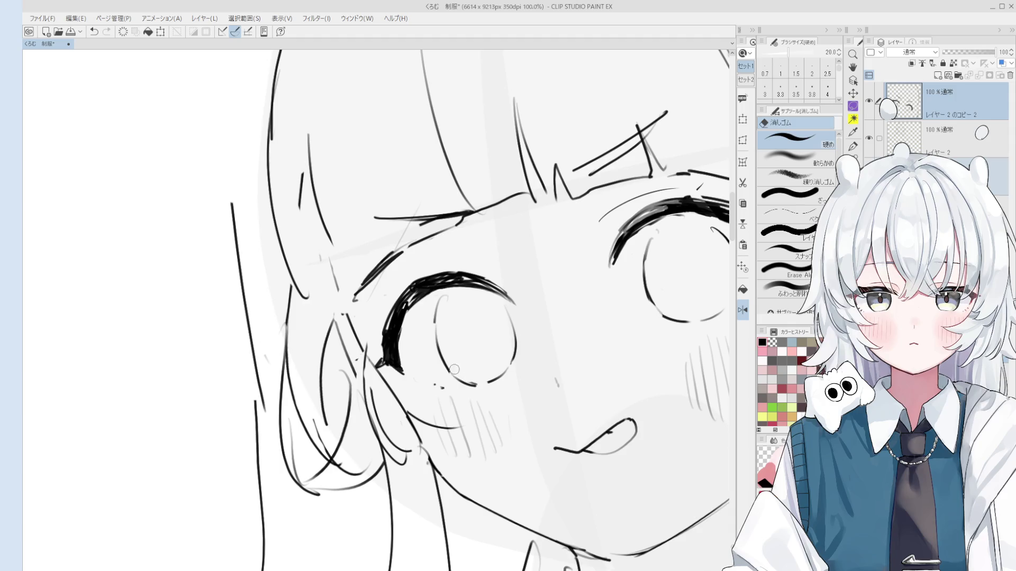
key(p)
drag(436, 319, 458, 379)
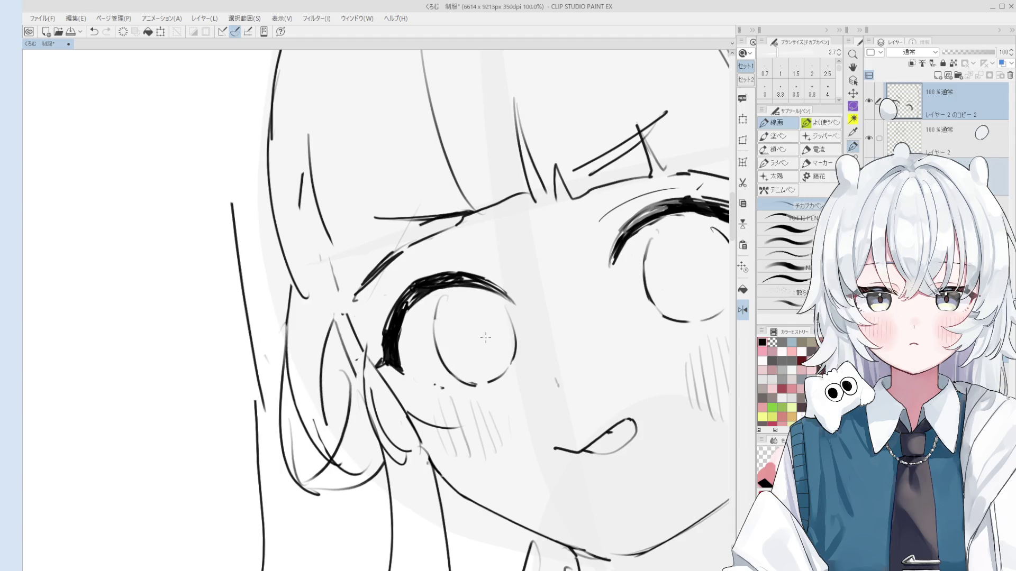
key(e)
scroll(557, 398, down, 2)
scroll(524, 343, up, 2)
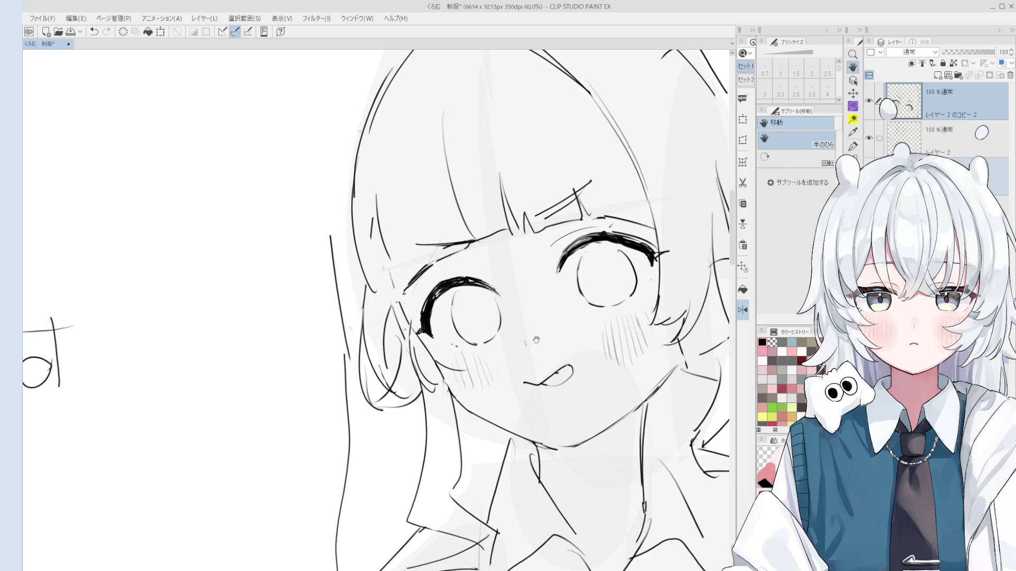
key(p)
scroll(571, 307, down, 1)
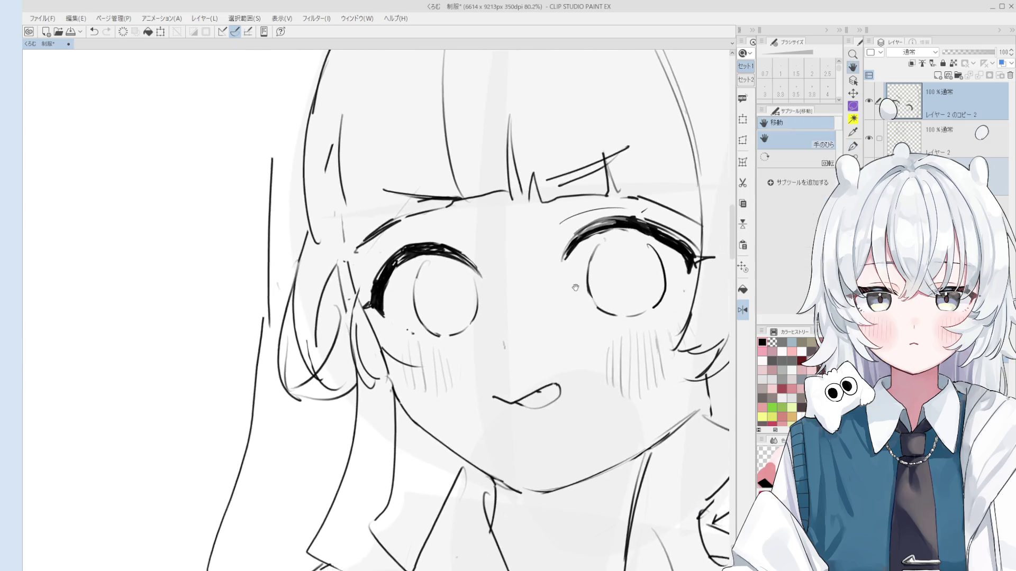
- Draw a pupil stroke in the right eye and a U-shaped pupil in the left eye
mouse_move(612, 249)
mouse_down()
mouse_move(622, 273)
mouse_move(636, 241)
mouse_up()
scroll(637, 240, down, 1)
scroll(490, 275, up, 2)
drag(473, 282, 487, 305)
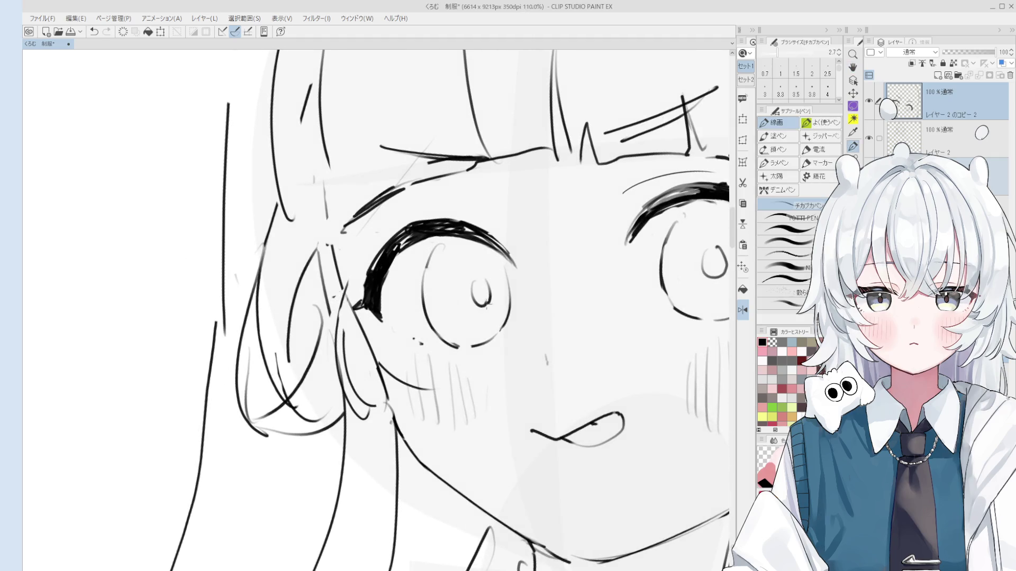
scroll(487, 276, down, 6)
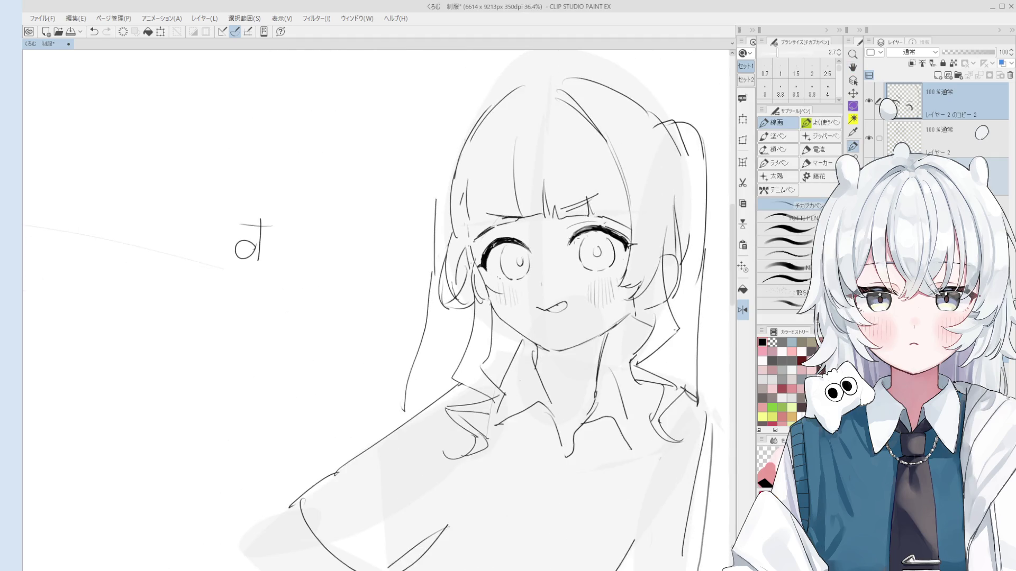
key(space)
scroll(663, 231, down, 4)
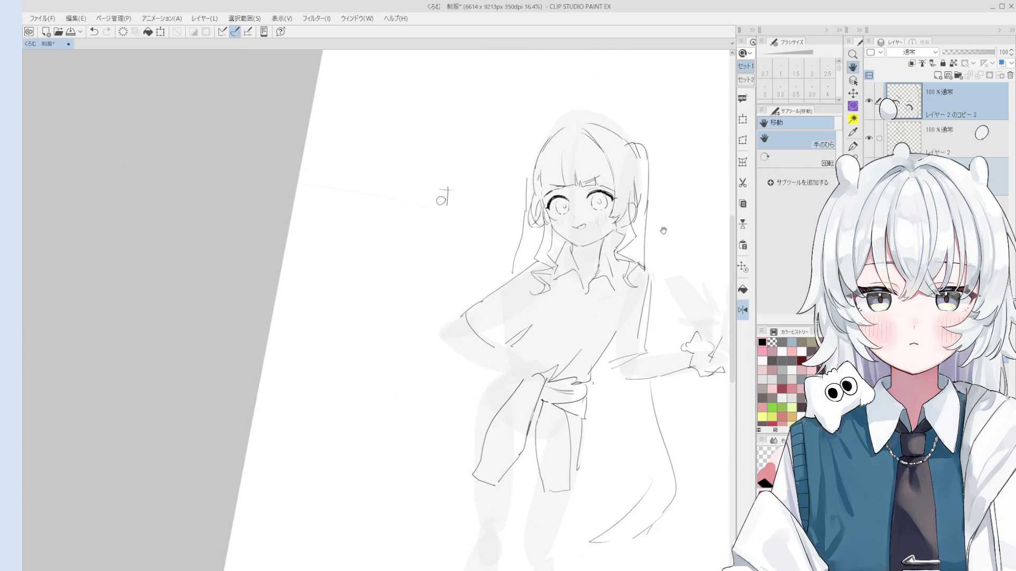
- Pan the view to frame the whole figure and unflip the canvas horizontally
drag(663, 231, 614, 254)
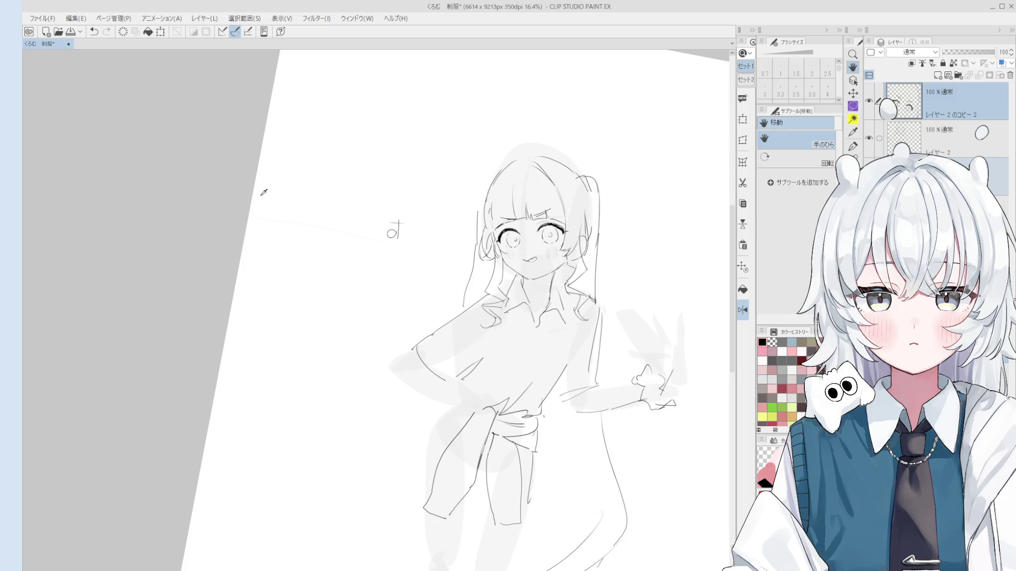
key(h)
scroll(425, 347, up, 2)
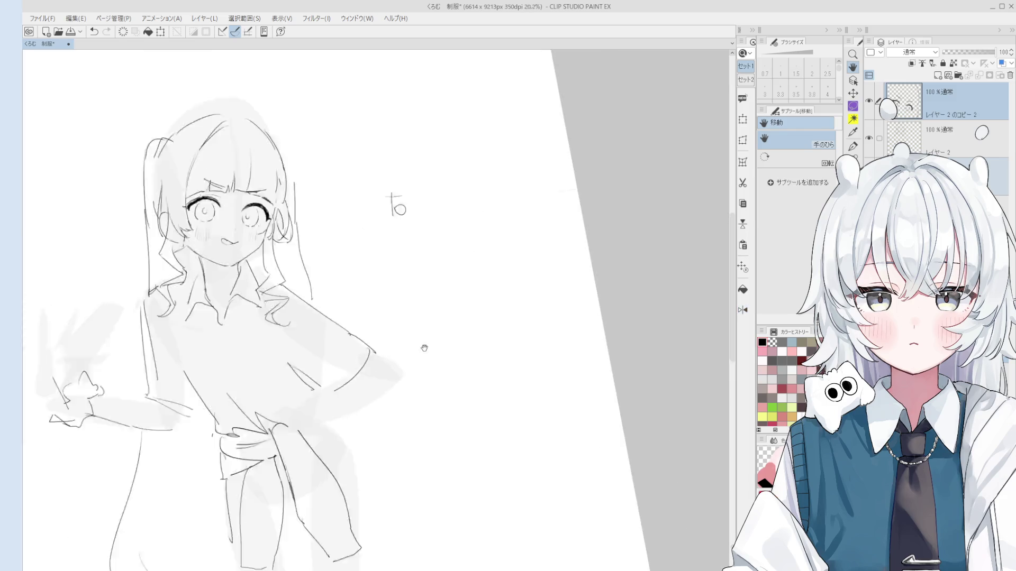
scroll(425, 347, down, 3)
- Select the layer holding the shoulder line from the canvas and erase the stray line
key(o)
scroll(497, 340, up, 5)
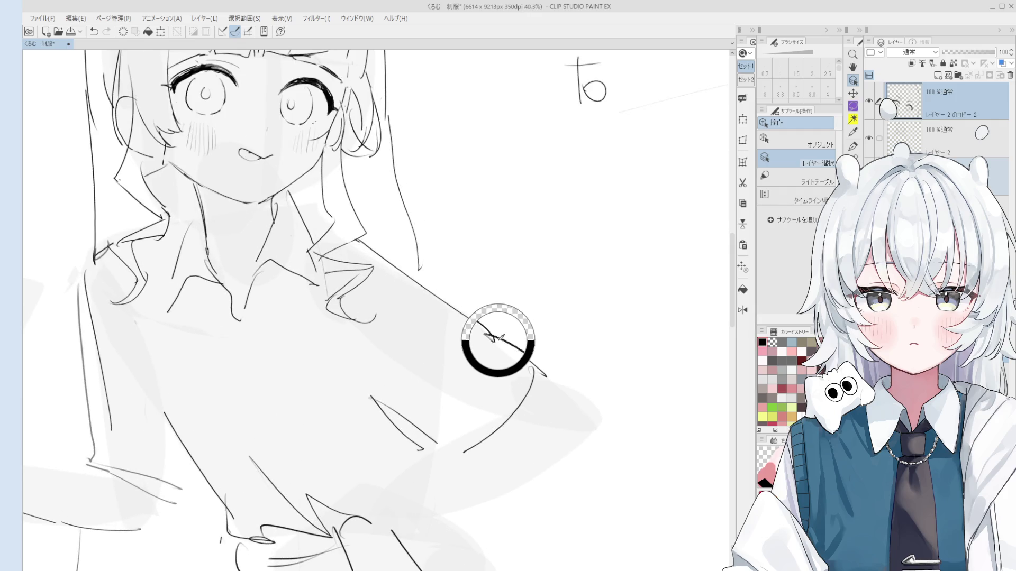
click(497, 340)
scroll(498, 341, up, 5)
key(e)
drag(489, 339, 523, 355)
scroll(510, 350, down, 5)
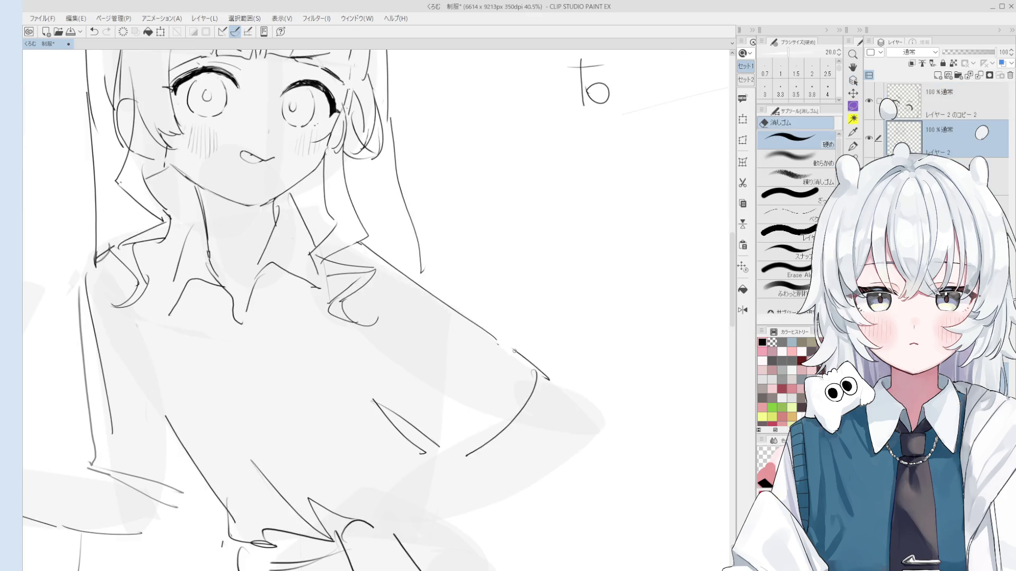
scroll(511, 350, down, 3)
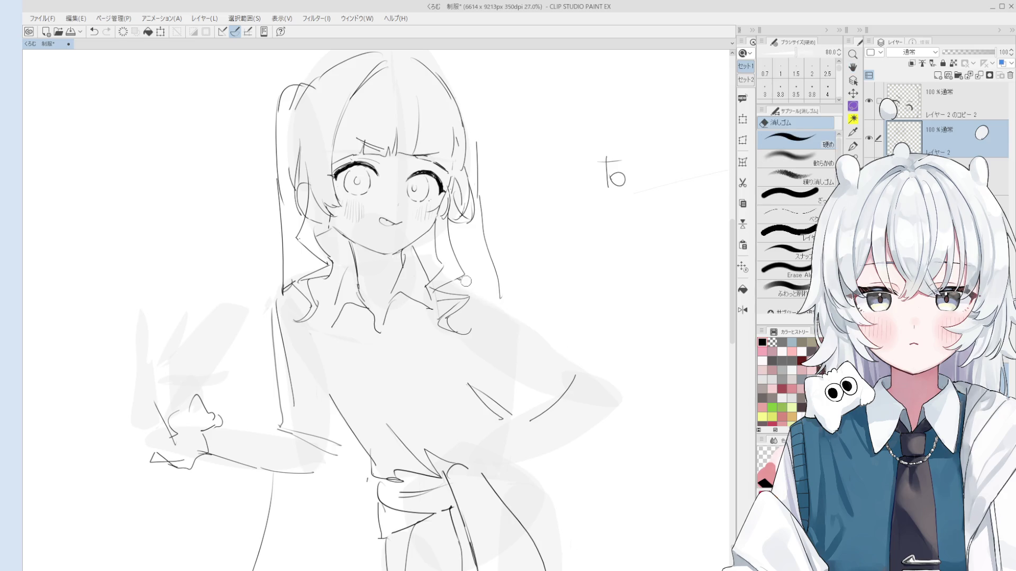
- Make the inking pen slightly thicker and alternate pen and eraser on the sleeve
key(p)
scroll(523, 283, down, 1)
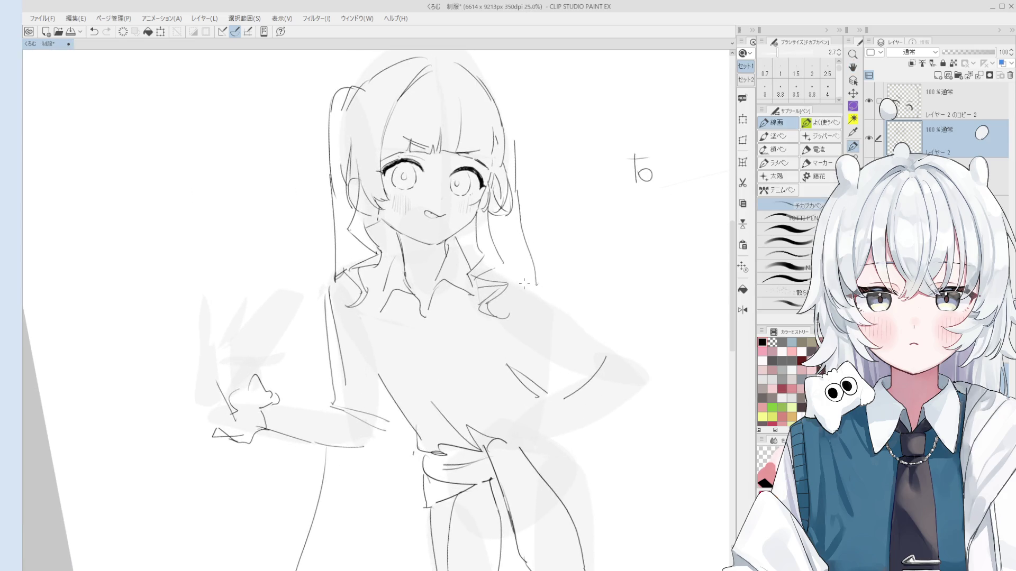
scroll(523, 283, down, 1)
key(bracketright)
key(bracketright)
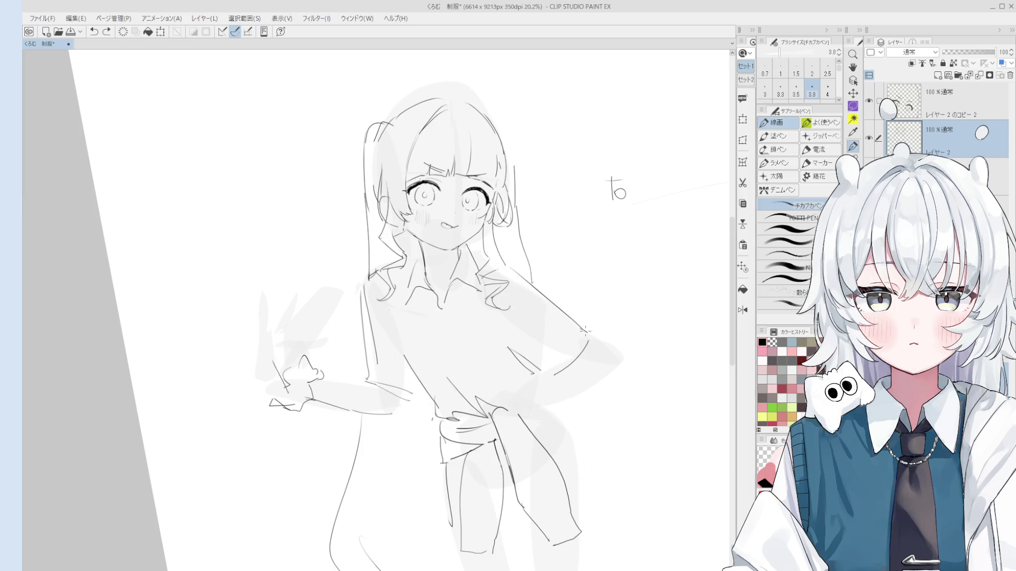
key(e)
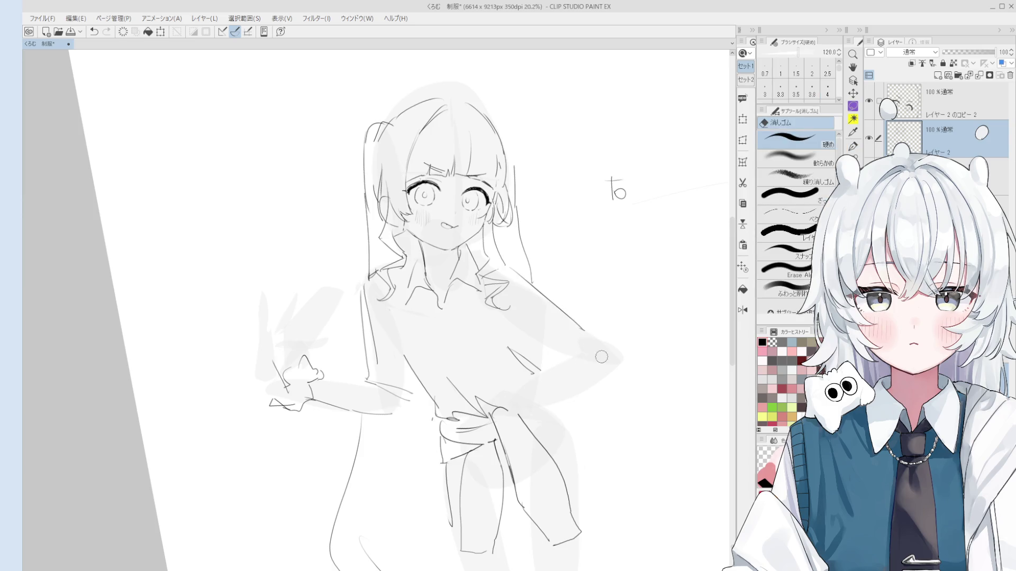
key(p)
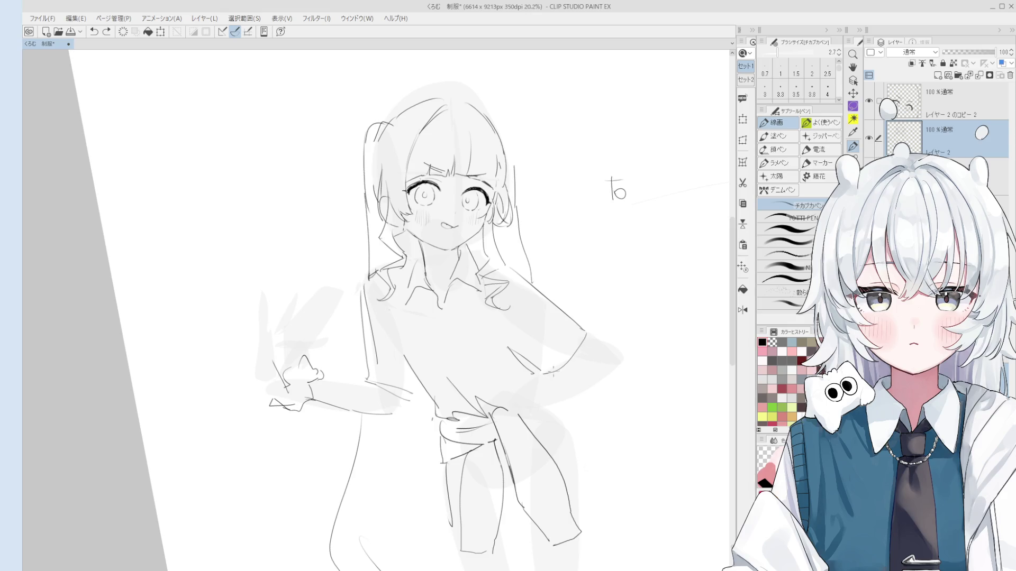
scroll(560, 381, down, 1)
- Undo, redo and undo again the last sleeve stroke to rework it
key(e)
scroll(561, 381, up, 2)
key(p)
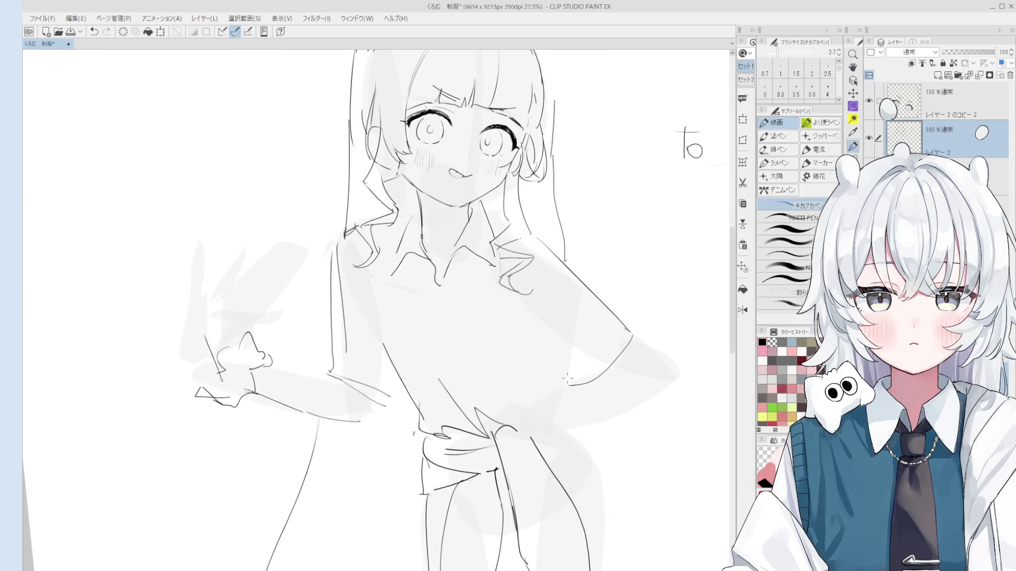
key(ctrl+z)
scroll(550, 372, down, 2)
key(ctrl+y)
scroll(569, 272, up, 2)
key(ctrl+z)
key(e)
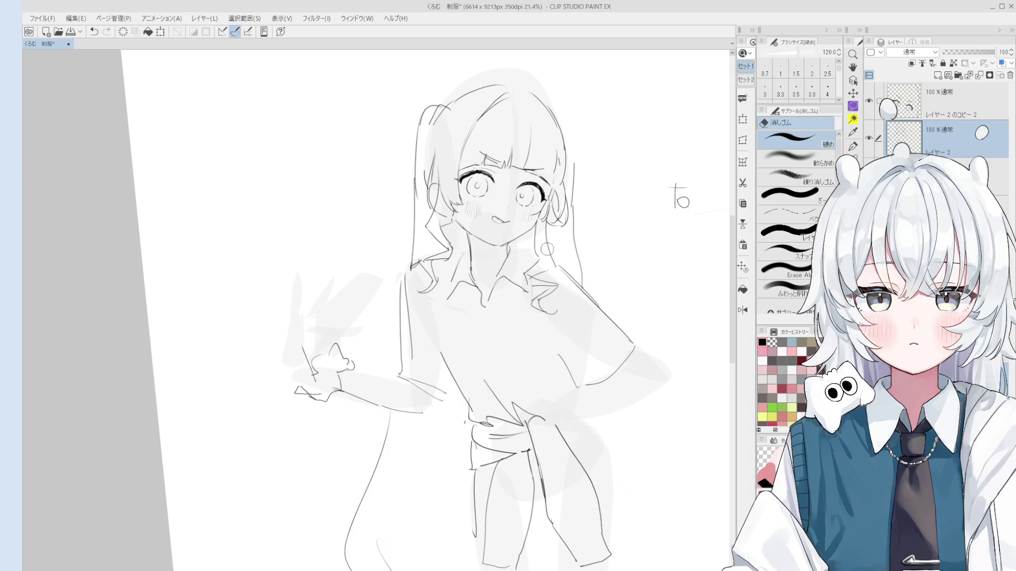
- Make the レイヤー2のコピー2 layer active with the Pen ready for inking
scroll(547, 250, up, 4)
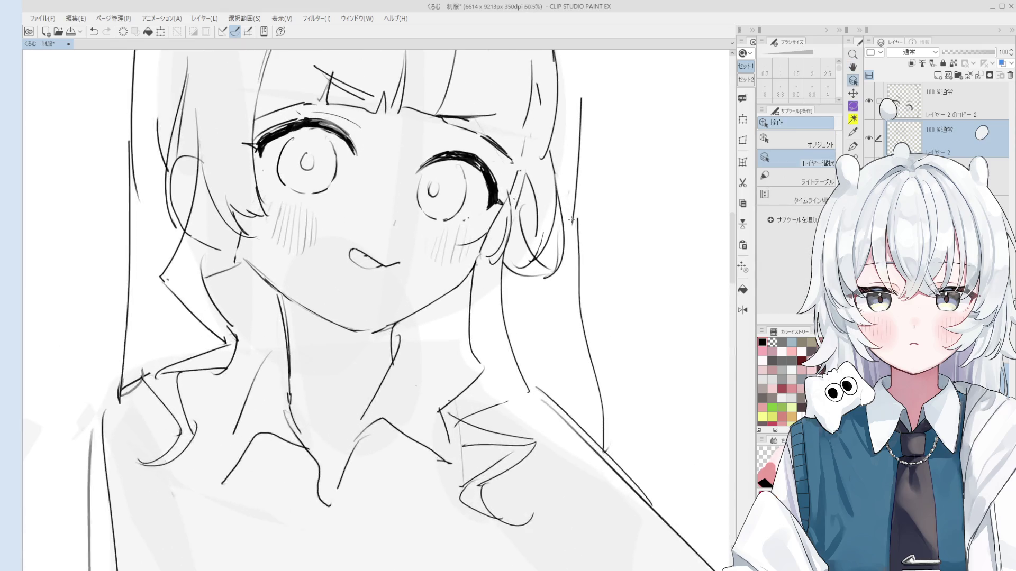
scroll(574, 211, down, 2)
key(e)
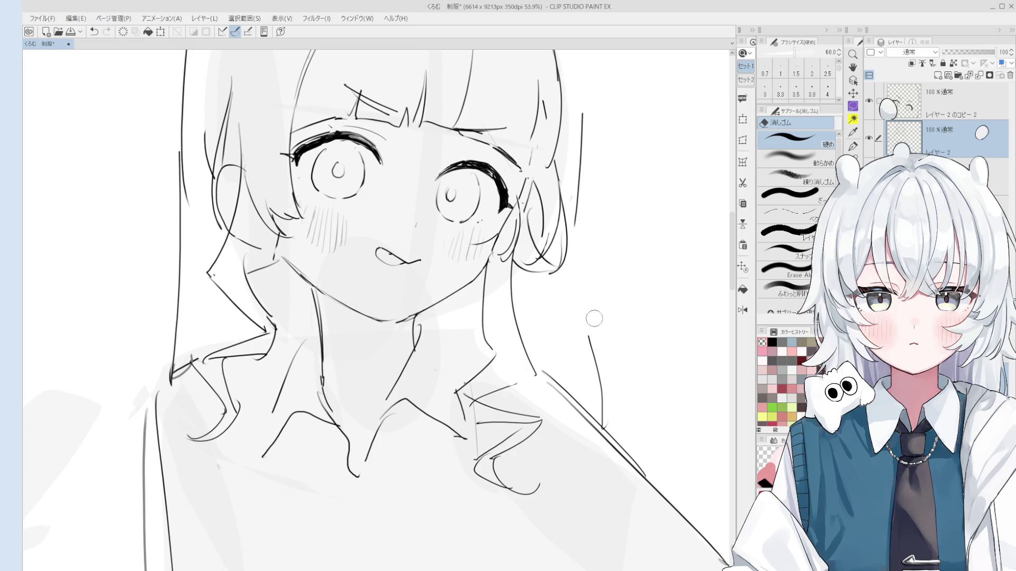
scroll(607, 412, down, 3)
key(p)
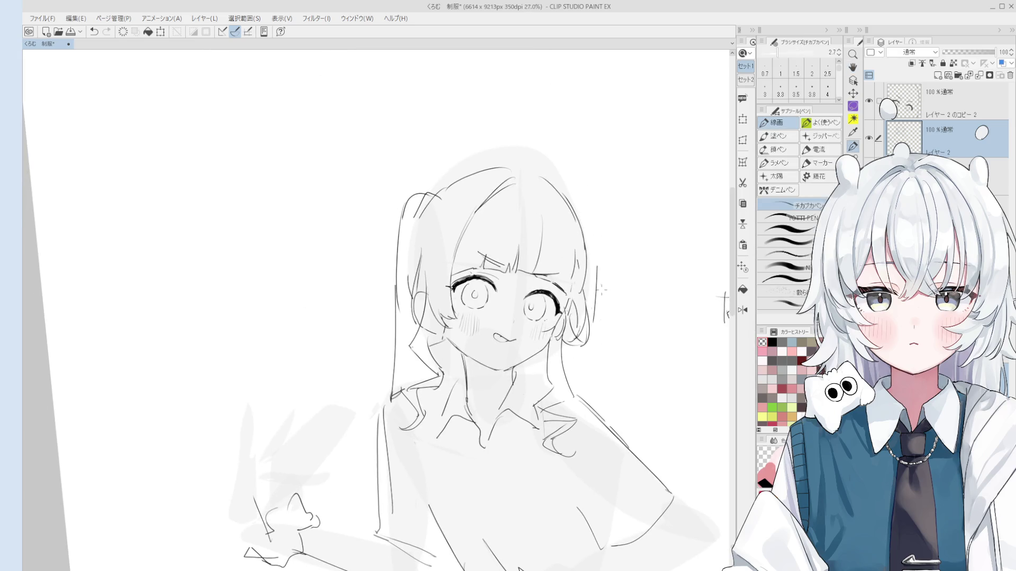
scroll(582, 261, up, 2)
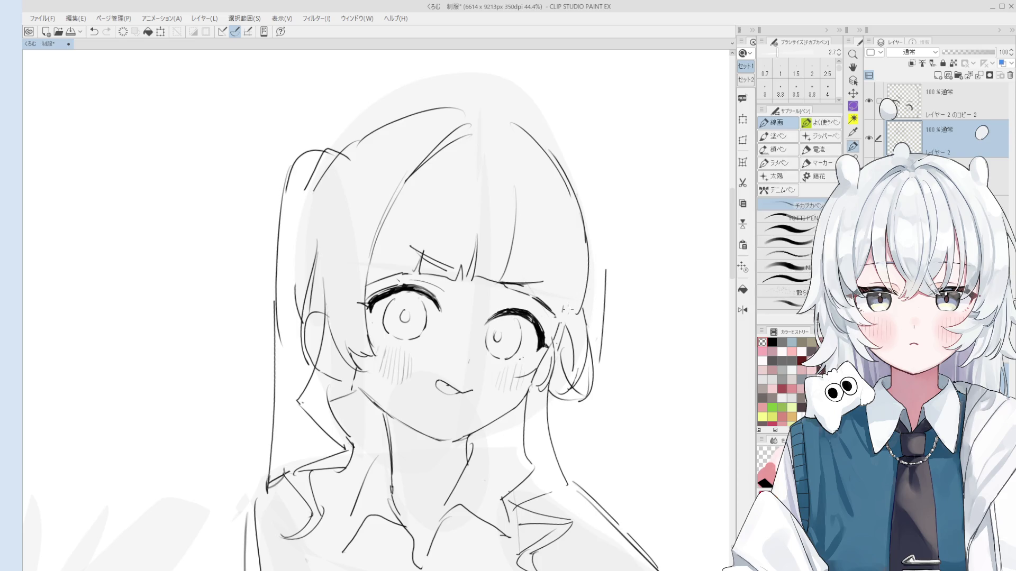
scroll(584, 235, up, 2)
ctrl+shift+click(592, 233)
key(p)
- Make レイヤー2 the active layer for inking the hair
scroll(577, 261, down, 4)
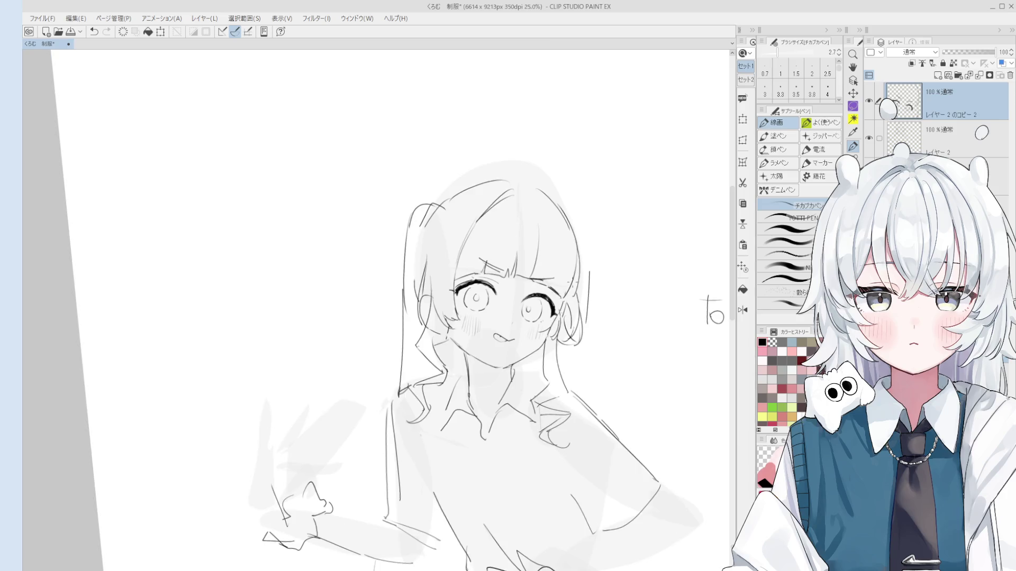
scroll(570, 282, up, 3)
key(e)
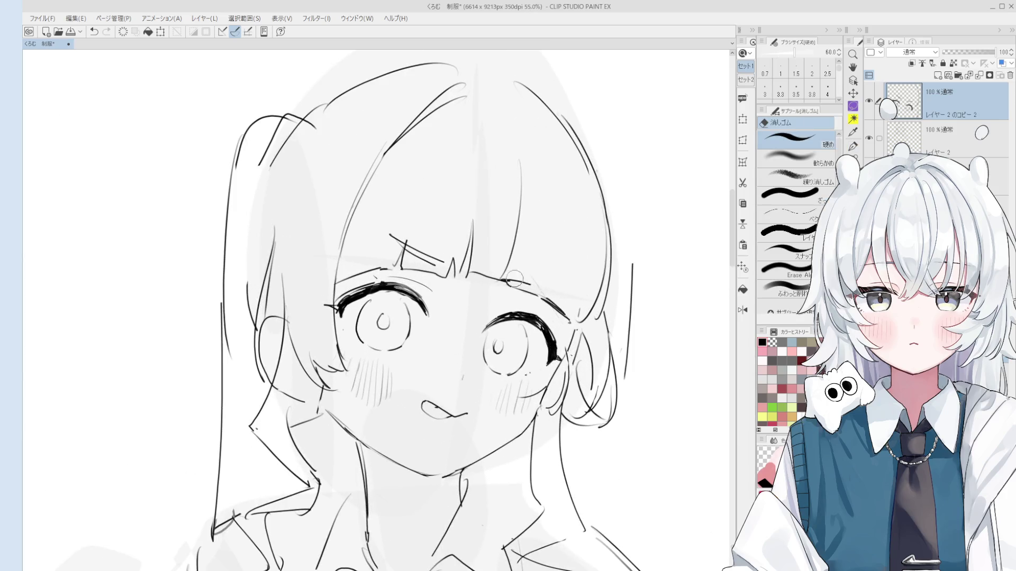
scroll(523, 278, down, 1)
ctrl+shift+click(523, 278)
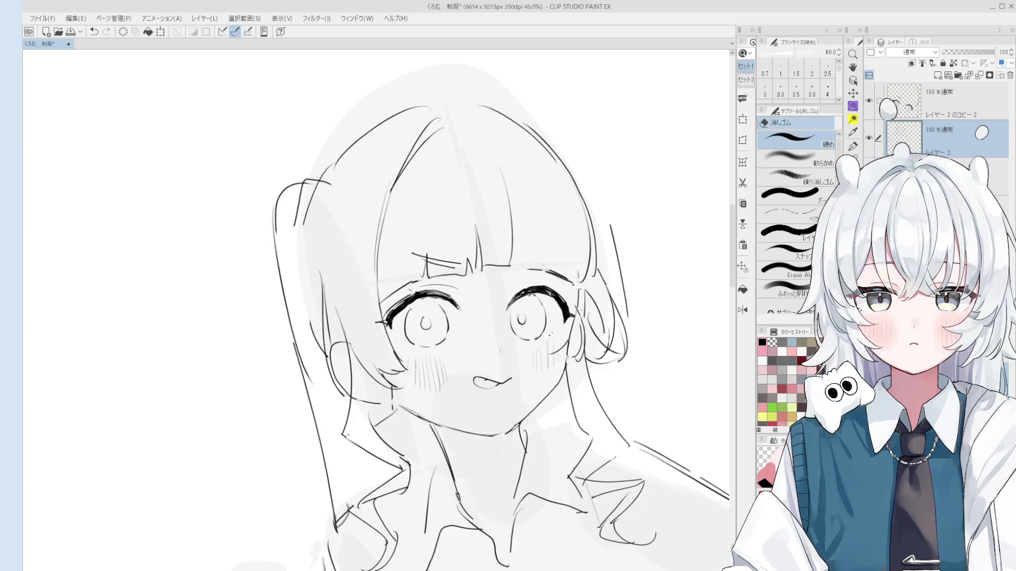
key(p)
scroll(535, 279, up, 1)
- Draw a long hair strand beside the bangs, discarding a short trial stroke
drag(538, 275, 600, 272)
key(ctrl+z)
key(e)
key(p)
key(ctrl+z)
drag(531, 173, 535, 255)
- Erase the old hair strokes on the right side on the top line art layer and レイヤー2
click(904, 101)
key(e)
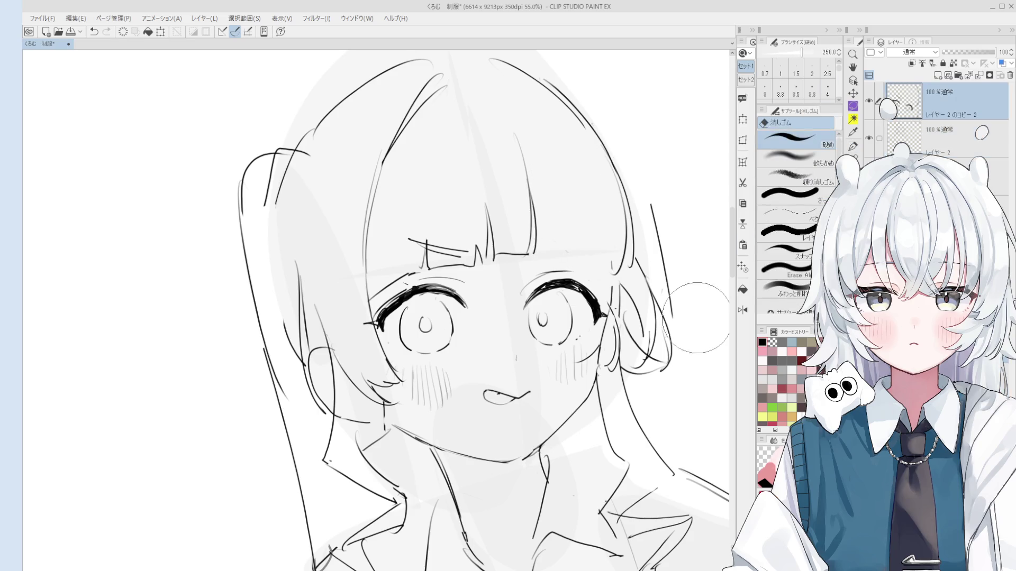
drag(680, 306, 575, 136)
scroll(666, 389, down, 2)
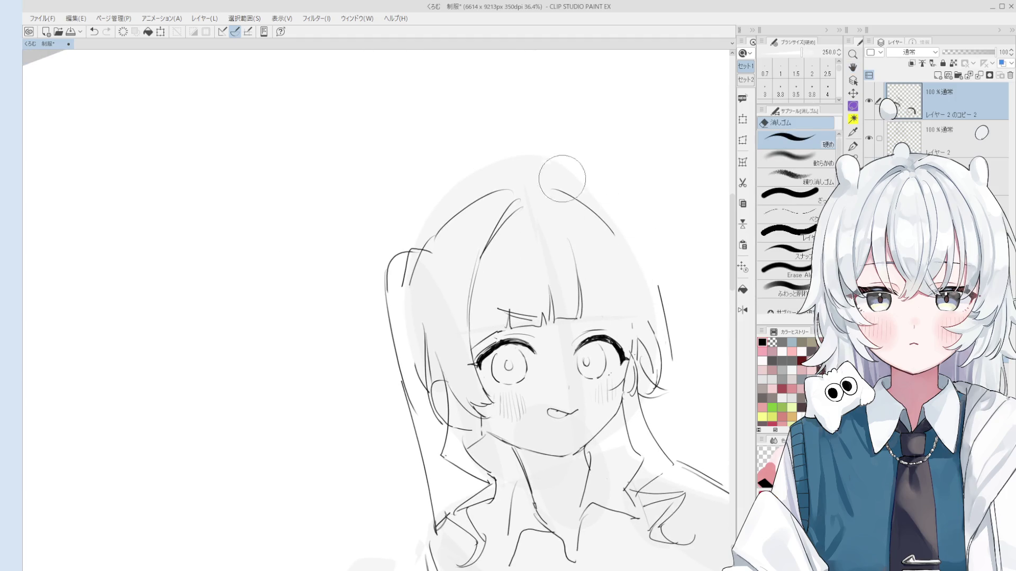
click(915, 140)
drag(628, 238, 595, 239)
key(p)
key(e)
drag(627, 295, 627, 344)
- Redraw the right-side hair as cleaner curves, including the outer strand
key(p)
key(e)
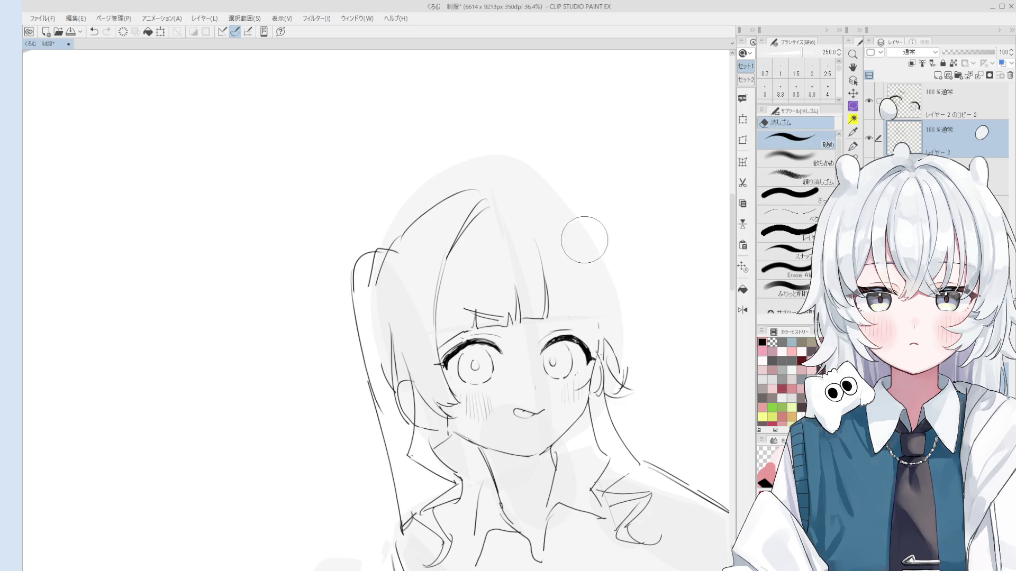
key(p)
drag(535, 188, 598, 274)
key(ctrl+z)
drag(537, 195, 606, 288)
key(e)
key(p)
drag(590, 241, 625, 339)
key(ctrl+z)
- Pan the canvas up and left to bring the whole figure into view
key(h)
mouse_move(620, 373)
mouse_down()
mouse_move(619, 358)
mouse_move(408, 252)
mouse_up()
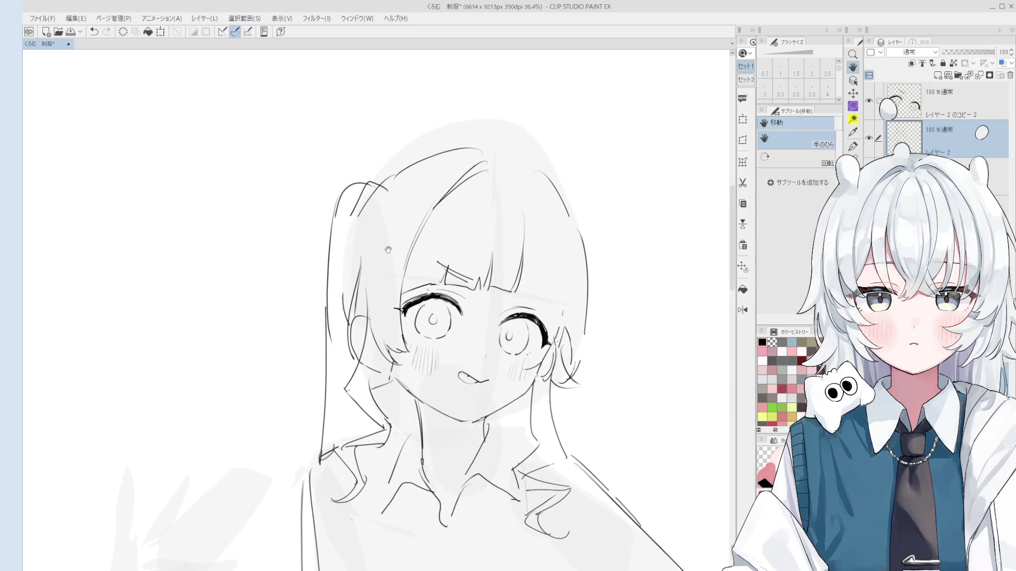
drag(588, 233, 594, 231)
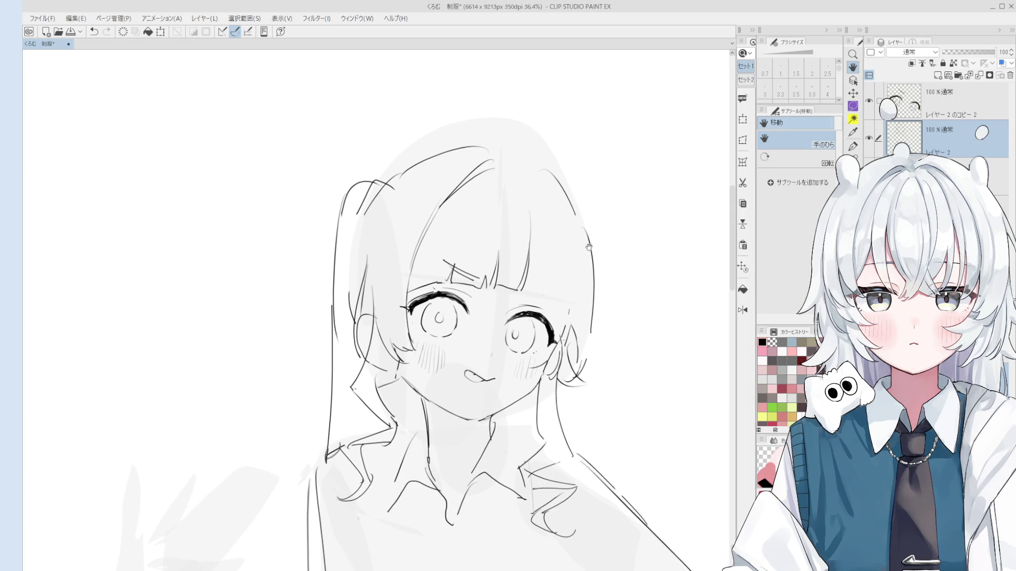
drag(562, 270, 574, 270)
key(p)
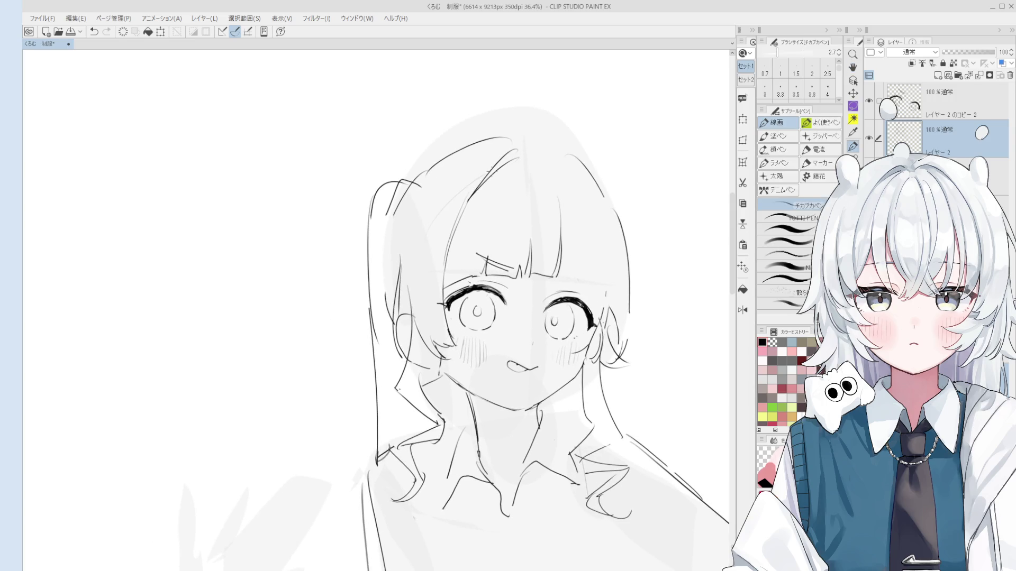
scroll(560, 176, down, 2)
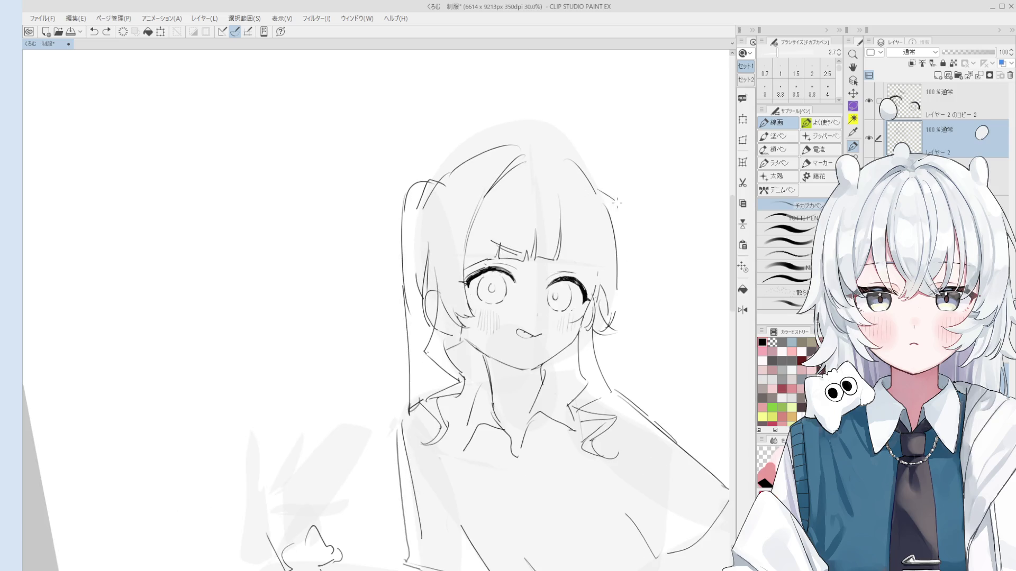
scroll(613, 200, down, 2)
key(h)
drag(615, 289, 616, 215)
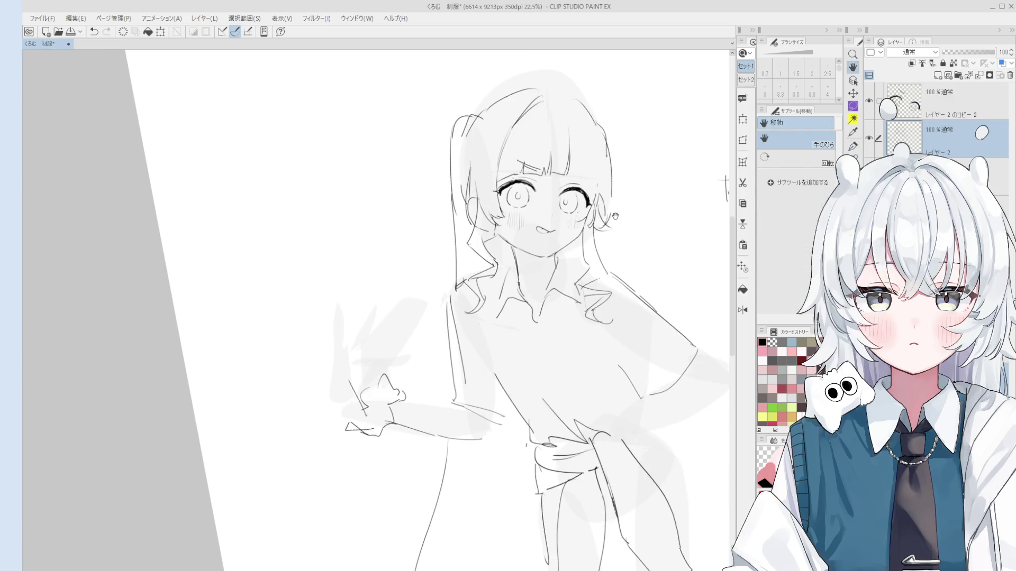
scroll(618, 239, down, 1)
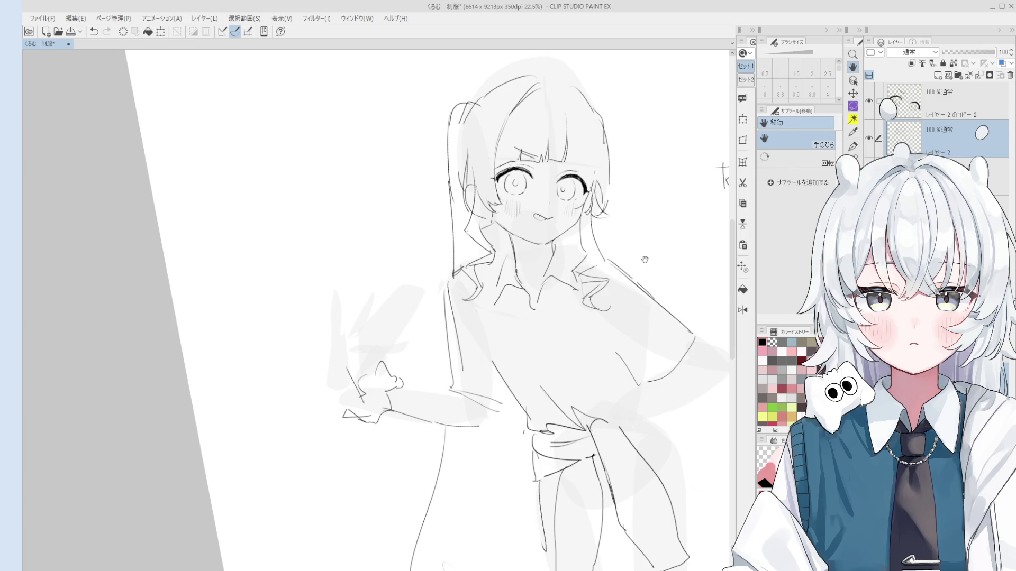
- Bring the girl's face into view and try small pen marks near the hair, undoing each
drag(644, 259, 602, 284)
key(p)
scroll(576, 188, up, 2)
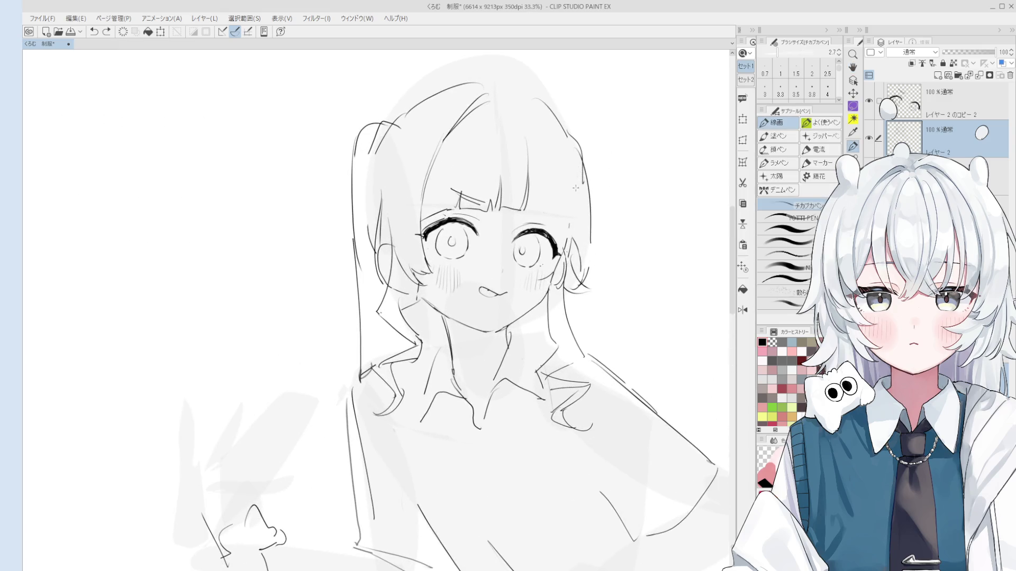
scroll(577, 204, down, 1)
scroll(564, 185, up, 1)
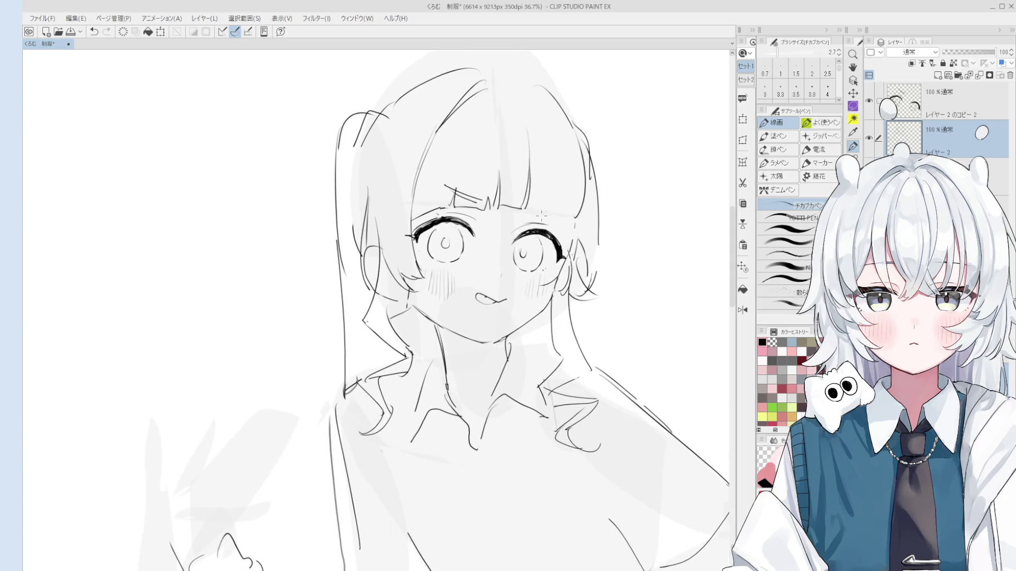
scroll(534, 189, up, 2)
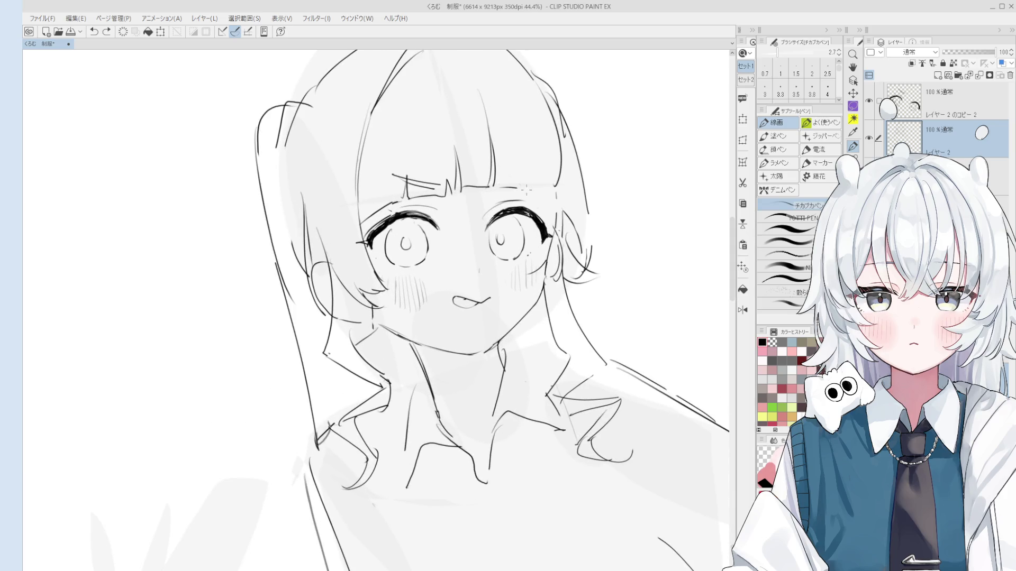
scroll(529, 190, down, 2)
click(541, 194)
key(ctrl+z)
click(543, 200)
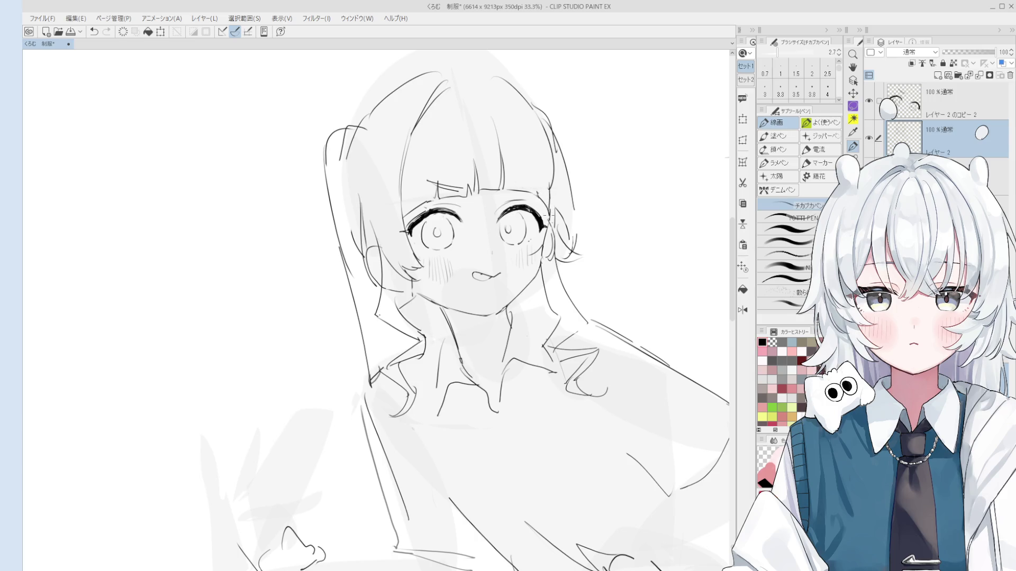
key(ctrl+z)
- Redraw the small stroke near the hair and keep the revised version
drag(553, 154, 543, 214)
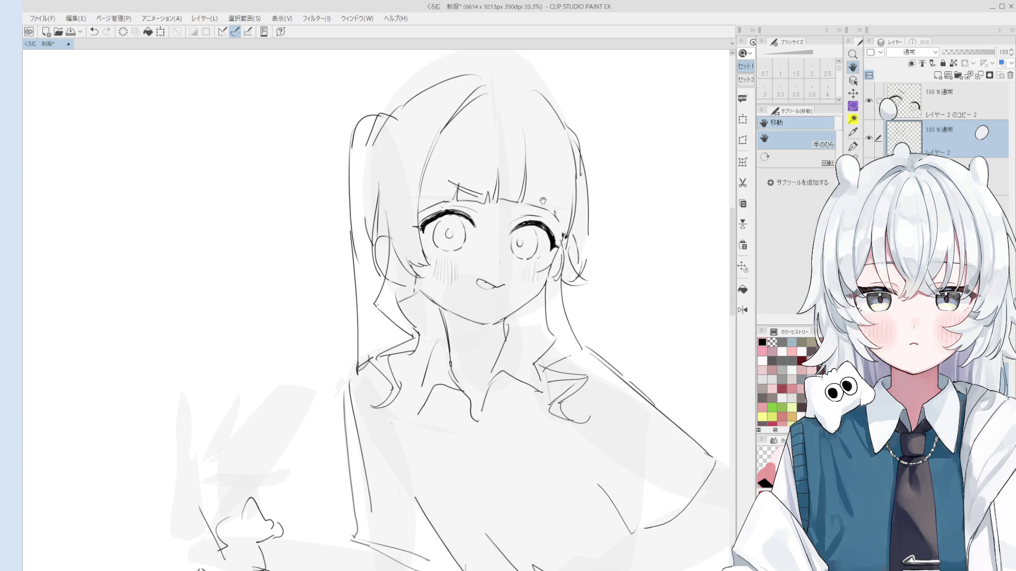
scroll(542, 206, up, 2)
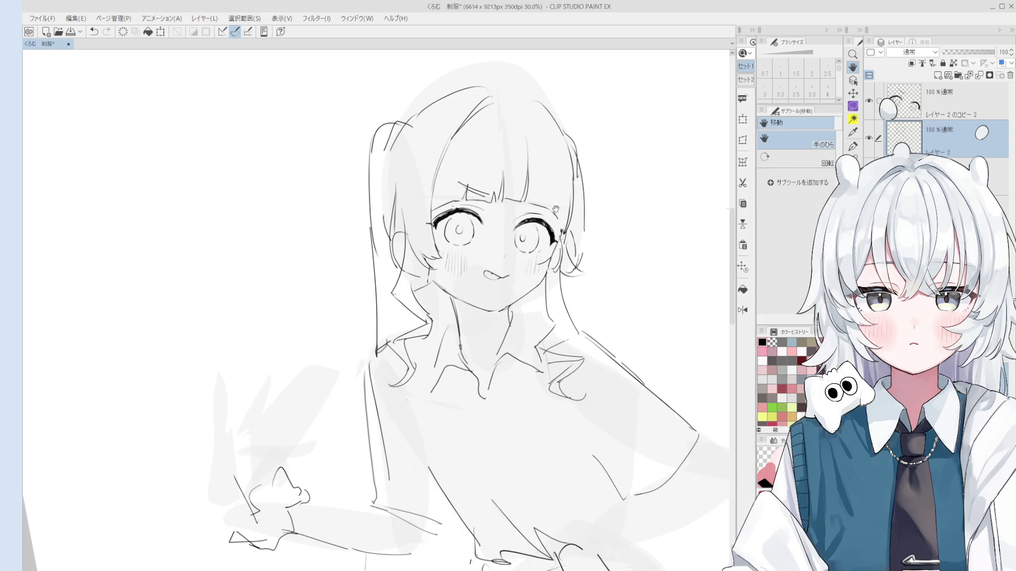
key(e)
key(p)
key(ctrl+z)
key(ctrl+z)
key(ctrl+y)
key(ctrl+y)
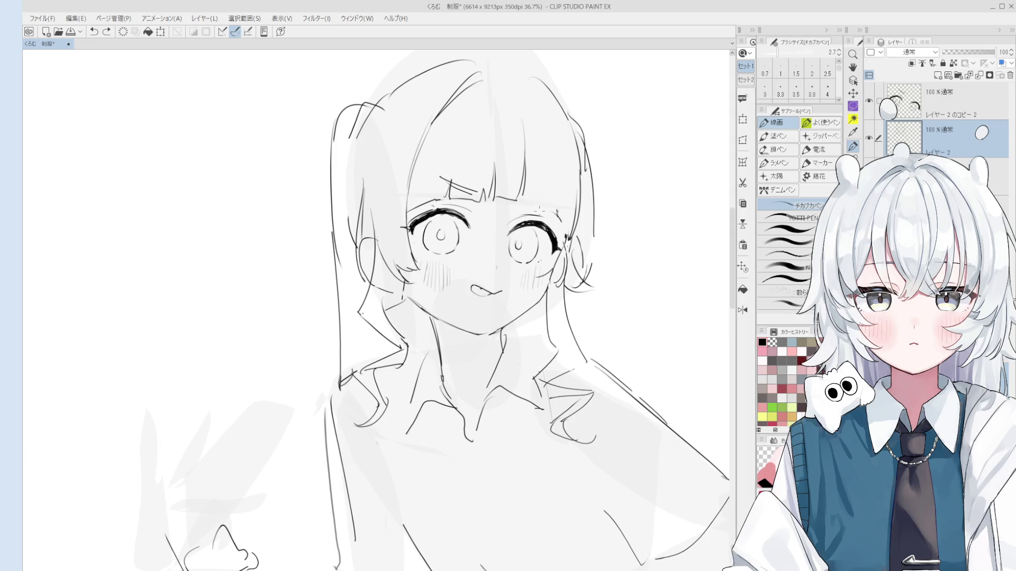
- Erase and redraw the first eyebrow line above the eye
scroll(548, 210, up, 3)
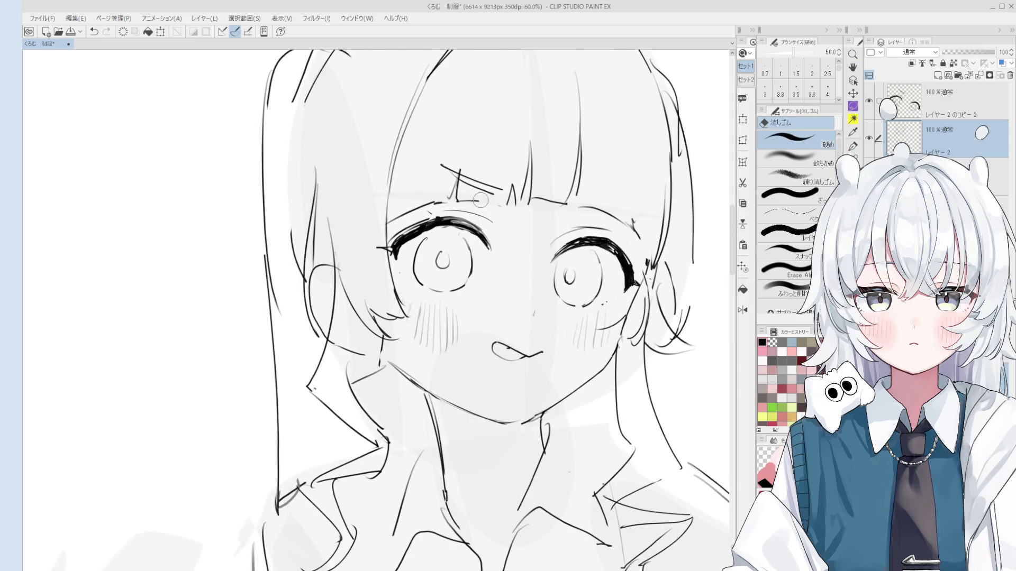
key(ctrl+z)
key(e)
mouse_move(458, 200)
mouse_down()
mouse_move(492, 203)
mouse_move(451, 196)
mouse_move(498, 206)
mouse_up()
key(p)
key(e)
key(p)
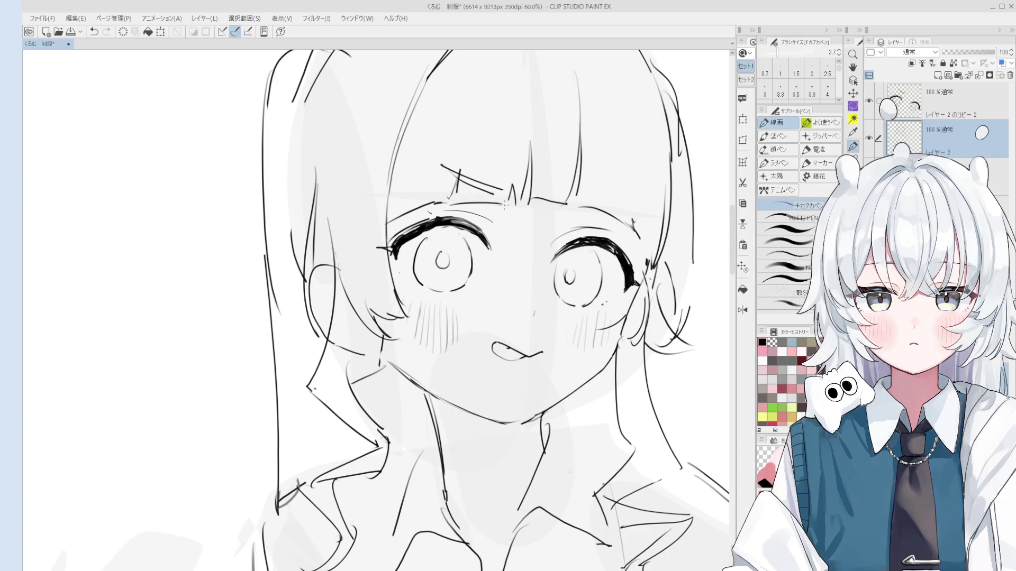
- Redraw the second eyebrow stroke above the eye and reposition the view around the eyes
scroll(493, 214, down, 1)
key(e)
scroll(521, 193, up, 4)
mouse_move(466, 164)
mouse_down()
mouse_move(450, 217)
mouse_move(447, 179)
mouse_up()
key(p)
scroll(449, 192, down, 2)
key(h)
mouse_move(435, 225)
mouse_down()
mouse_move(502, 227)
mouse_move(499, 190)
mouse_up()
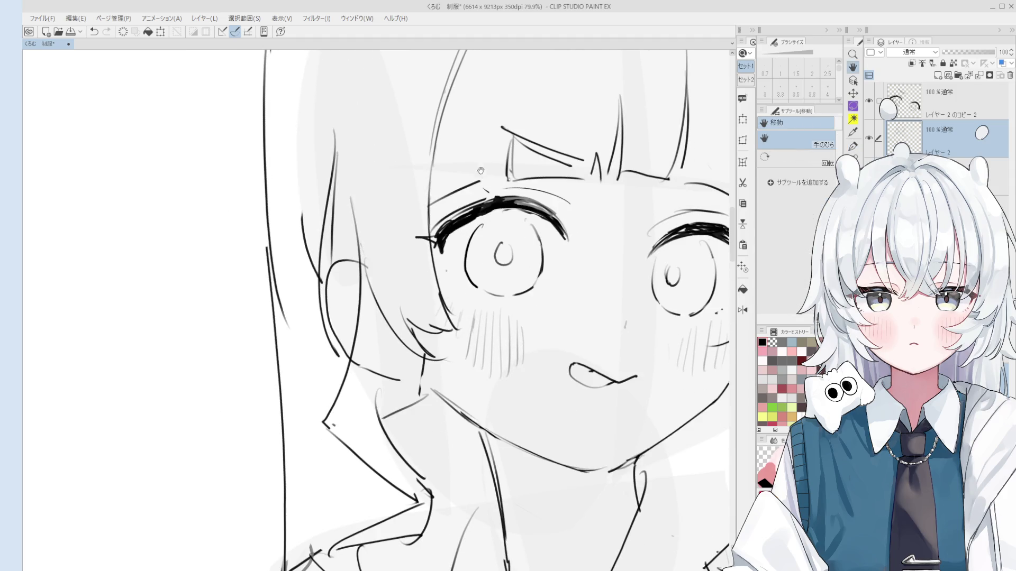
drag(482, 223, 458, 239)
key(p)
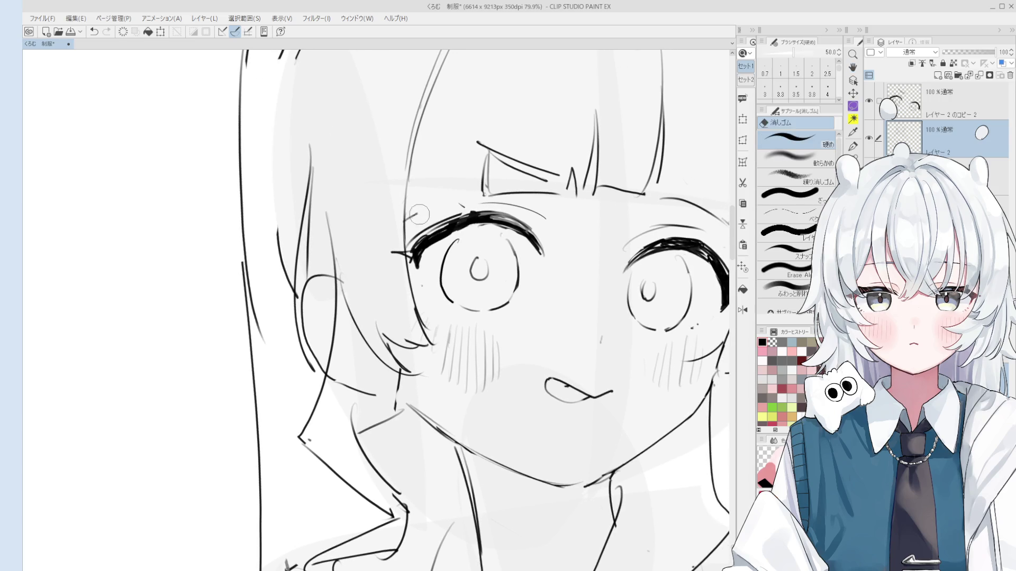
- Touch up the linework around the right eye, alternating eraser and pen
scroll(420, 214, down, 5)
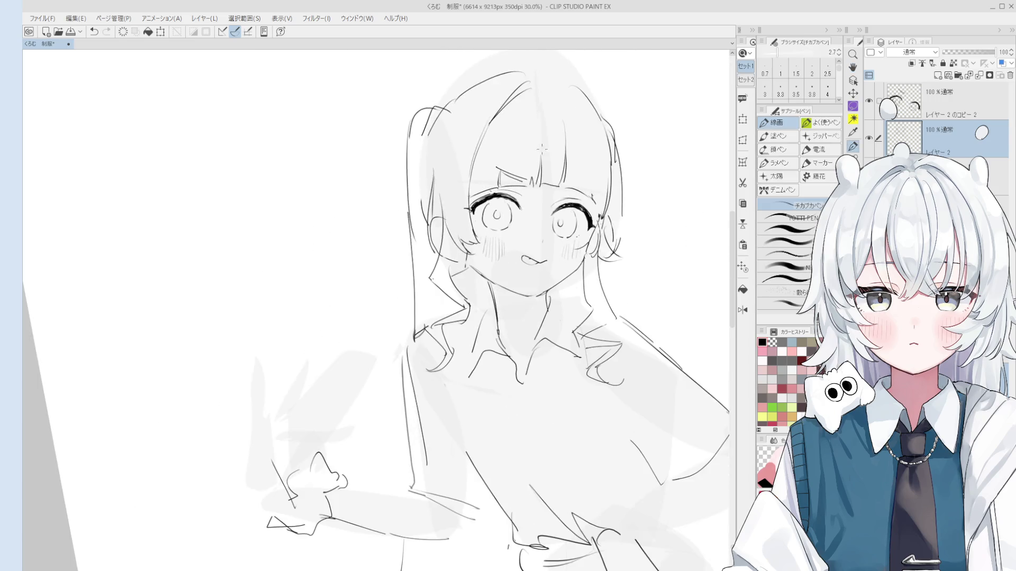
key(h)
scroll(592, 192, up, 1)
key(p)
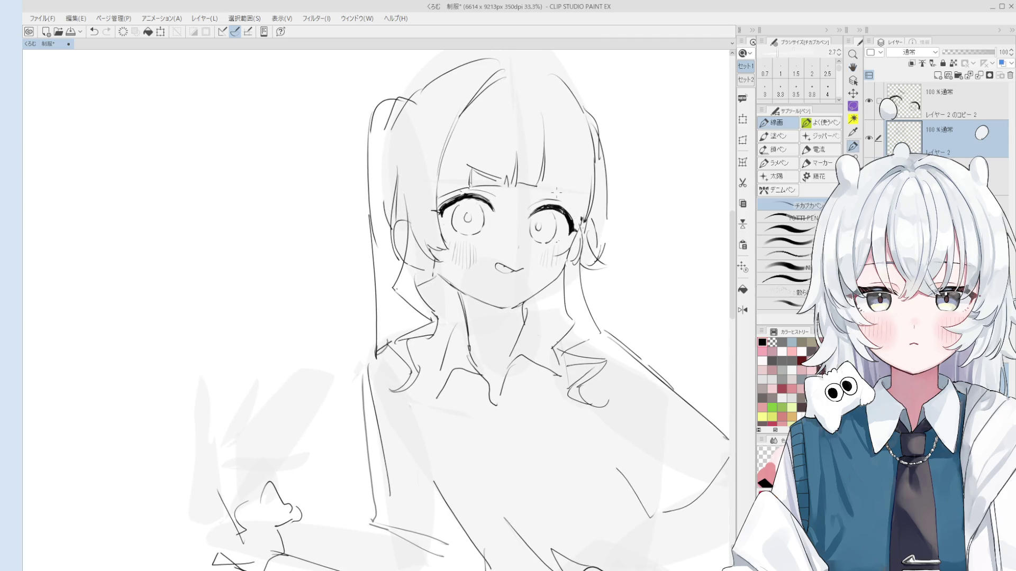
scroll(572, 192, up, 2)
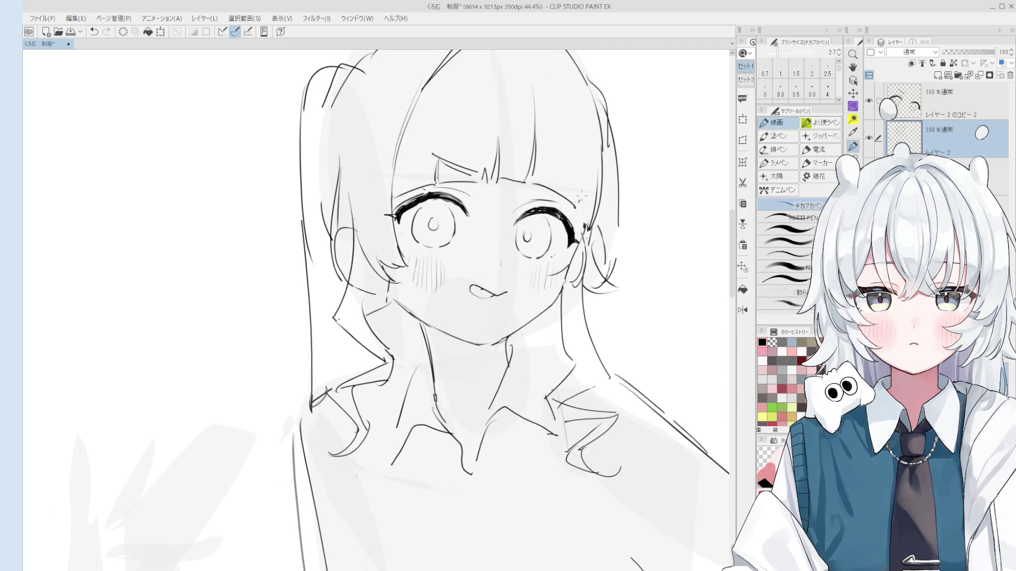
scroll(579, 202, up, 2)
key(e)
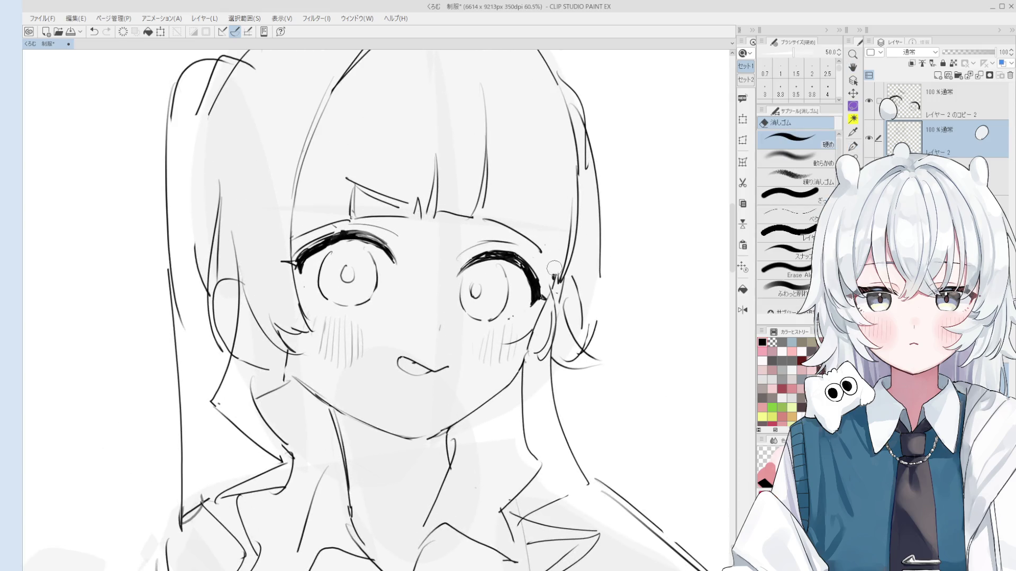
key(p)
scroll(552, 246, down, 5)
scroll(552, 259, up, 2)
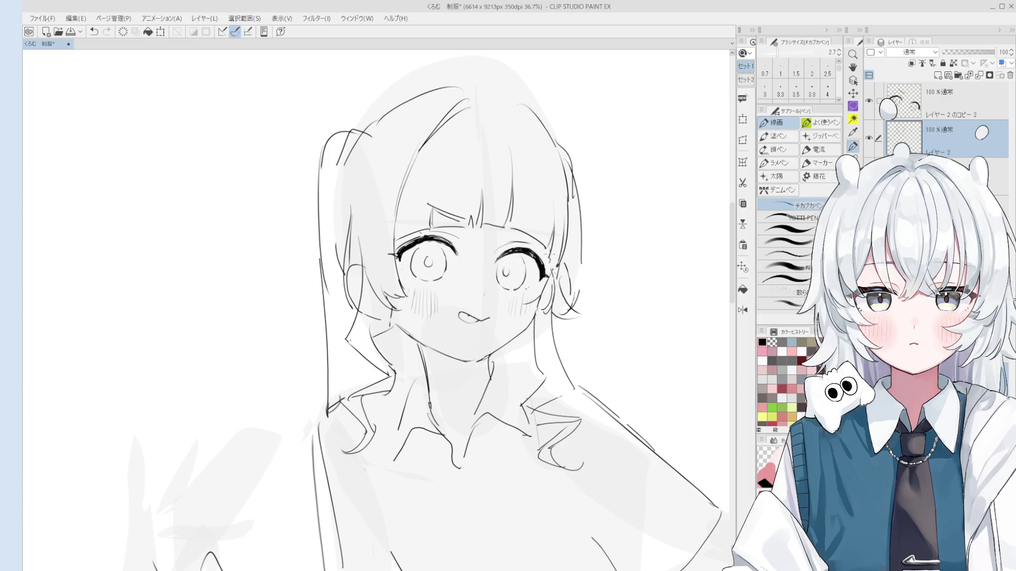
key(e)
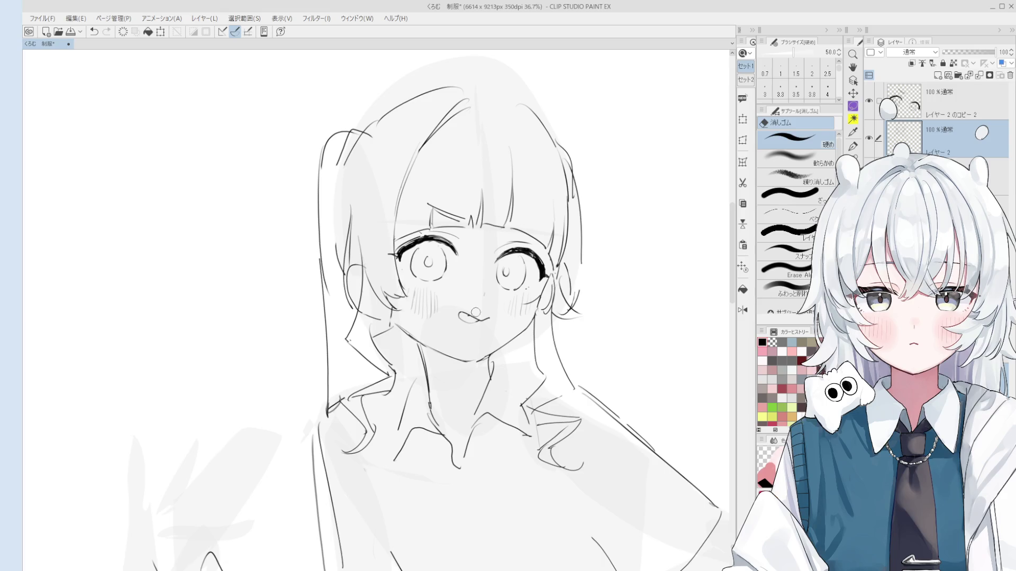
- Rotate the canvas for a better angle and undo the stray stroke at the top of the hair
drag(476, 312, 469, 249)
key(p)
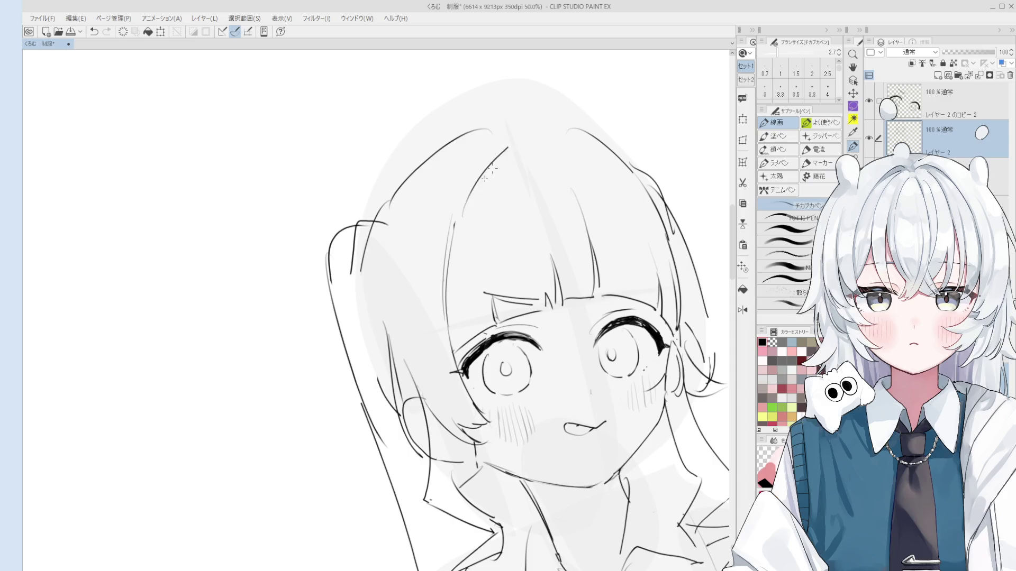
scroll(479, 189, down, 1)
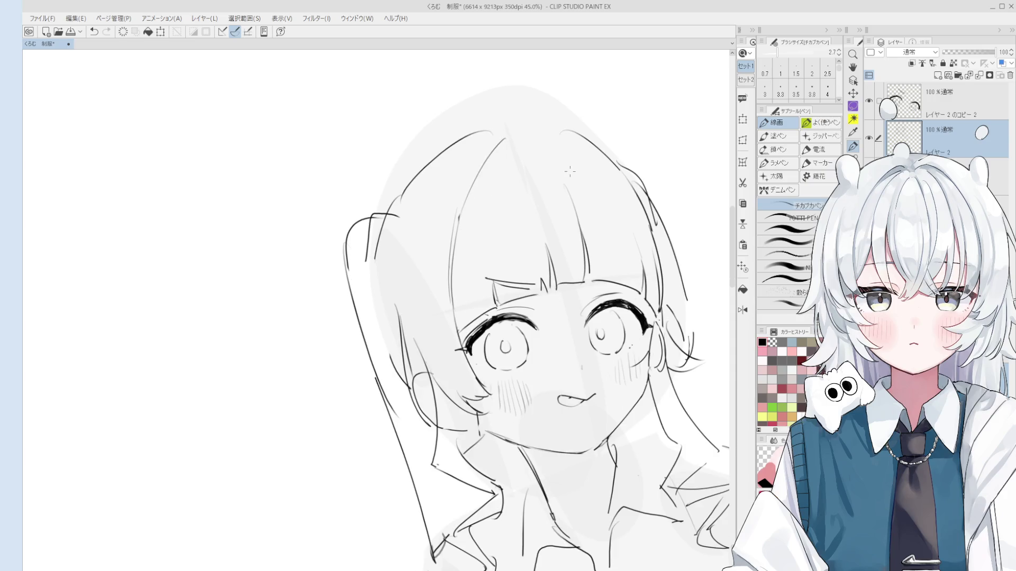
key(ctrl+z)
scroll(545, 169, down, 3)
scroll(559, 181, down, 1)
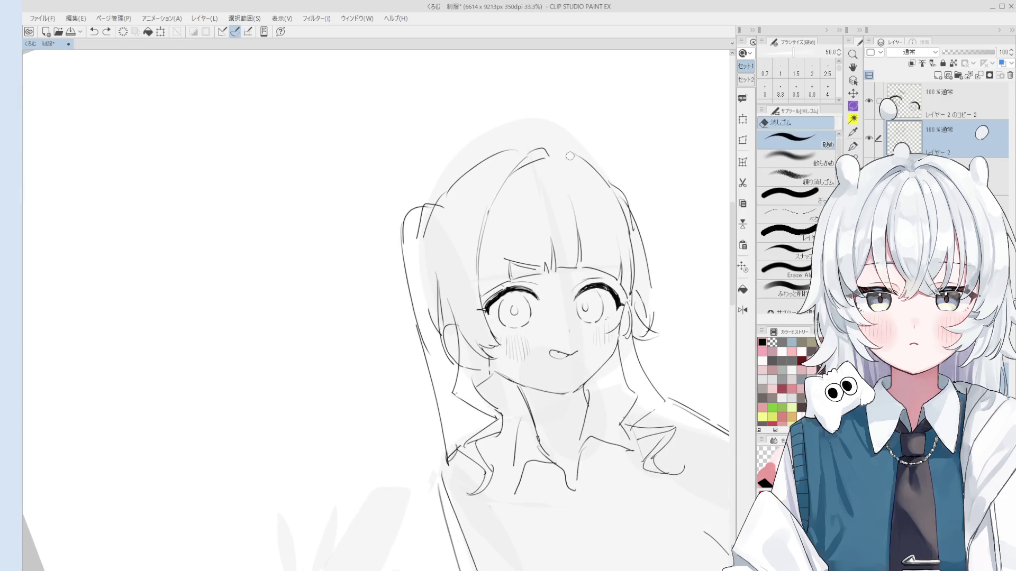
scroll(581, 165, down, 1)
scroll(584, 168, up, 1)
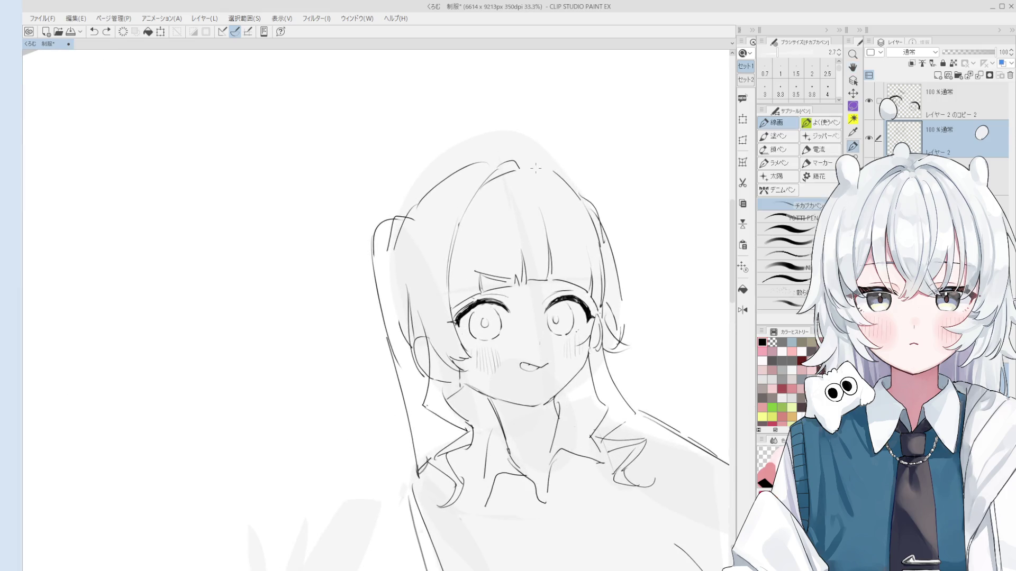
scroll(554, 171, down, 1)
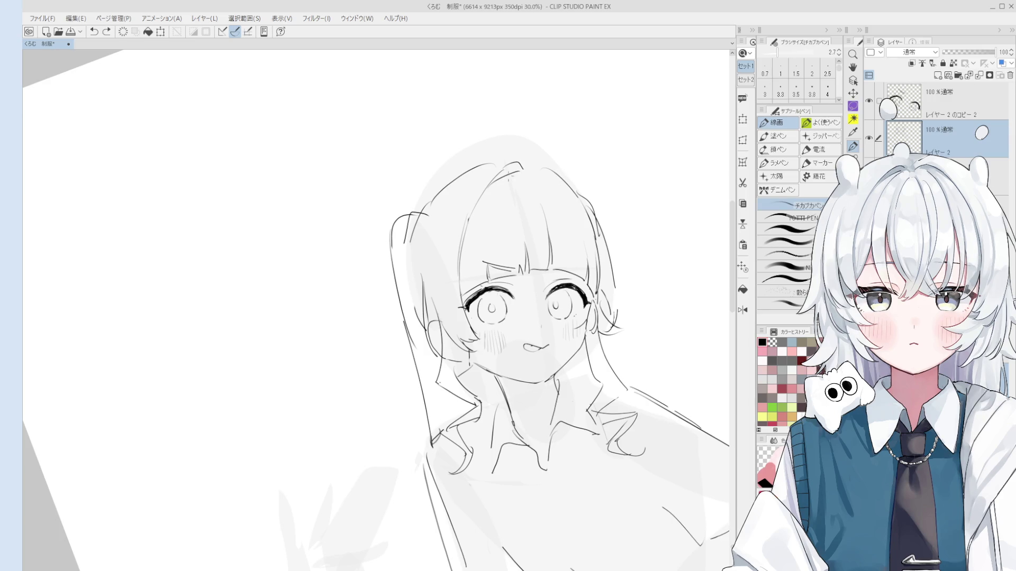
- Draw short hair strands at the top of the head, then mirror the canvas to check
key(-)
key(e)
key(^)
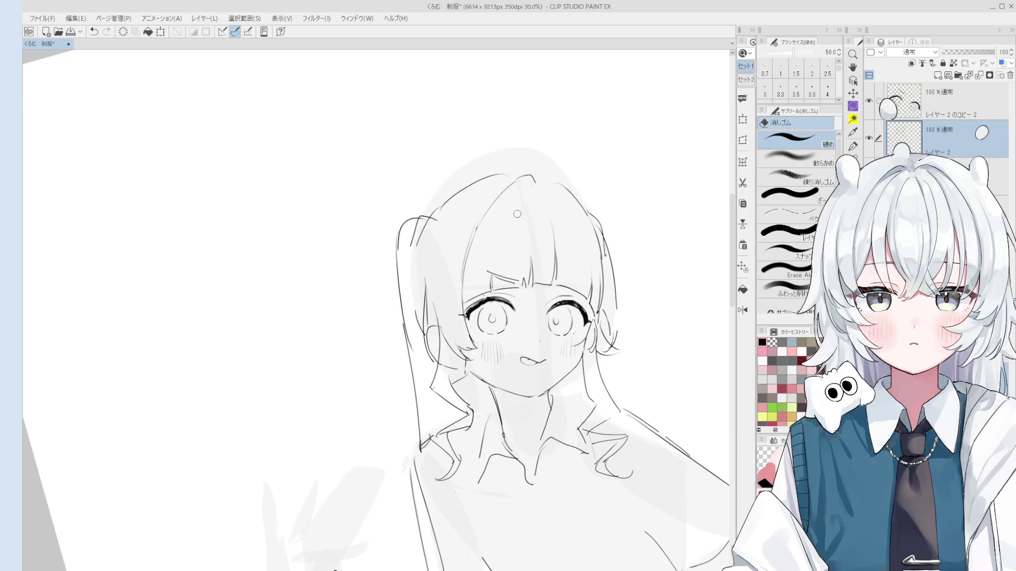
key(p)
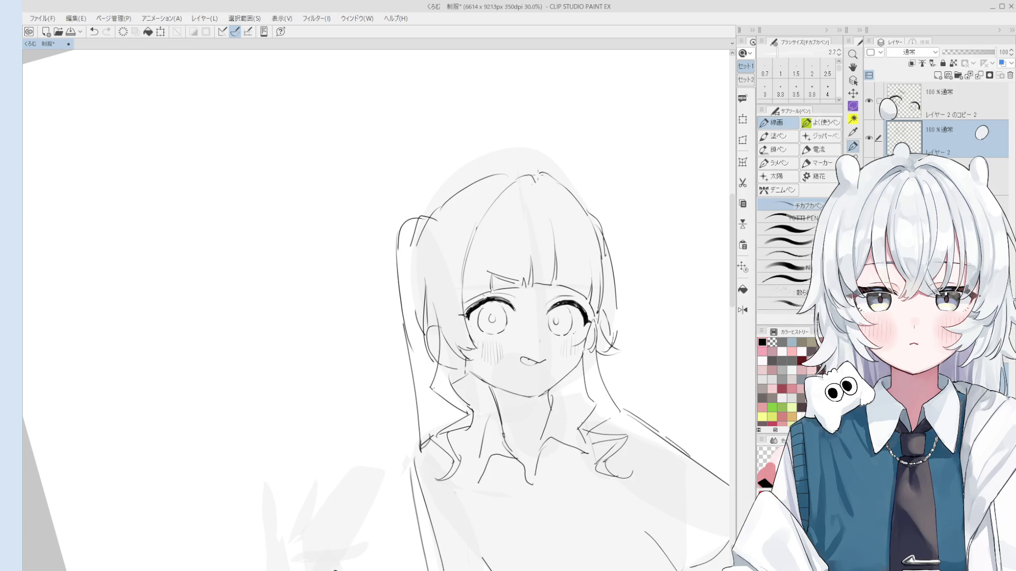
mouse_move(536, 183)
mouse_down()
mouse_move(571, 194)
mouse_move(555, 174)
mouse_move(560, 185)
mouse_up()
key(ctrl+z)
key(ctrl+z)
key(ctrl+z)
key(ctrl+z)
key(ctrl+z)
key(h)
mouse_move(569, 227)
mouse_down()
mouse_move(487, 272)
mouse_move(539, 242)
mouse_up()
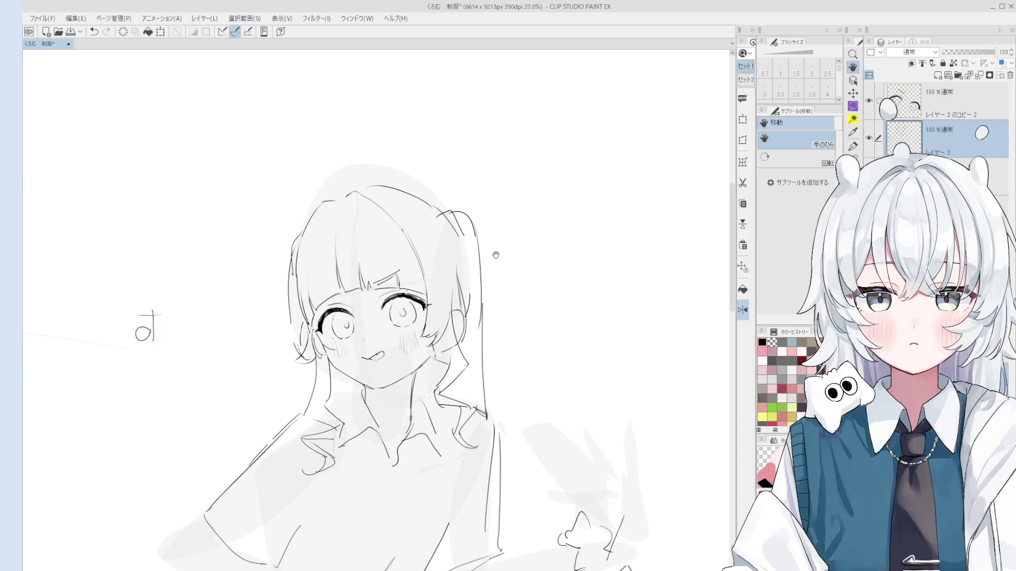
- Trace a short hair strand over the sketch with the チカブカペン pen
scroll(509, 242, up, 2)
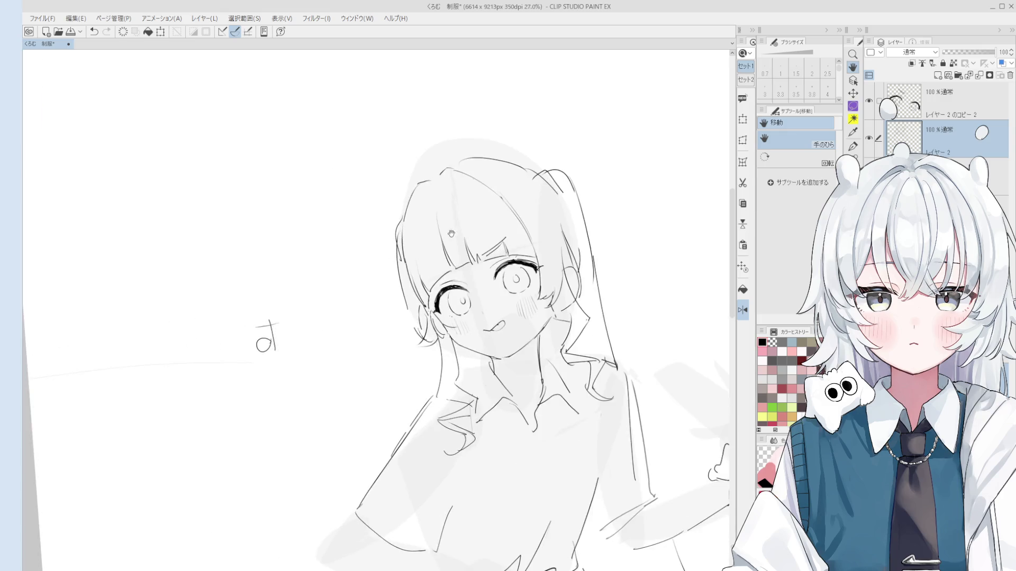
key(p)
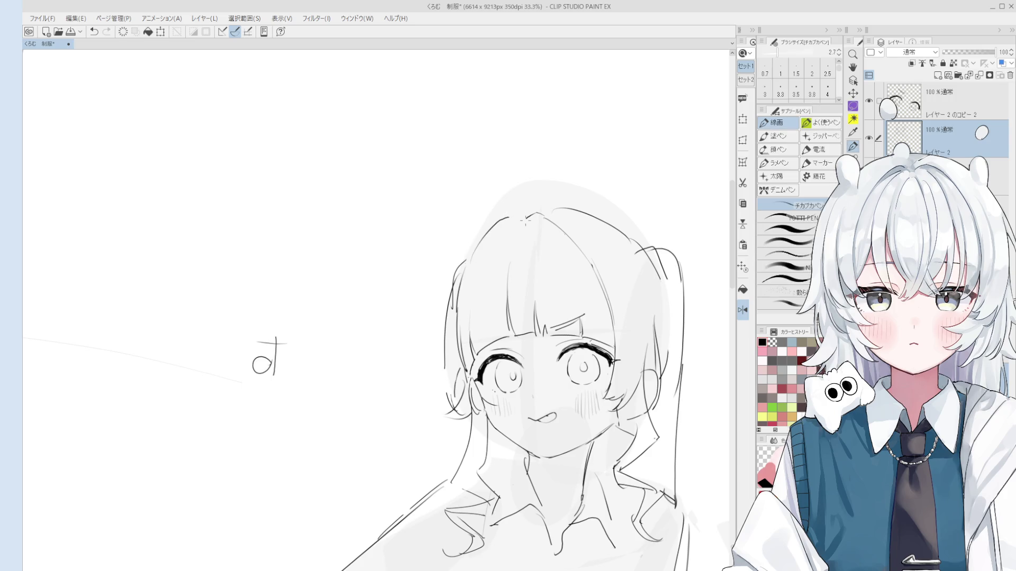
key(e)
scroll(516, 218, down, 2)
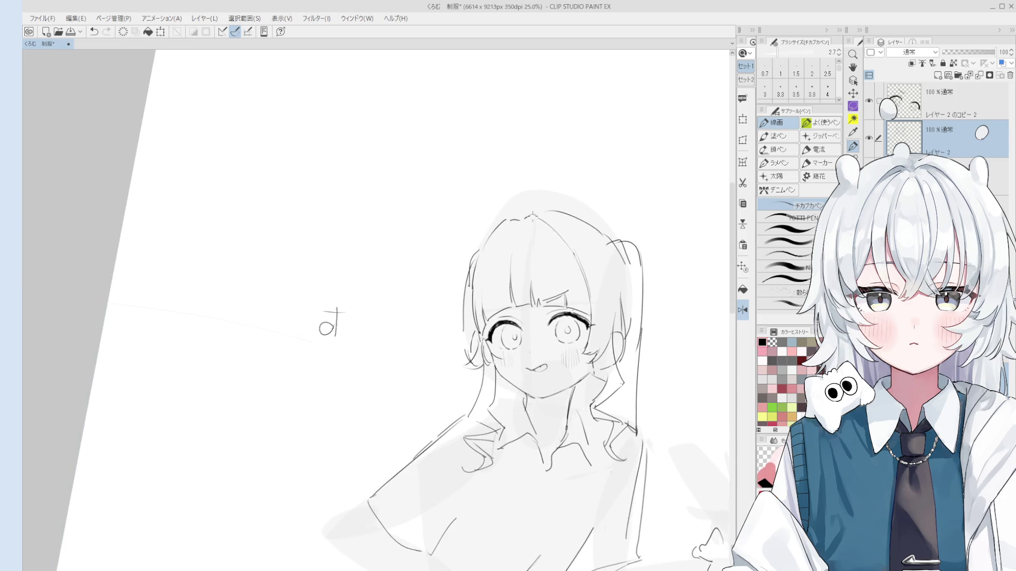
key(p)
scroll(536, 215, up, 1)
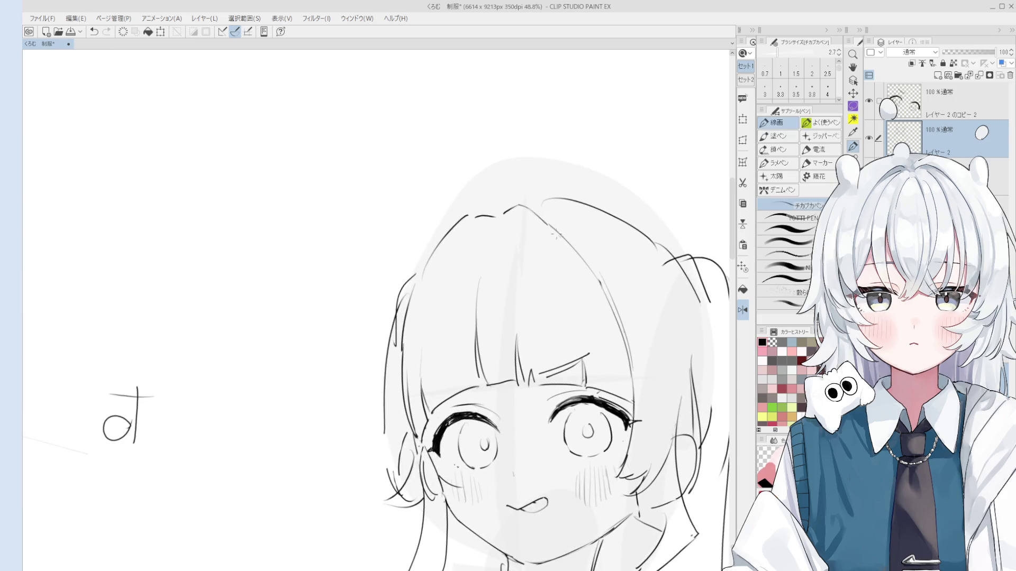
scroll(550, 228, up, 1)
scroll(553, 233, down, 1)
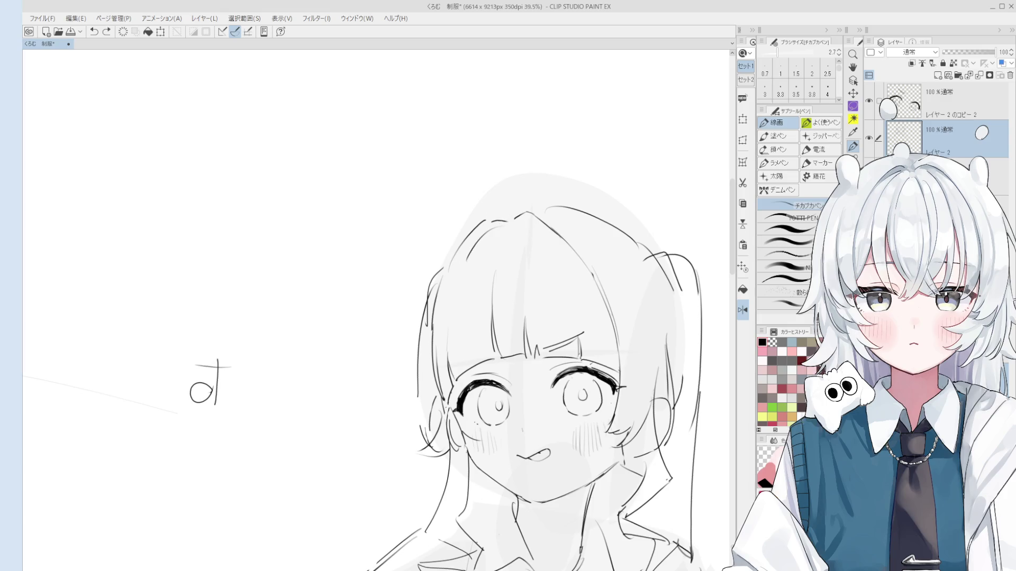
scroll(512, 225, down, 1)
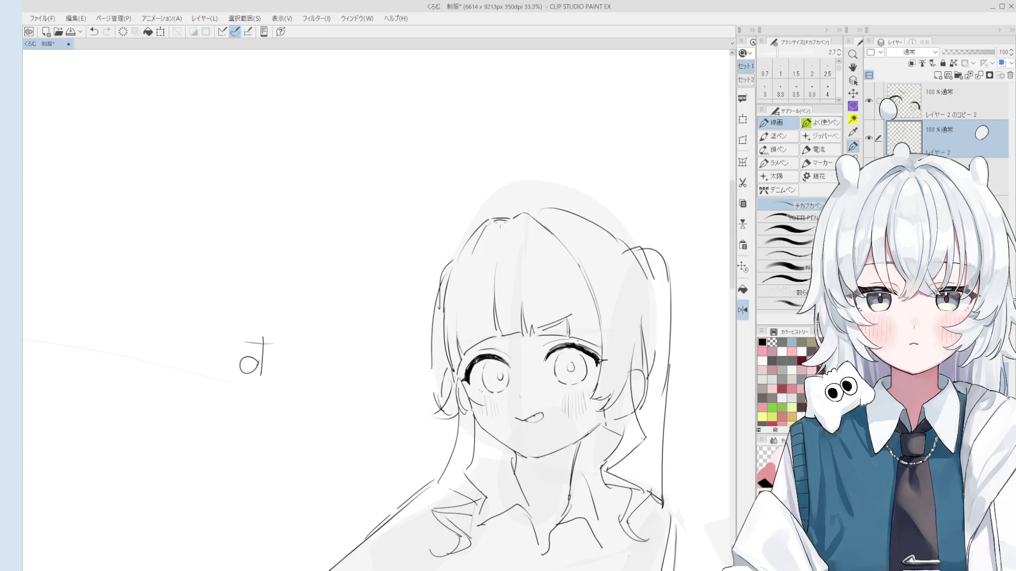
drag(491, 222, 483, 228)
scroll(367, 208, up, 5)
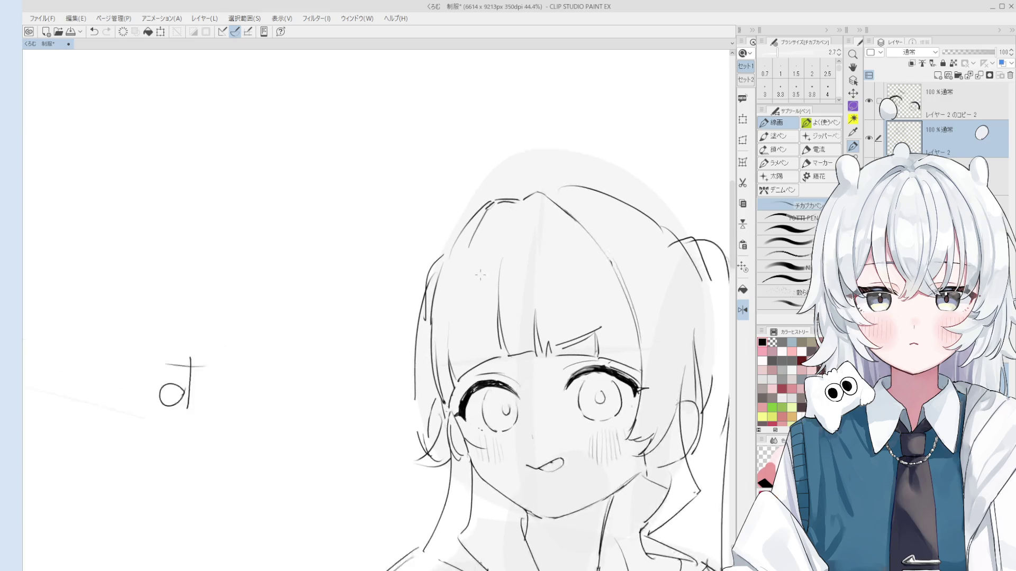
- Erase stray hair lines near the top-left of the head with the size 70–80 Eraser
key(e)
key(ctrl+z)
drag(438, 344, 449, 381)
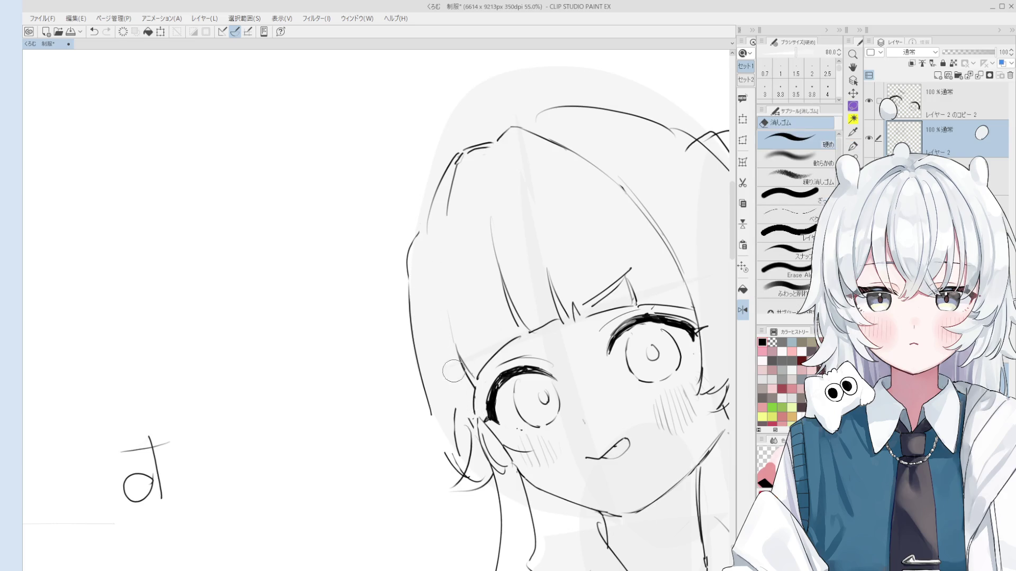
key(p)
scroll(450, 370, down, 2)
key(e)
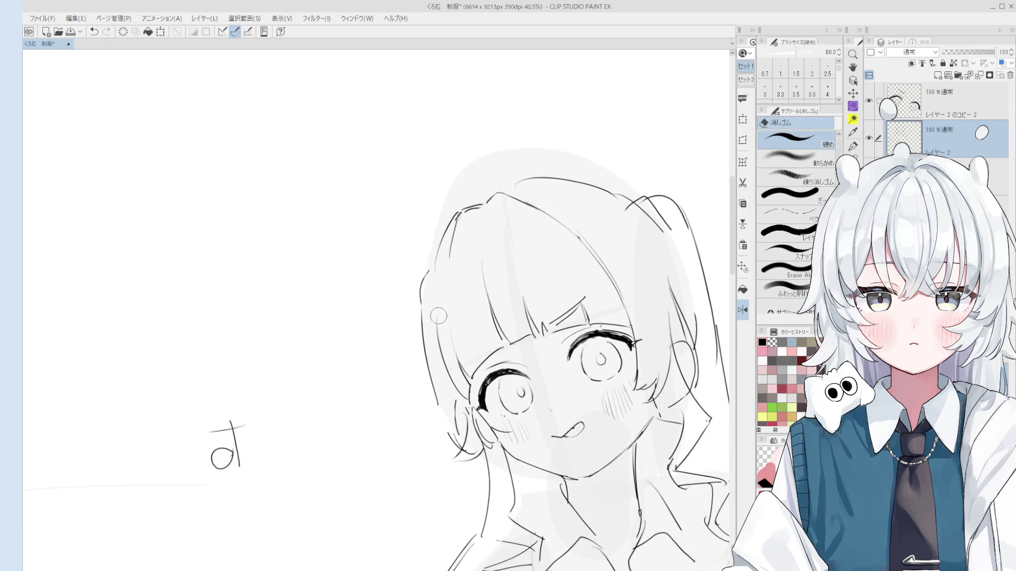
scroll(451, 307, up, 2)
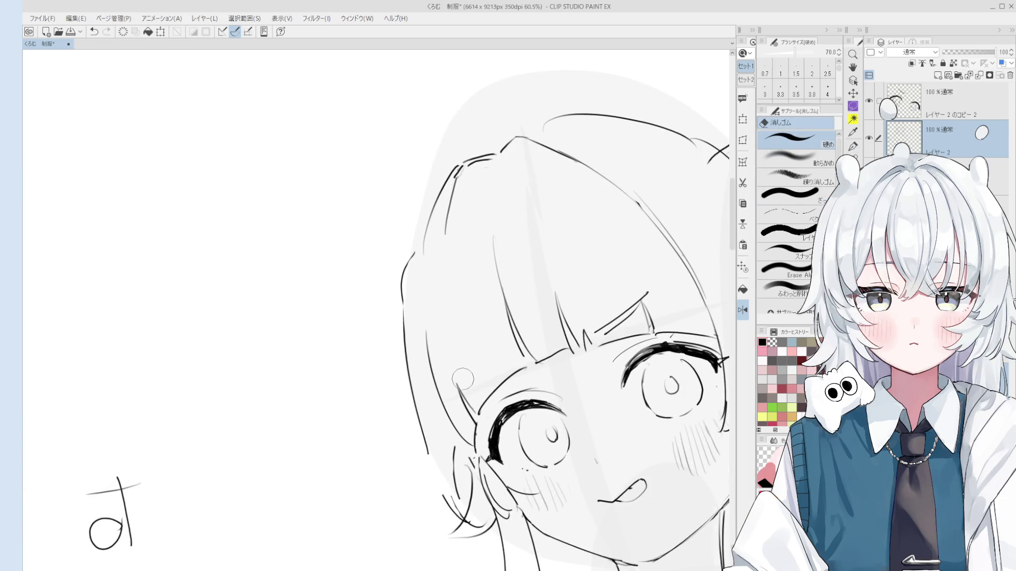
key(p)
scroll(459, 337, down, 2)
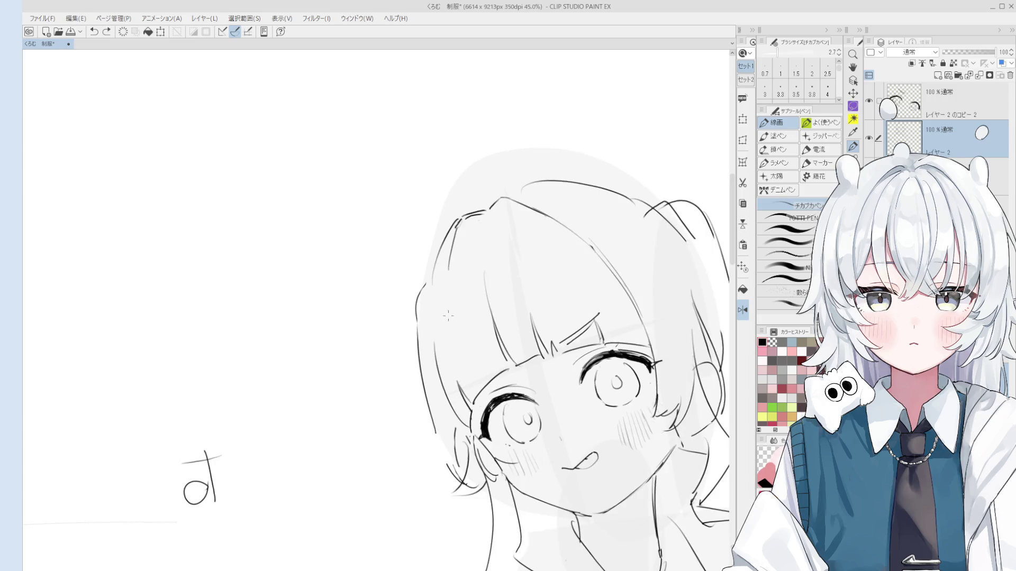
key(e)
key(p)
scroll(455, 244, up, 1)
key(e)
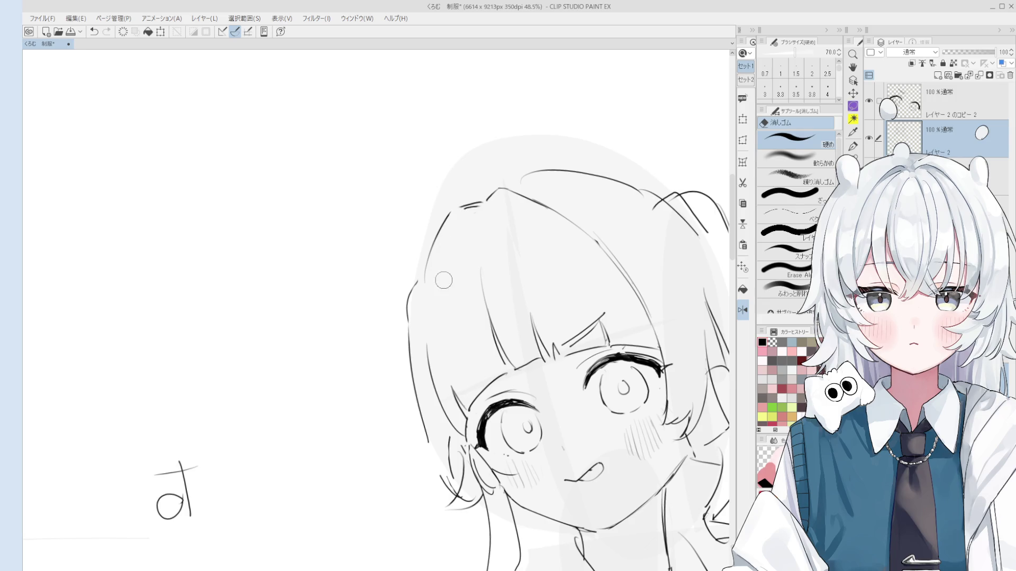
scroll(457, 218, up, 1)
- Save the drawing and redraw the short strand on the hair outline
key(p)
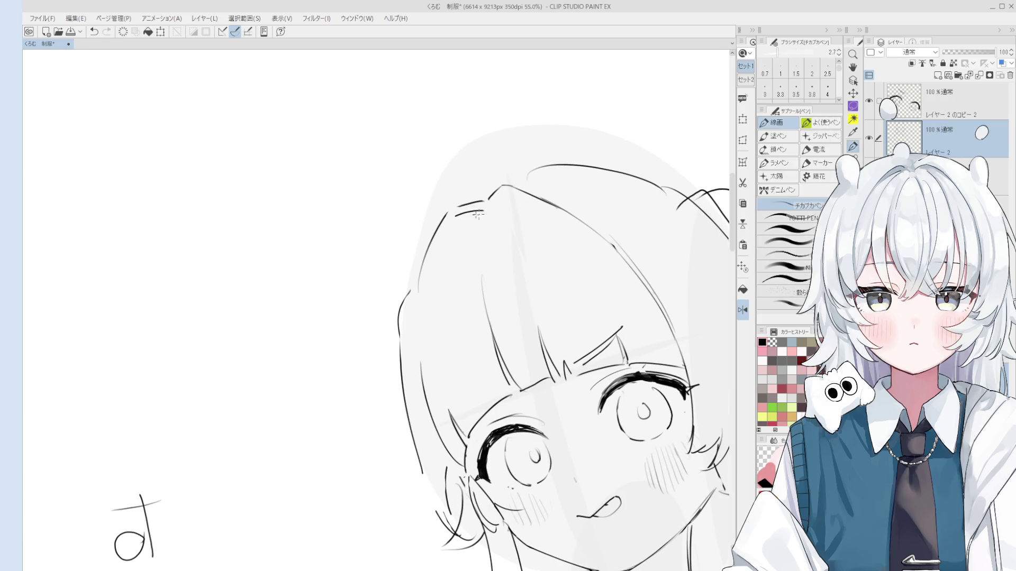
key(ctrl+s)
scroll(476, 216, down, 2)
scroll(458, 251, down, 1)
drag(458, 225, 467, 227)
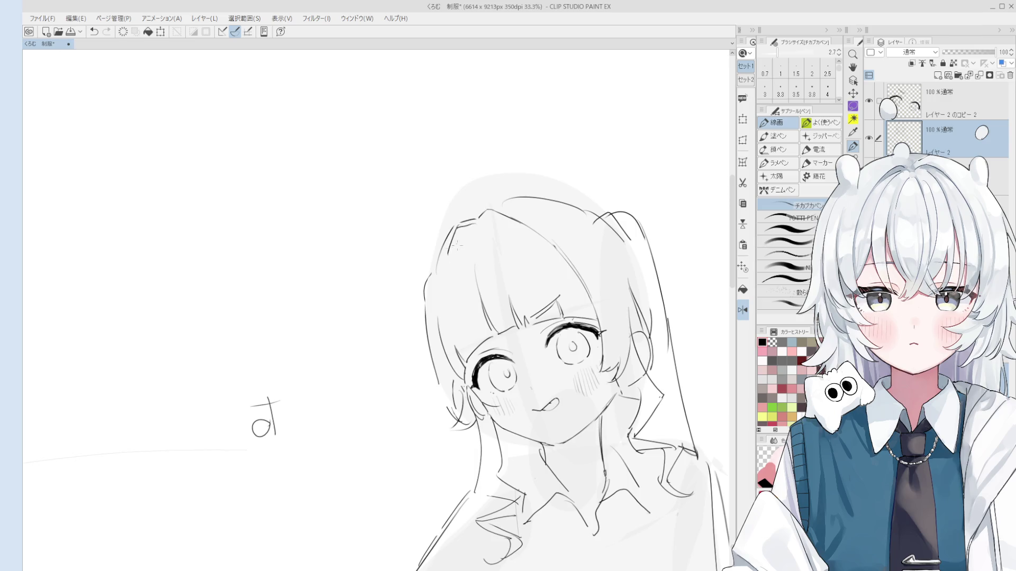
key(ctrl+z)
drag(459, 227, 473, 221)
key(h)
drag(453, 279, 467, 256)
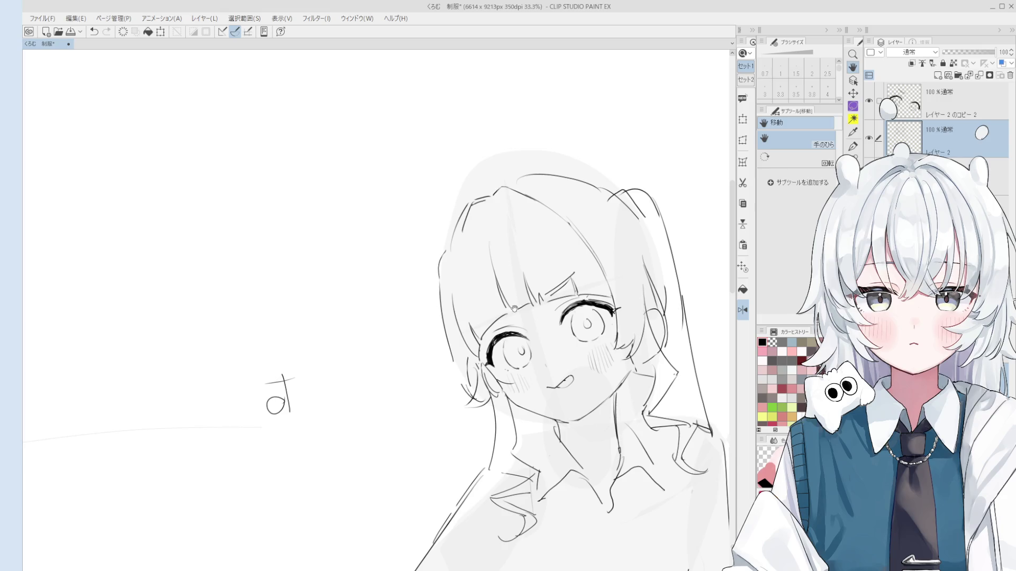
- Tilt the canvas slightly and undo the last back-of-head stroke
scroll(476, 333, up, 1)
key(e)
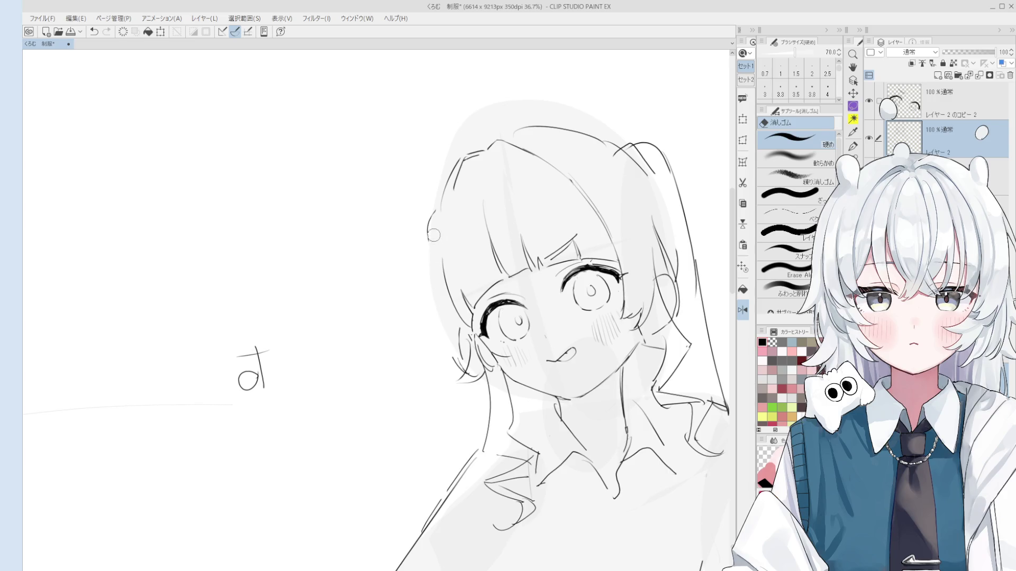
key(p)
mouse_move(447, 335)
mouse_down()
mouse_move(466, 349)
mouse_move(457, 337)
mouse_up()
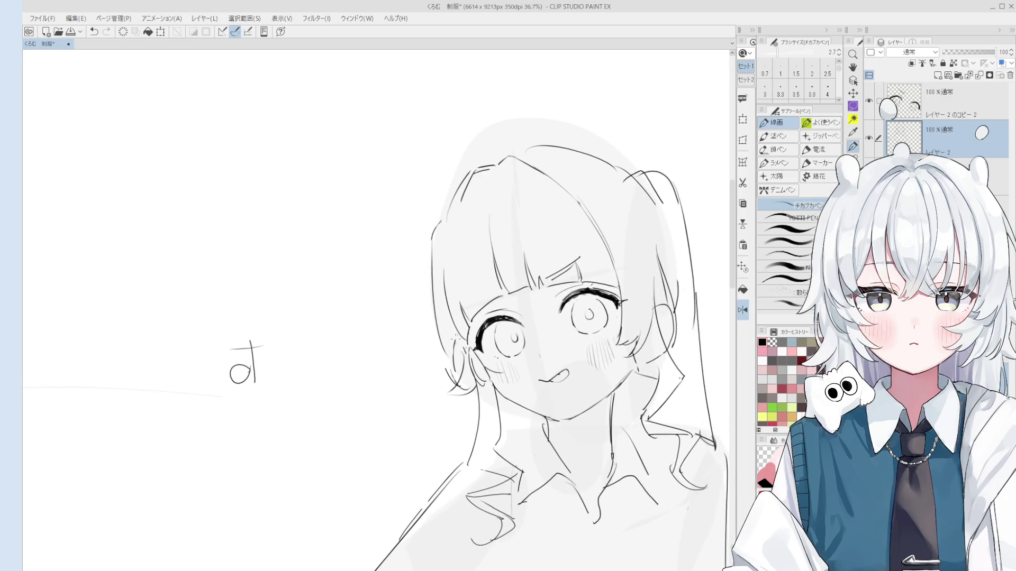
scroll(460, 335, down, 2)
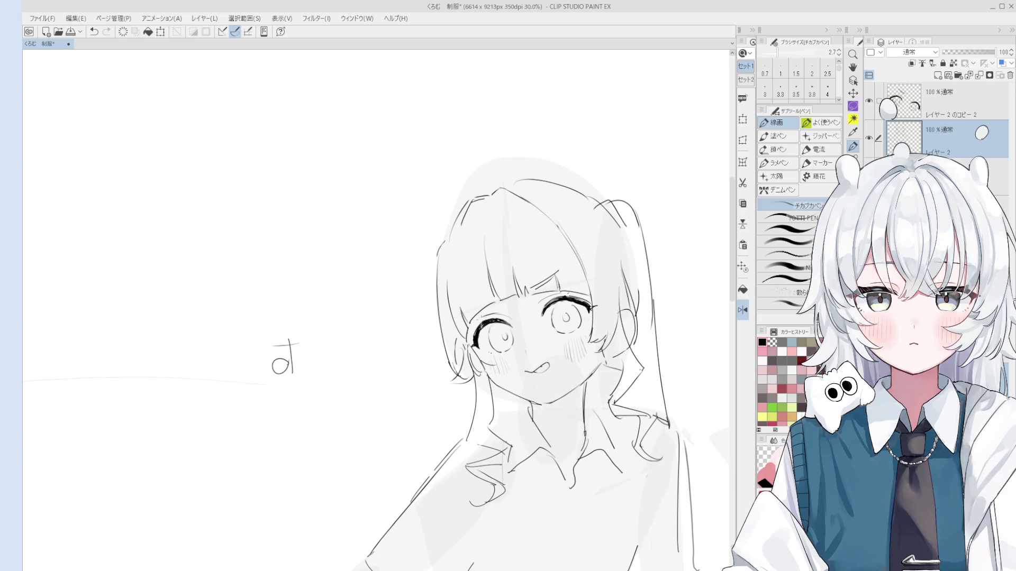
scroll(470, 298, up, 2)
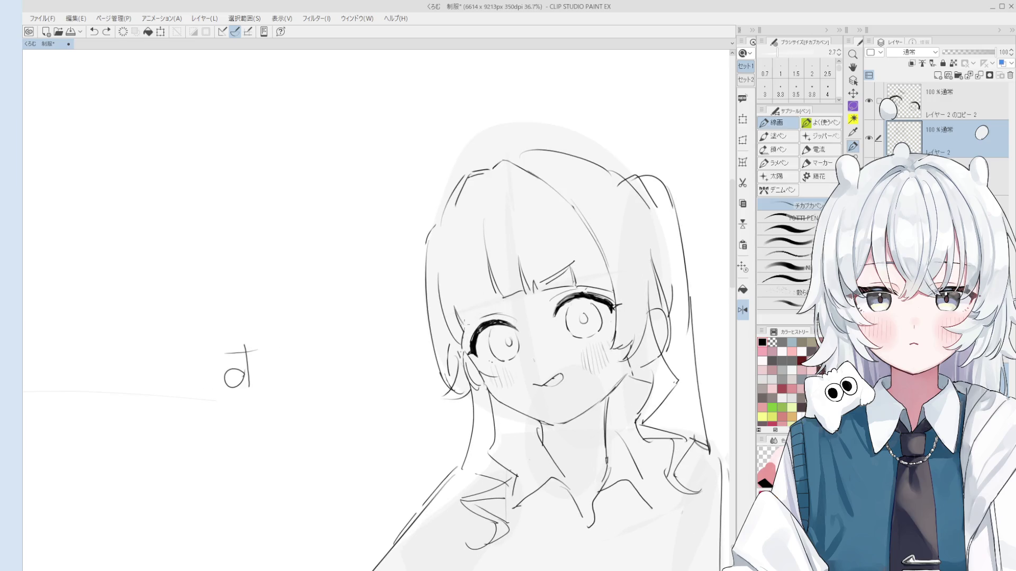
scroll(471, 312, down, 2)
key(ctrl+z)
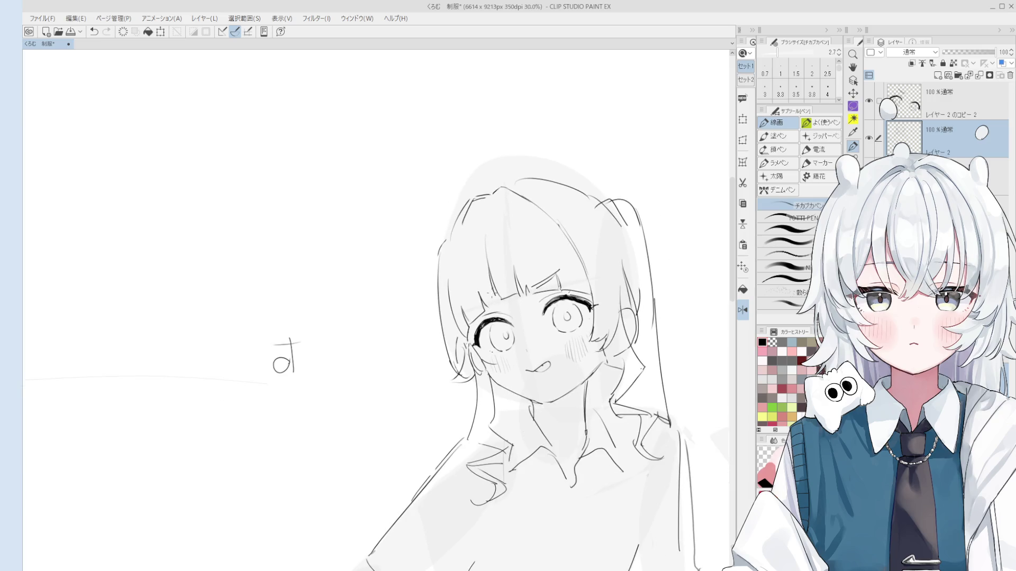
scroll(488, 304, down, 1)
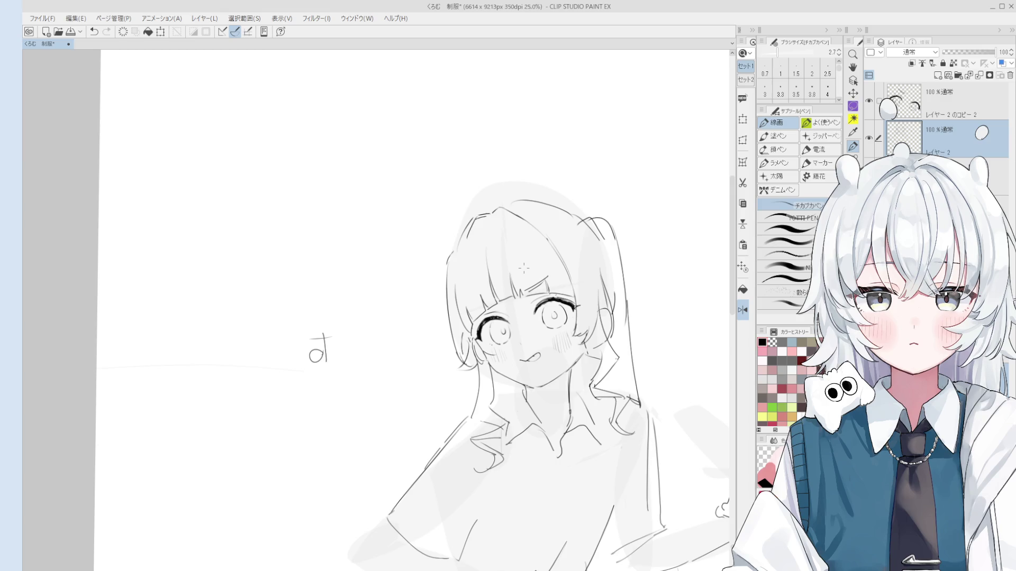
scroll(532, 267, down, 1)
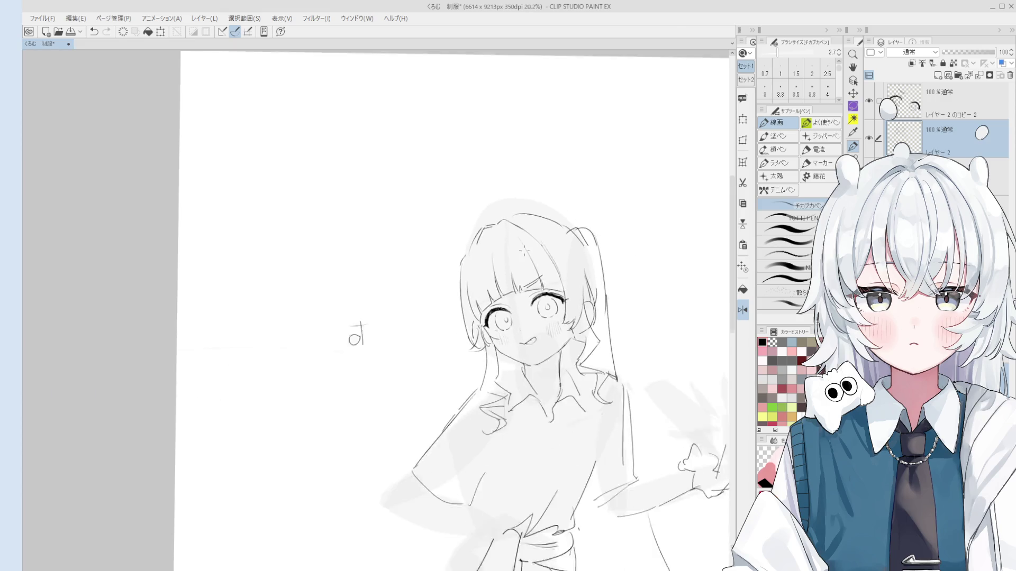
- Rotate the view 15° clockwise, erase old top-left hair lines, and redraw the left hair outline
key(asciicircum)
scroll(502, 271, up, 2)
key(e)
mouse_move(523, 263)
mouse_down()
mouse_move(508, 260)
mouse_move(482, 285)
mouse_up()
key(at)
key(p)
key(ctrl+z)
drag(465, 241, 451, 288)
scroll(502, 228, down, 1)
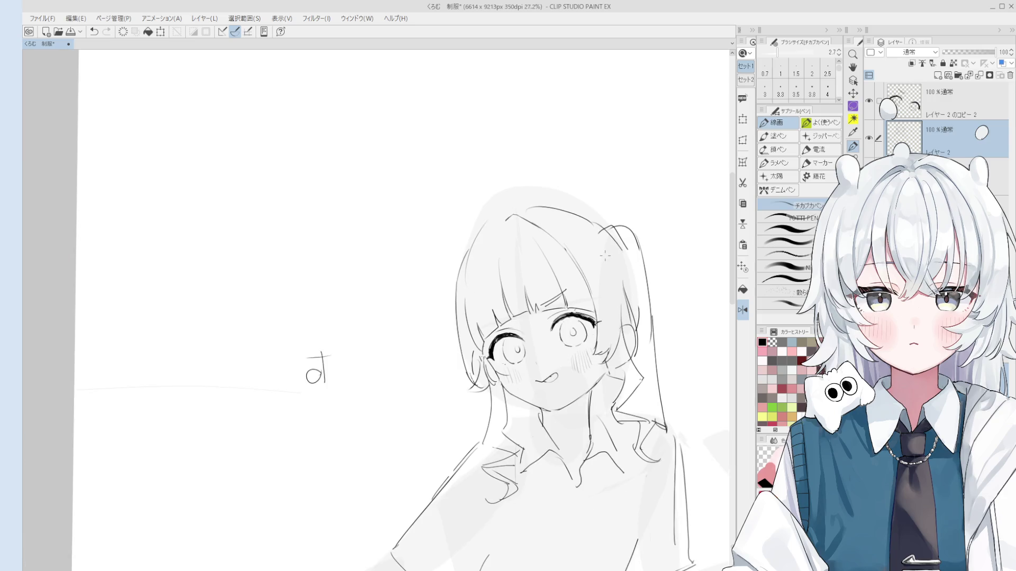
scroll(503, 264, up, 2)
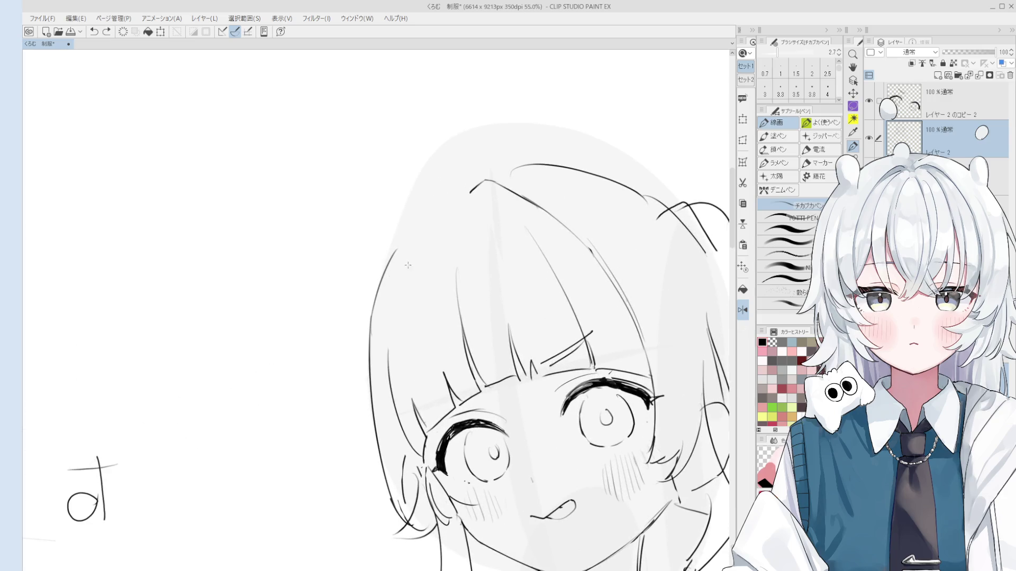
- Refine the hair outline on the enlarged face, then flip and rotate the canvas to check proportions
drag(359, 290, 481, 213)
scroll(442, 201, up, 1)
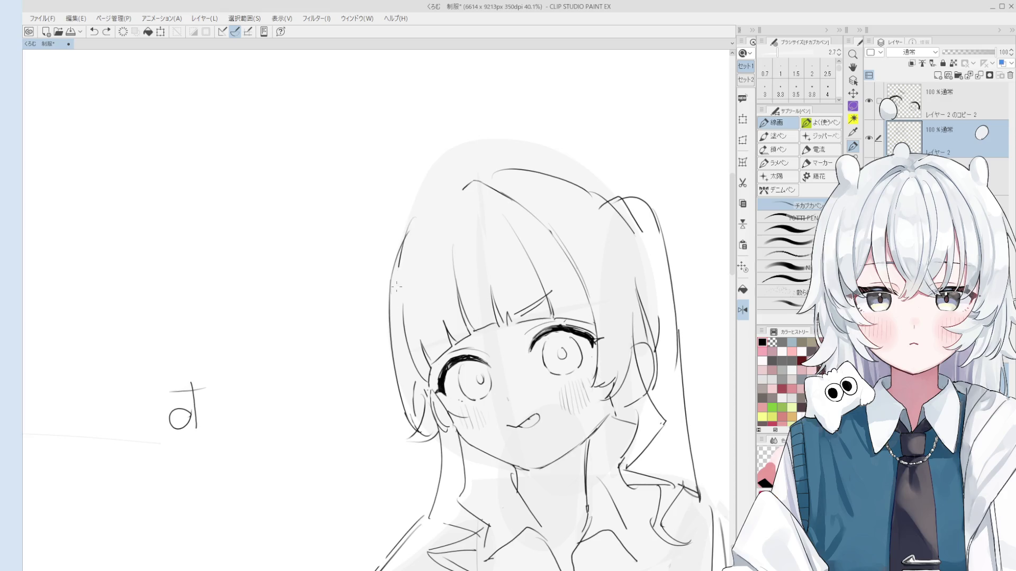
scroll(422, 247, down, 1)
key(e)
key(p)
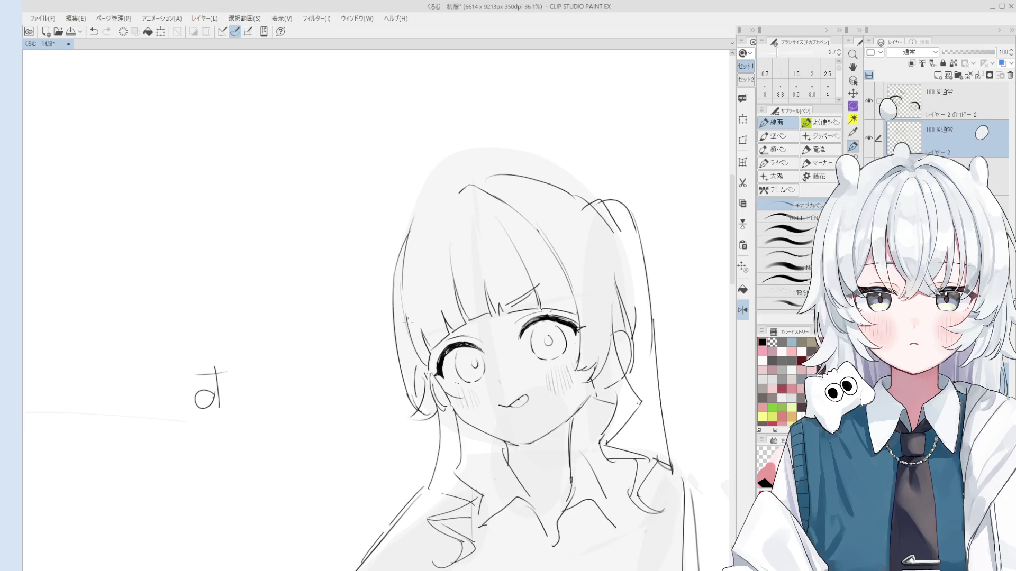
scroll(407, 319, down, 1)
scroll(503, 251, up, 4)
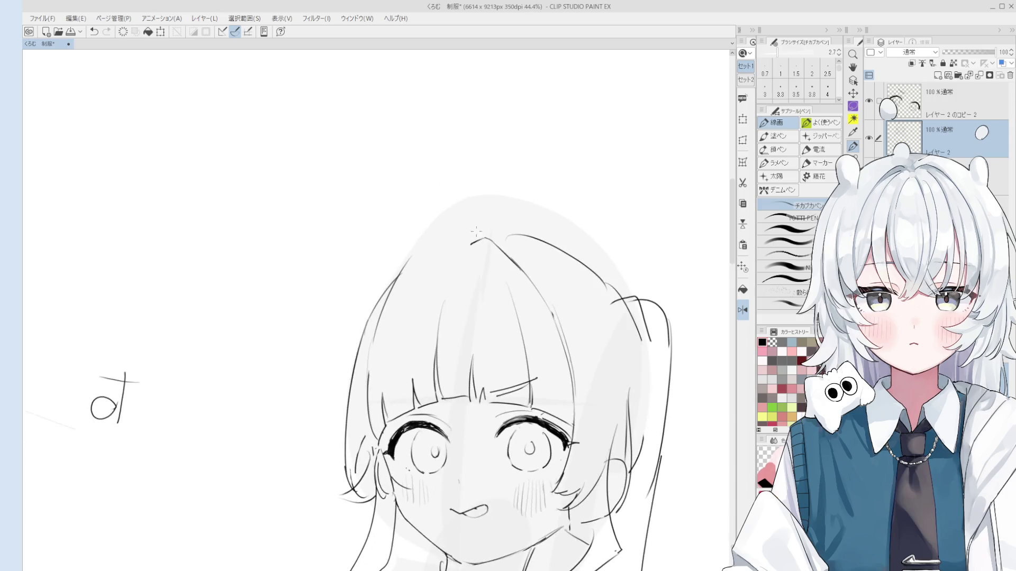
key(ctrl+z)
scroll(440, 252, down, 1)
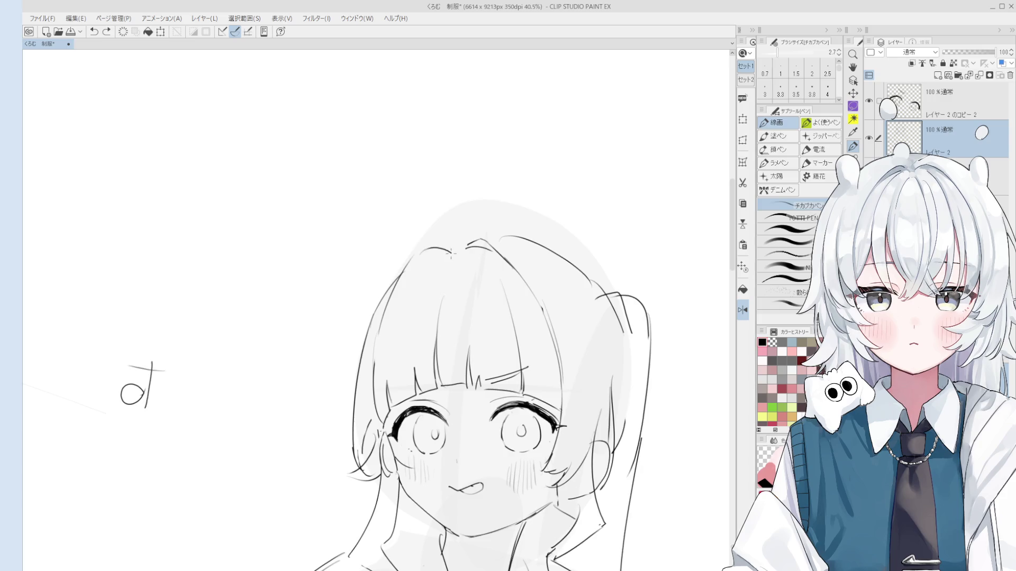
scroll(426, 255, down, 3)
key(h)
drag(478, 244, 502, 263)
scroll(492, 244, up, 4)
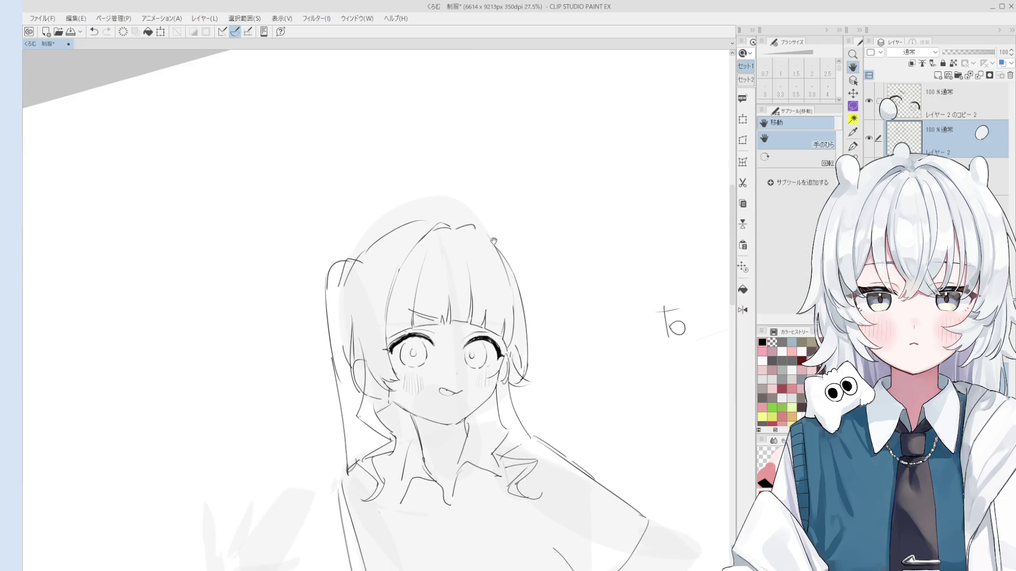
key(p)
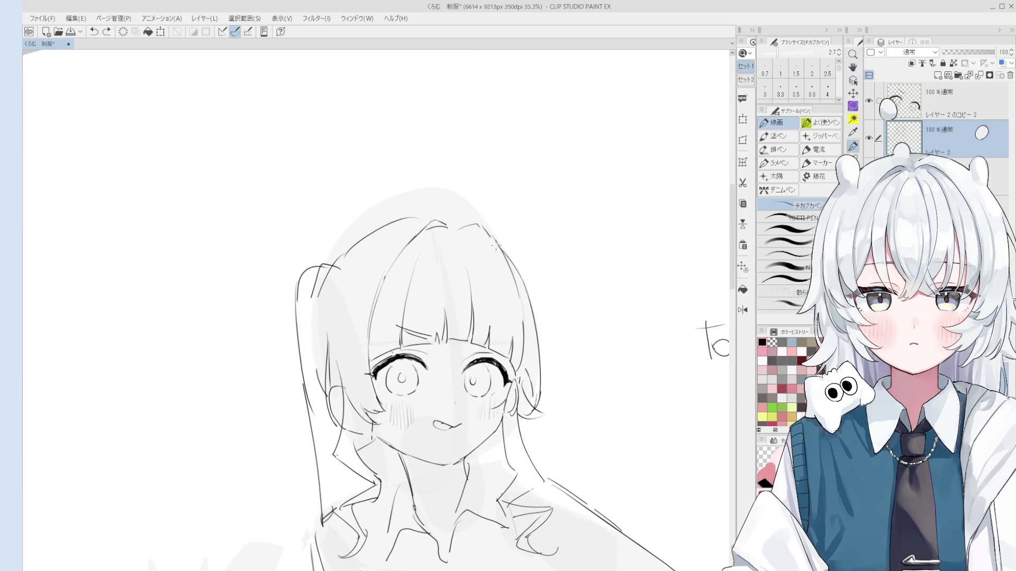
key(ctrl+z)
key(ctrl+z)
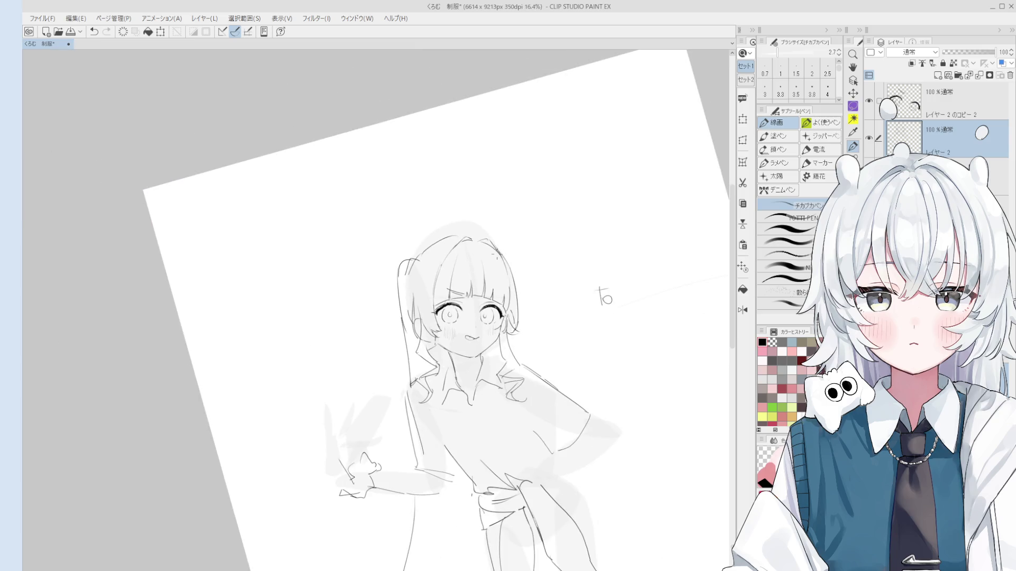
key(ctrl+z)
key(e)
key(p)
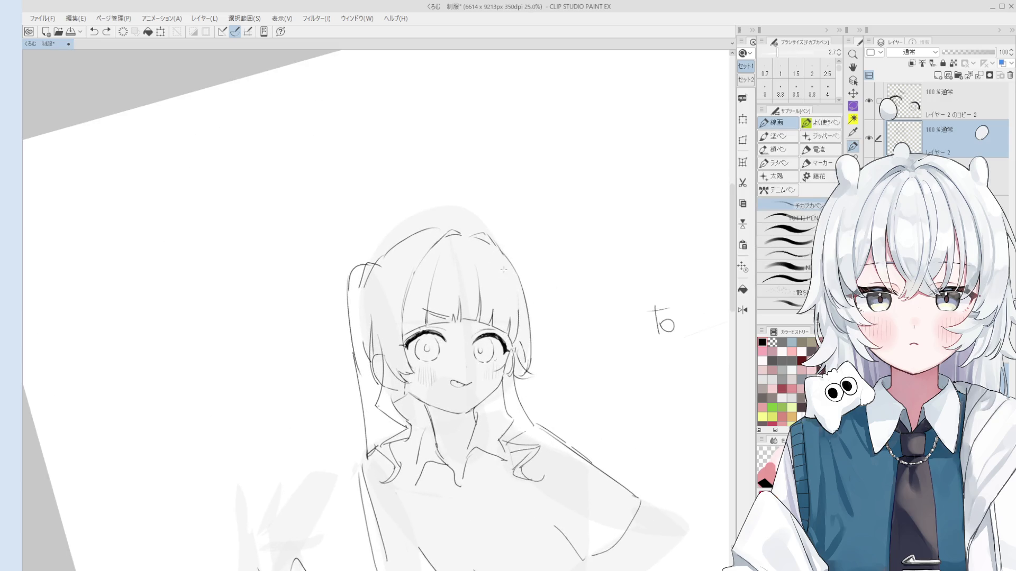
key(ctrl+z)
key(ctrl+z)
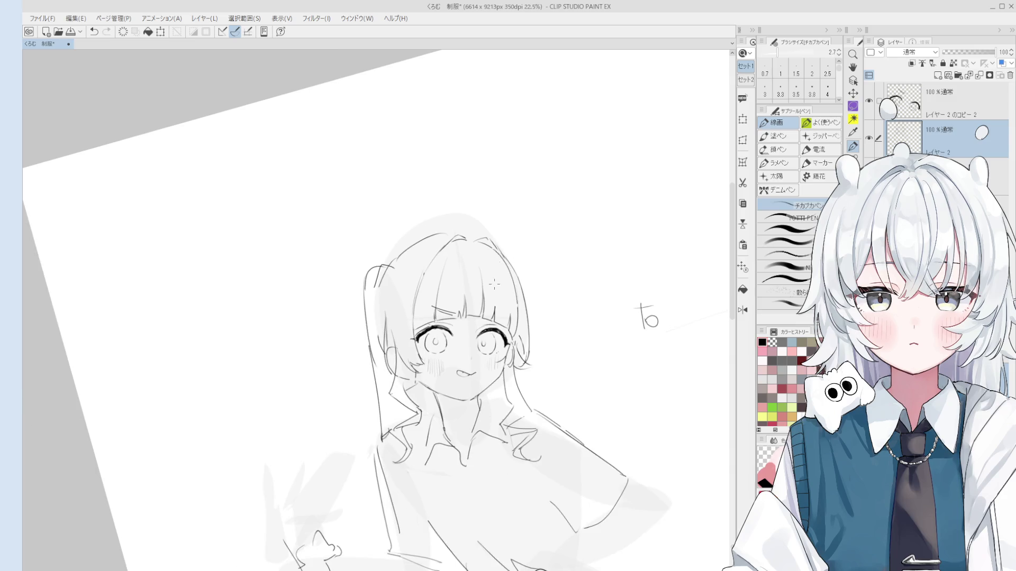
key(ctrl+y)
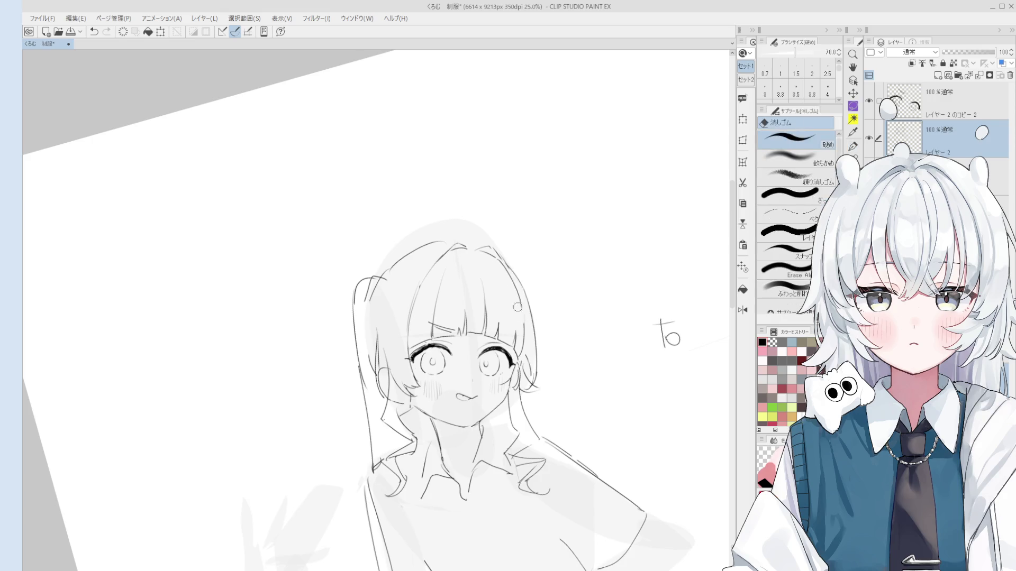
drag(523, 305, 525, 326)
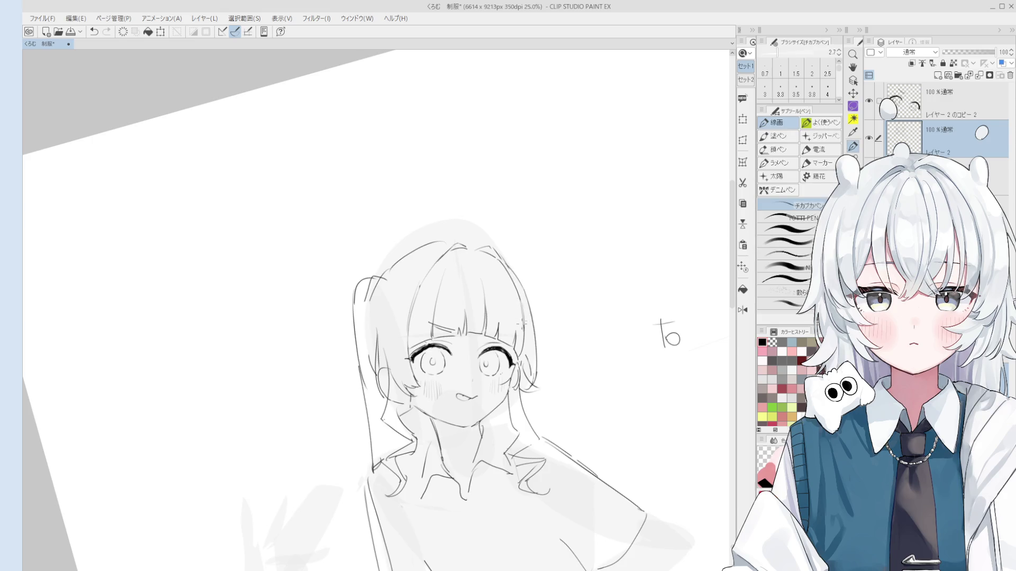
key(e)
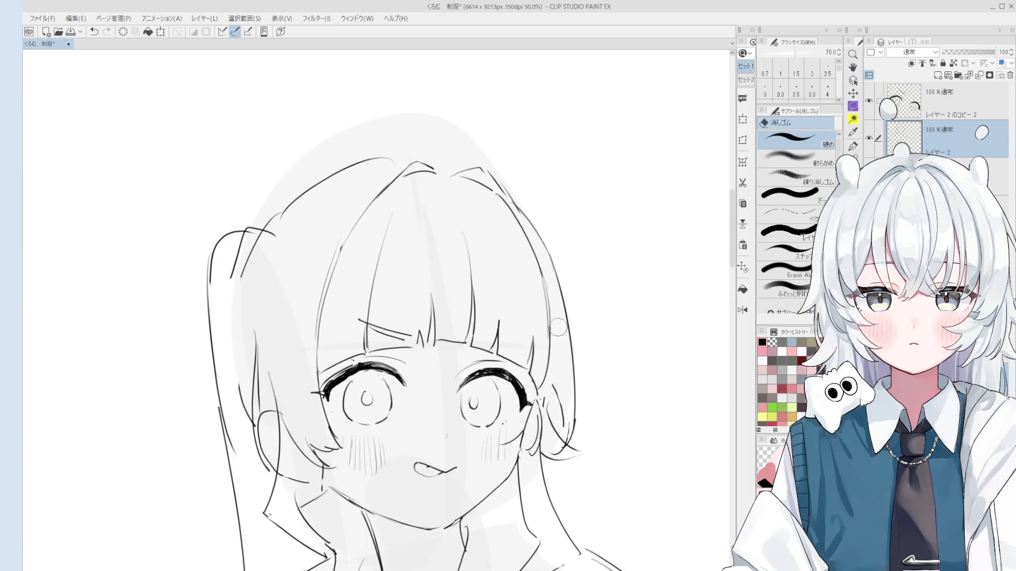
drag(515, 232, 531, 191)
key(p)
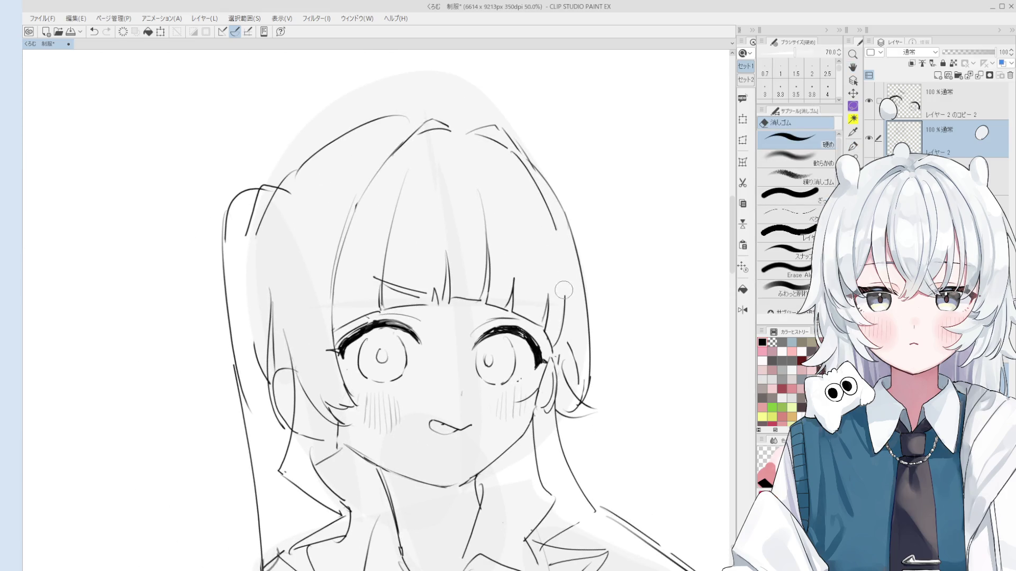
key(e)
scroll(571, 237, down, 1)
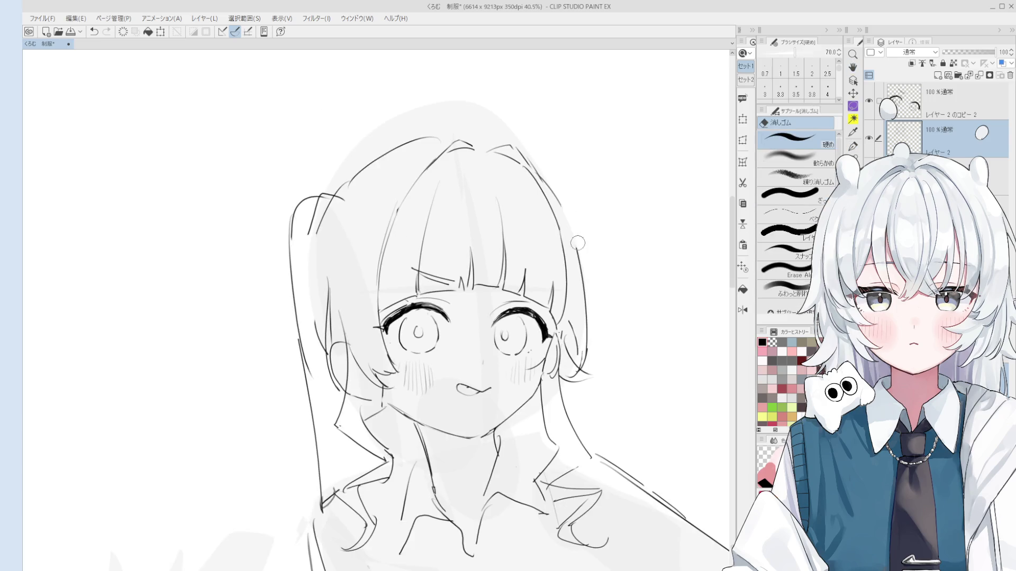
key(p)
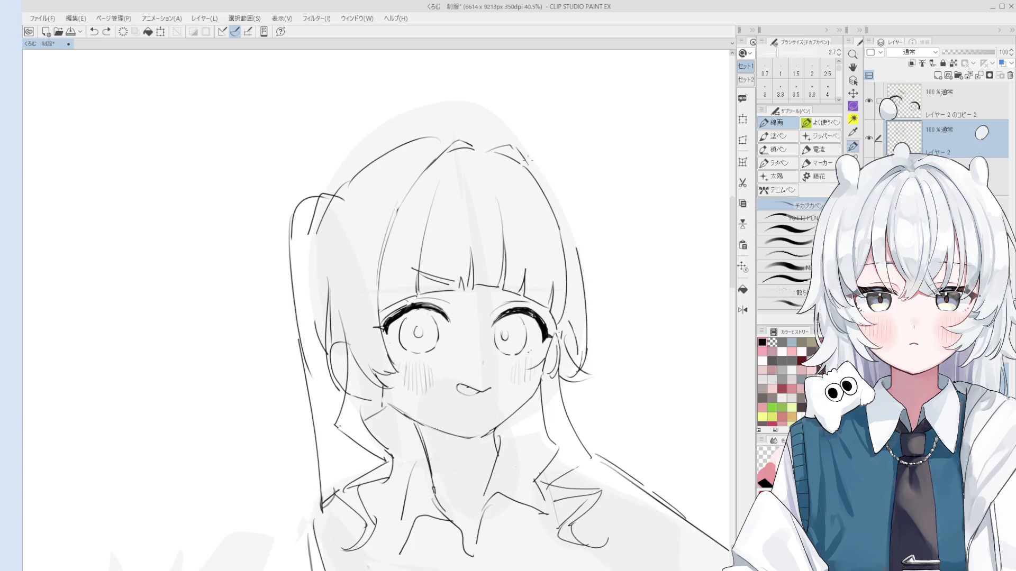
scroll(565, 227, down, 1)
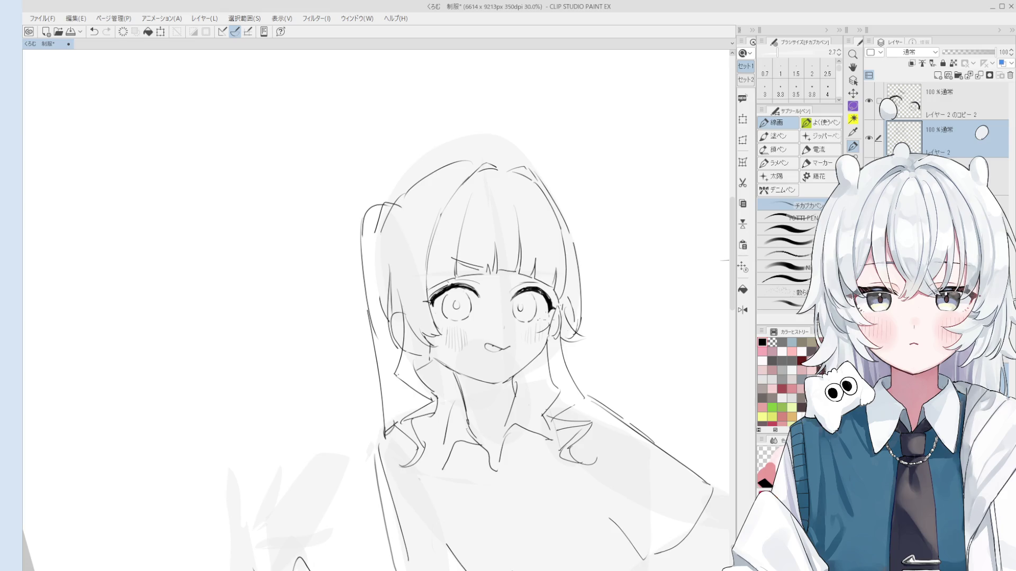
scroll(531, 312, up, 1)
- Select the copied line-art layer and zoom in on the right eye with the pen ready
ctrl+shift+click(531, 312)
scroll(530, 312, up, 1)
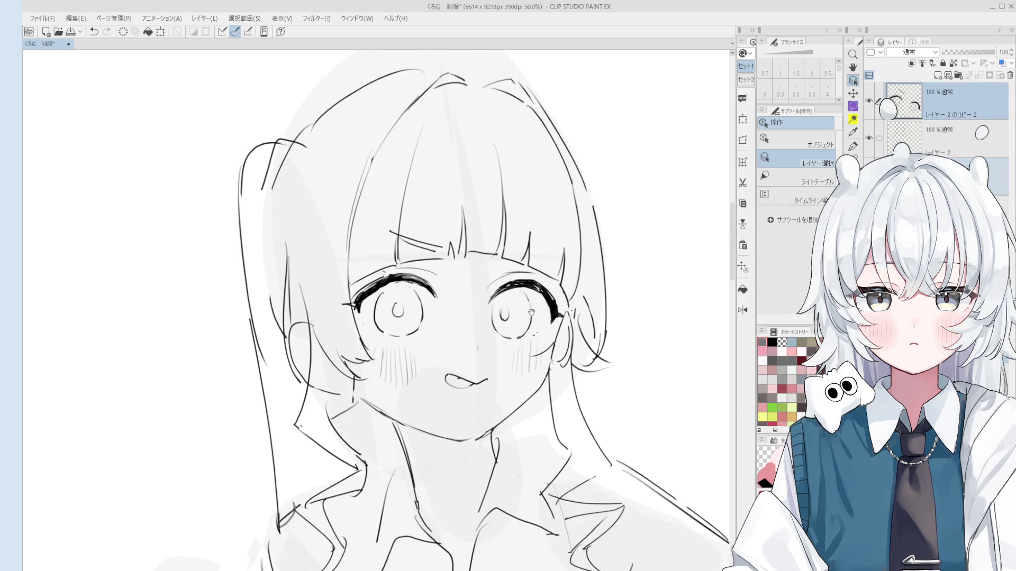
scroll(530, 312, up, 3)
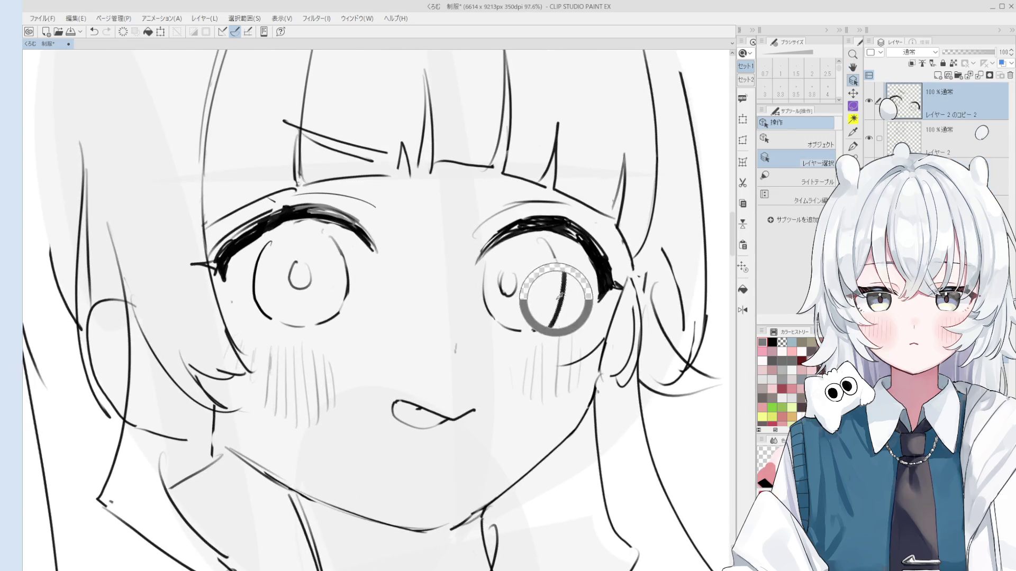
key(p)
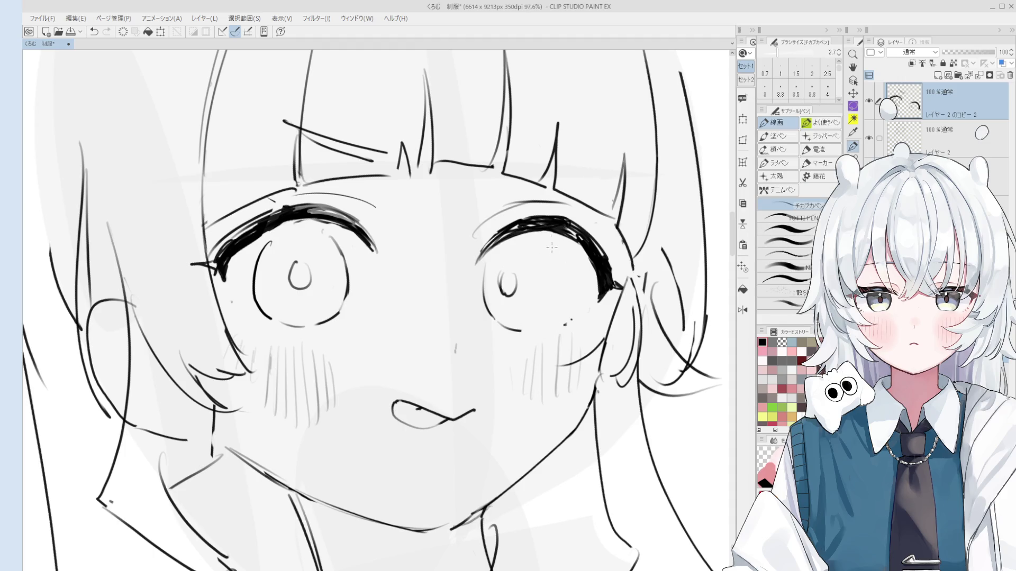
scroll(540, 313, down, 3)
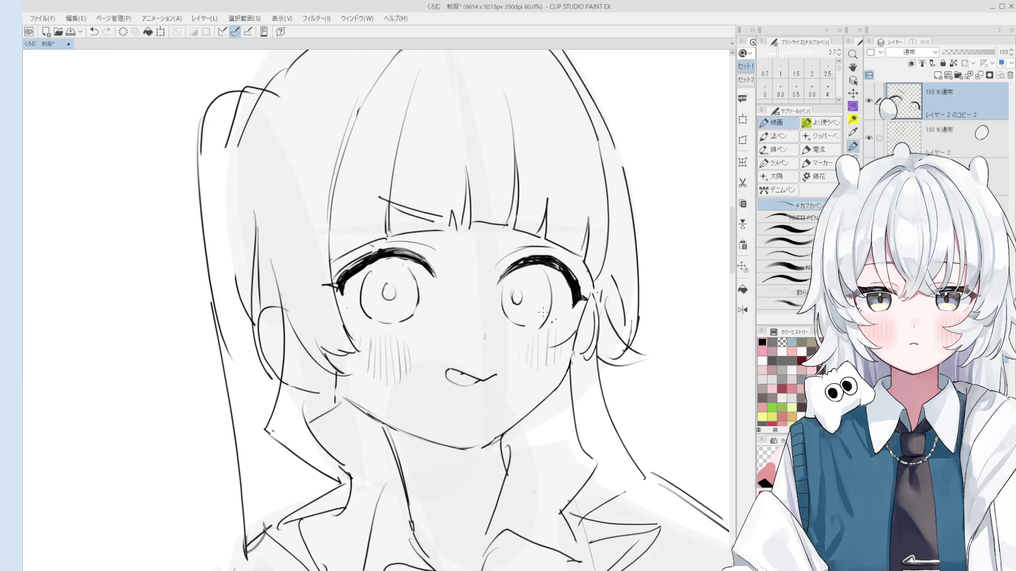
scroll(534, 320, down, 3)
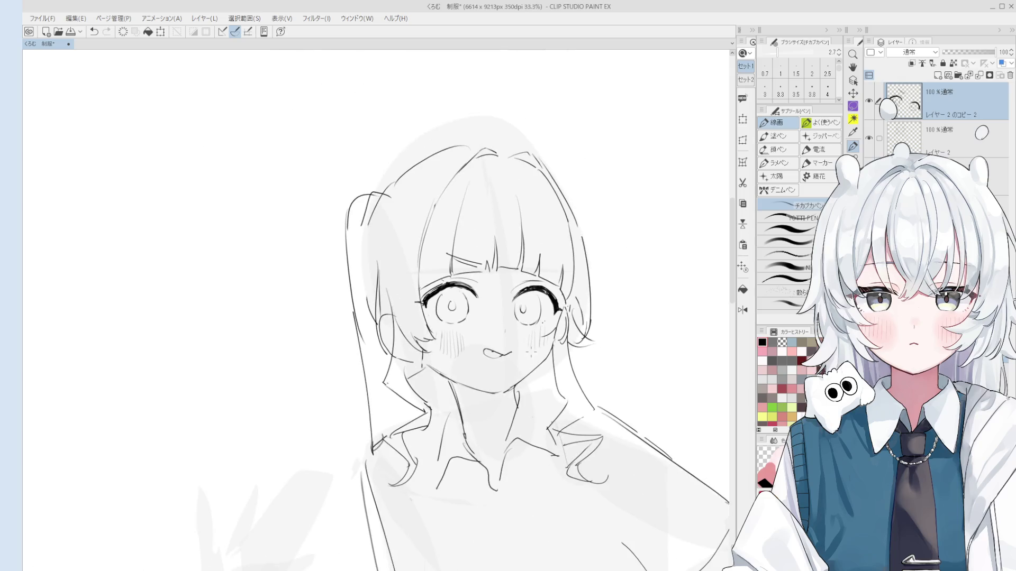
scroll(532, 349, up, 3)
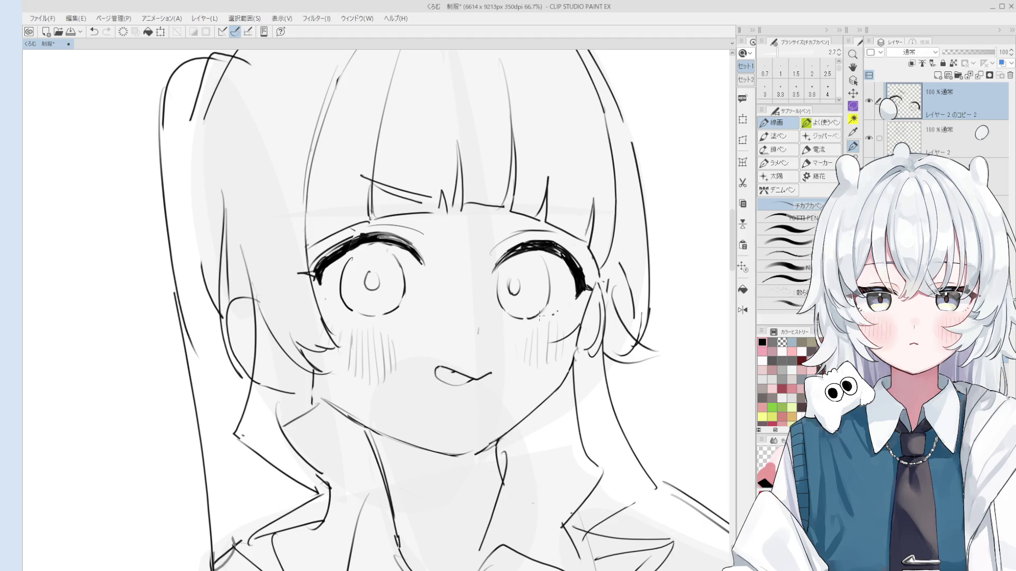
scroll(566, 193, up, 2)
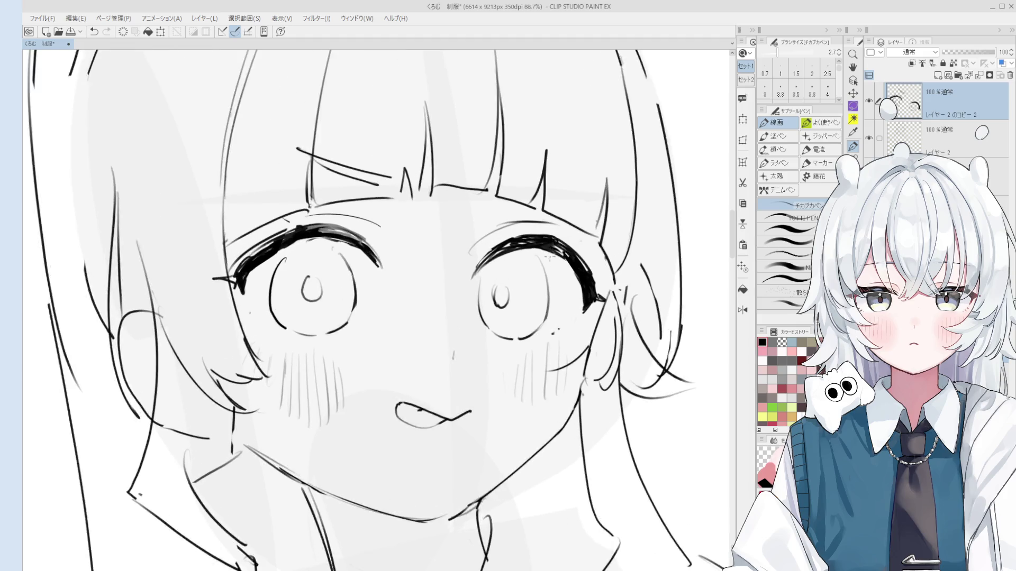
- Draw a left arc inside the right eye's iris on a tilted view, undoing the unwanted stroke
key(e)
scroll(577, 253, down, 2)
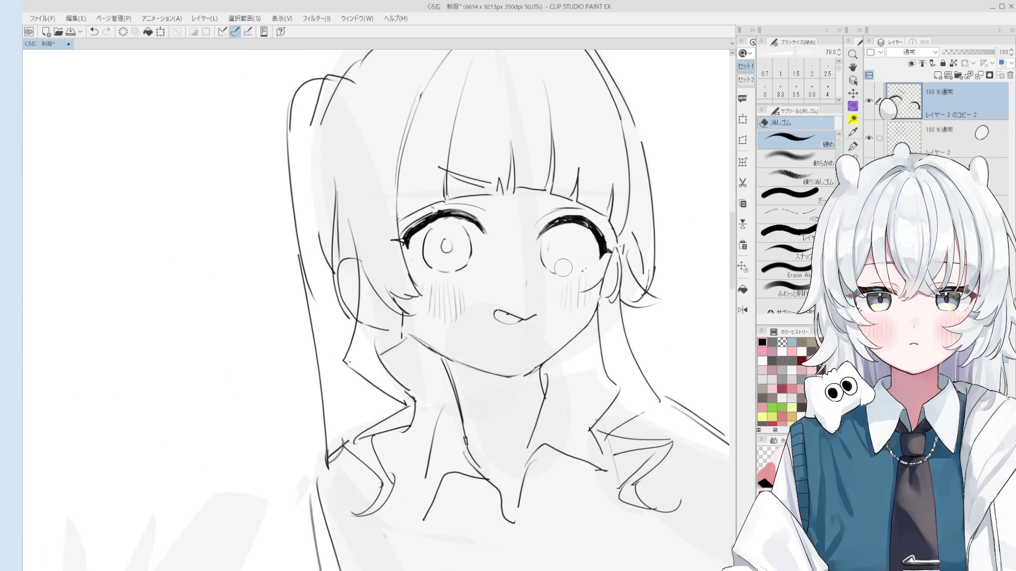
scroll(564, 261, up, 3)
key(minus)
key(minus)
key(p)
mouse_move(501, 201)
mouse_down()
mouse_move(521, 247)
mouse_move(539, 182)
mouse_move(555, 251)
mouse_up()
key(ctrl+z)
- Erase small strokes inside the right eye's iris and straighten the canvas view upright
key(ctrl+z)
key(e)
key(p)
drag(546, 214, 554, 247)
key(ctrl+z)
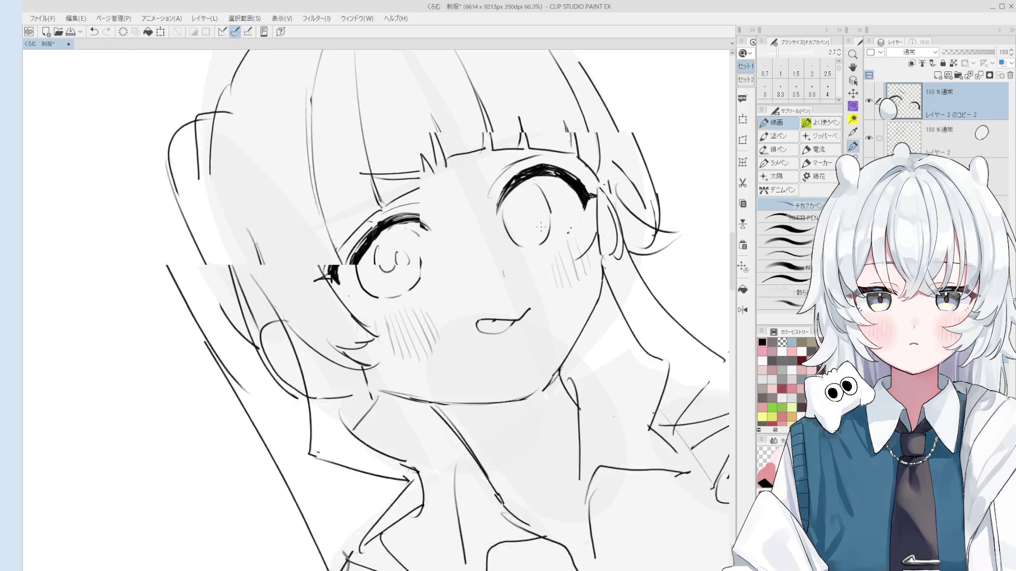
scroll(587, 282, down, 3)
key(asciicircum)
key(asciicircum)
key(h)
drag(588, 281, 591, 267)
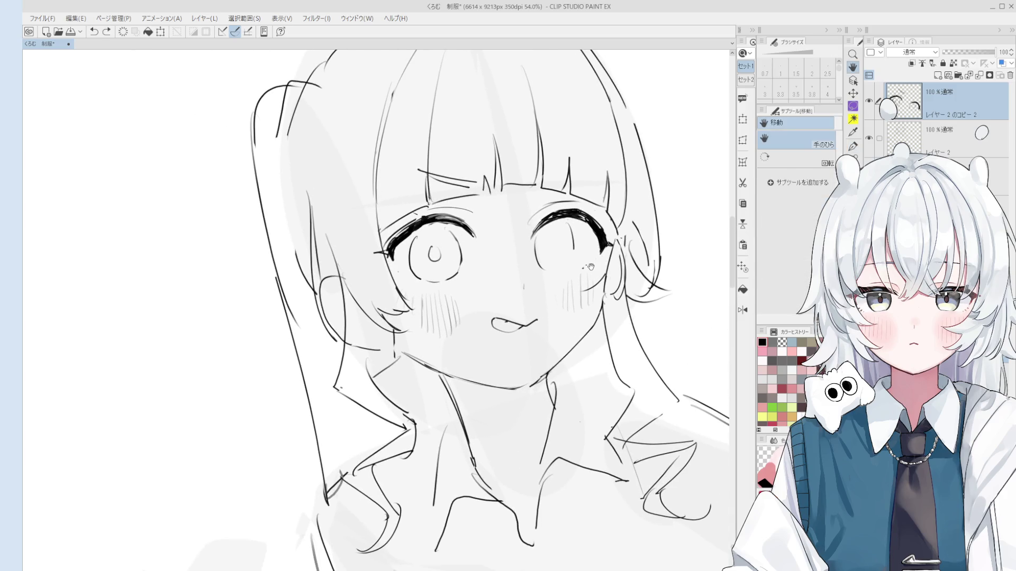
- Replace the right eye's inner vertical stroke with a shorter redrawn one
drag(534, 336, 546, 339)
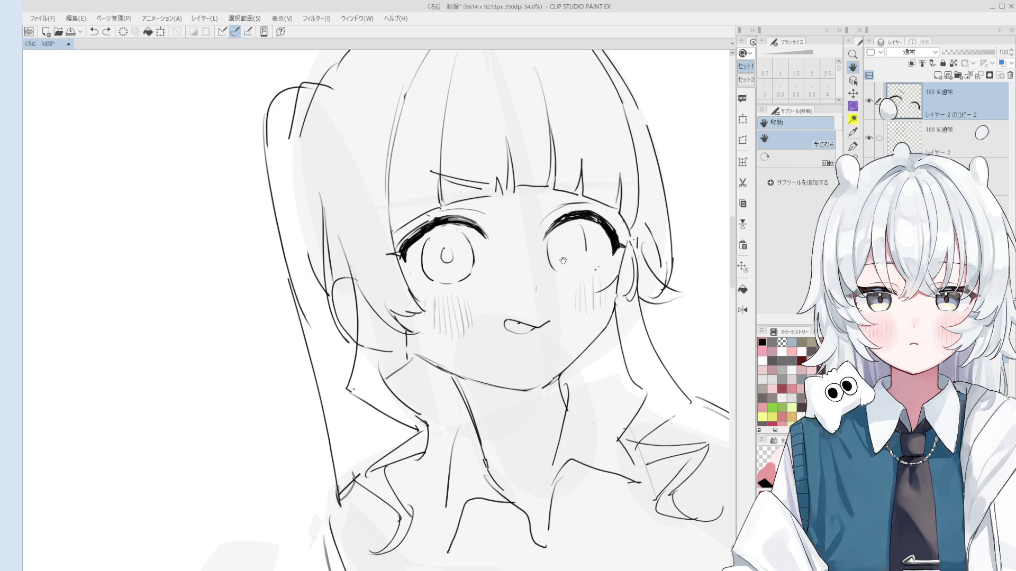
scroll(565, 271, up, 3)
scroll(565, 270, up, 1)
key(e)
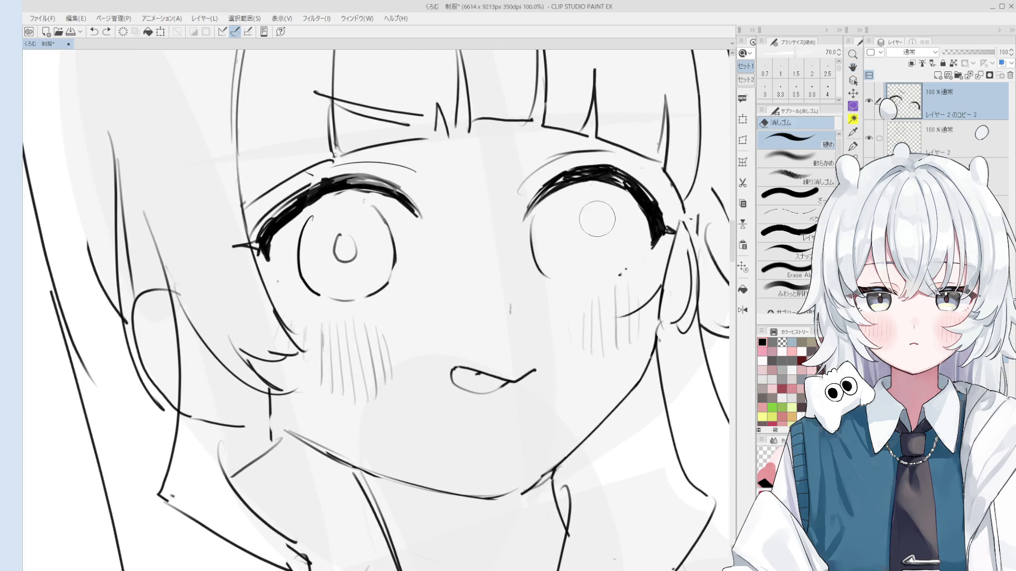
key(p)
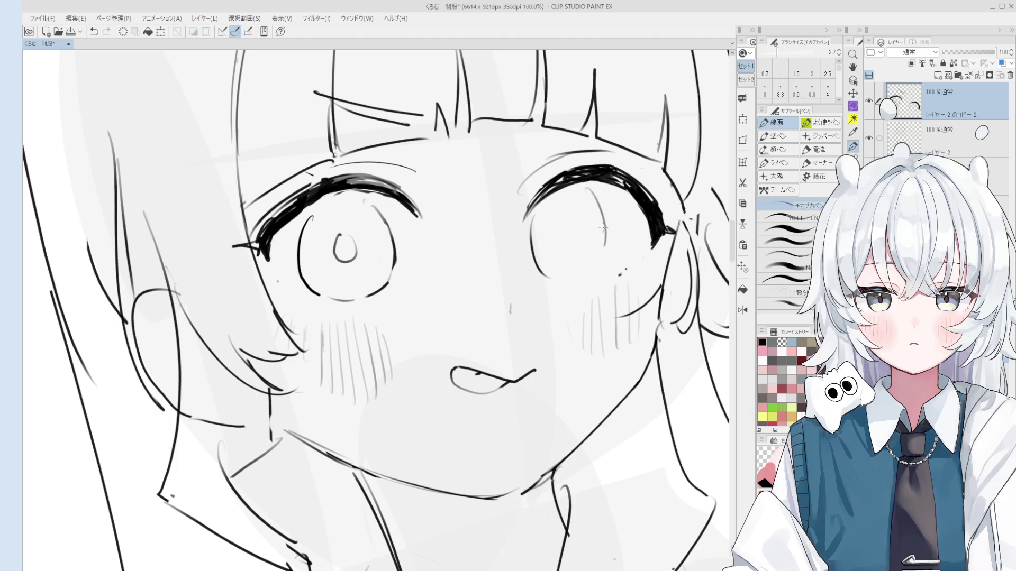
scroll(596, 196, down, 2)
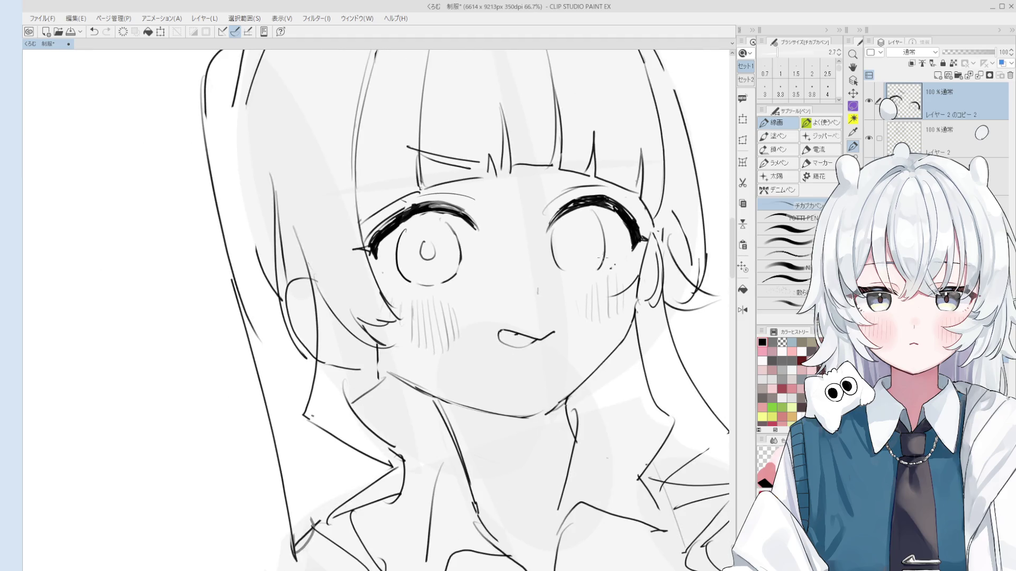
key(ctrl+z)
drag(602, 214, 603, 256)
key(ctrl+z)
key(ctrl+z)
drag(601, 213, 599, 262)
- Add a curved line inside the right eye's iris, then rotate the view so the face sits upright
key(space)
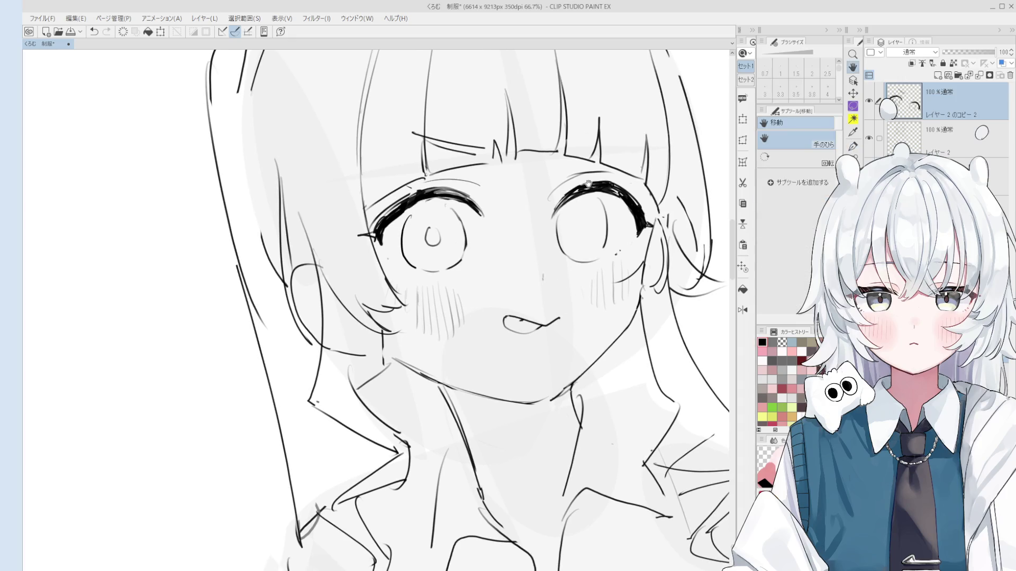
scroll(585, 219, up, 3)
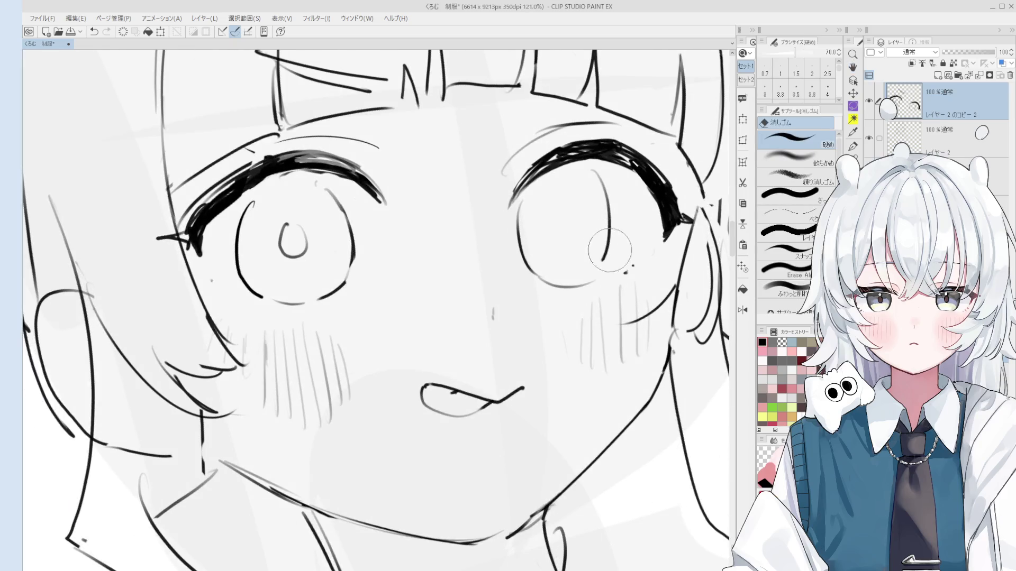
key(ctrl+z)
drag(595, 170, 606, 268)
scroll(607, 269, down, 3)
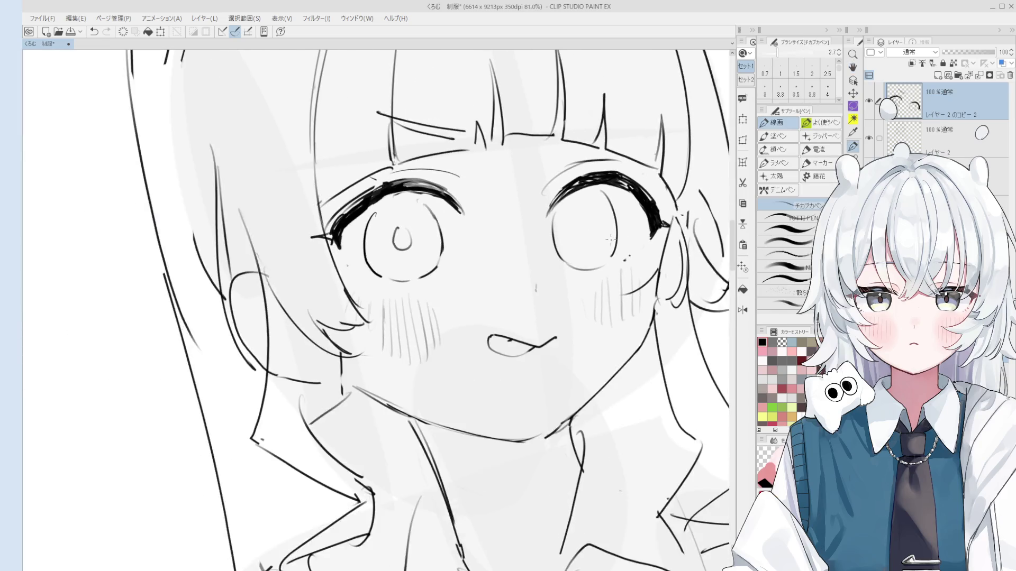
key(e)
scroll(585, 283, up, 4)
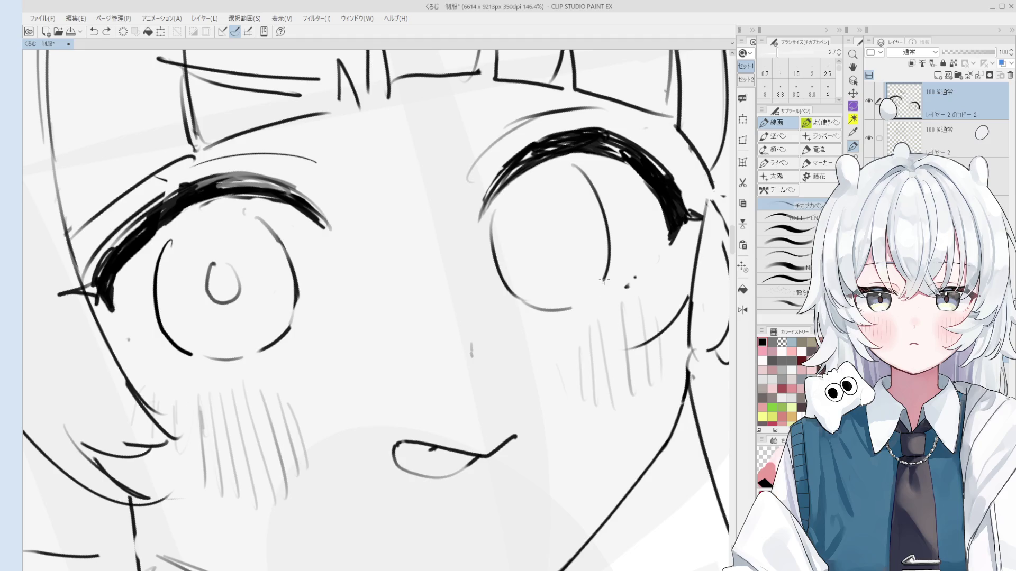
scroll(603, 294, down, 3)
key(p)
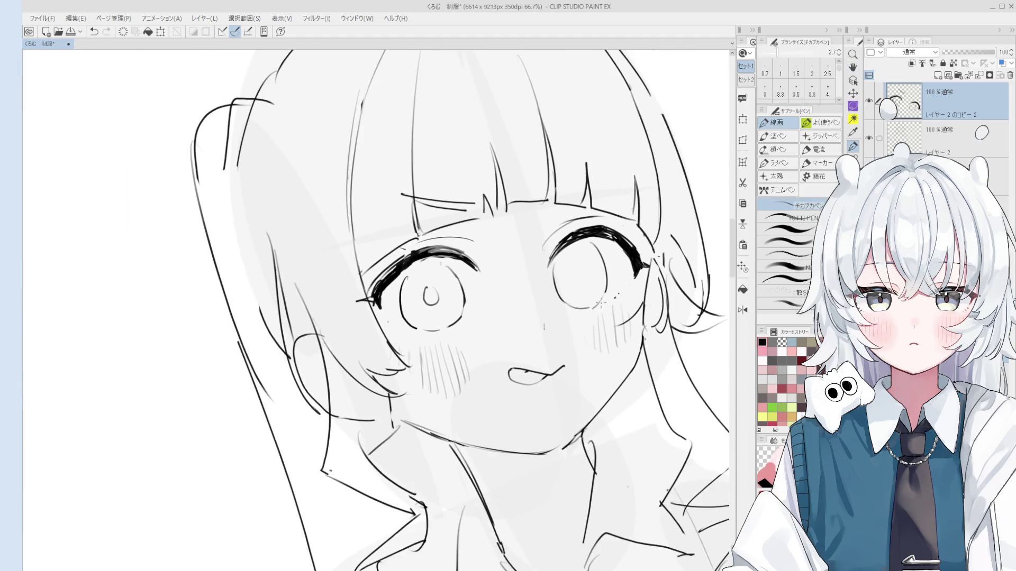
scroll(603, 297, up, 1)
mouse_move(603, 295)
mouse_down()
mouse_move(574, 267)
mouse_move(576, 209)
mouse_up()
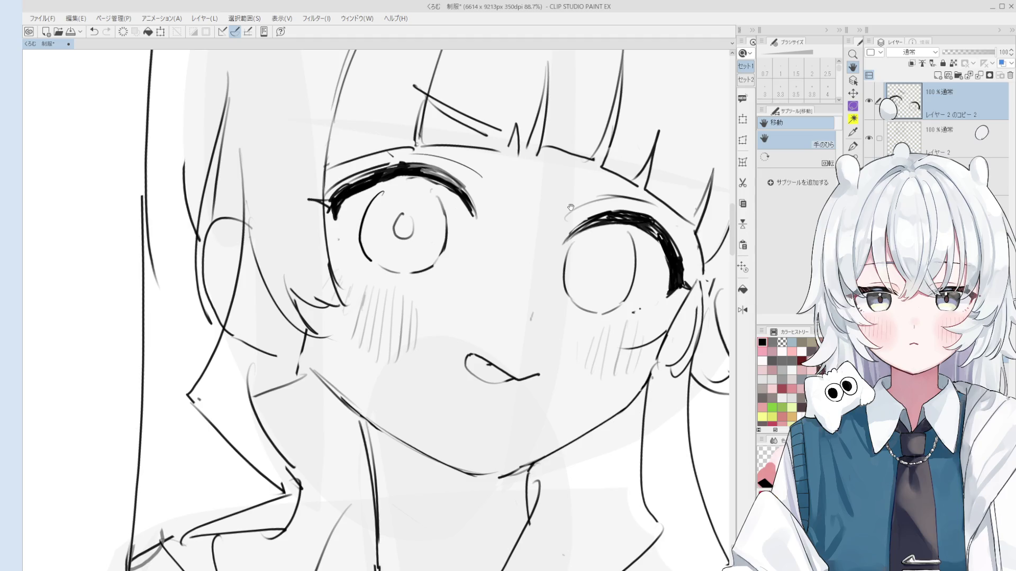
drag(570, 207, 592, 254)
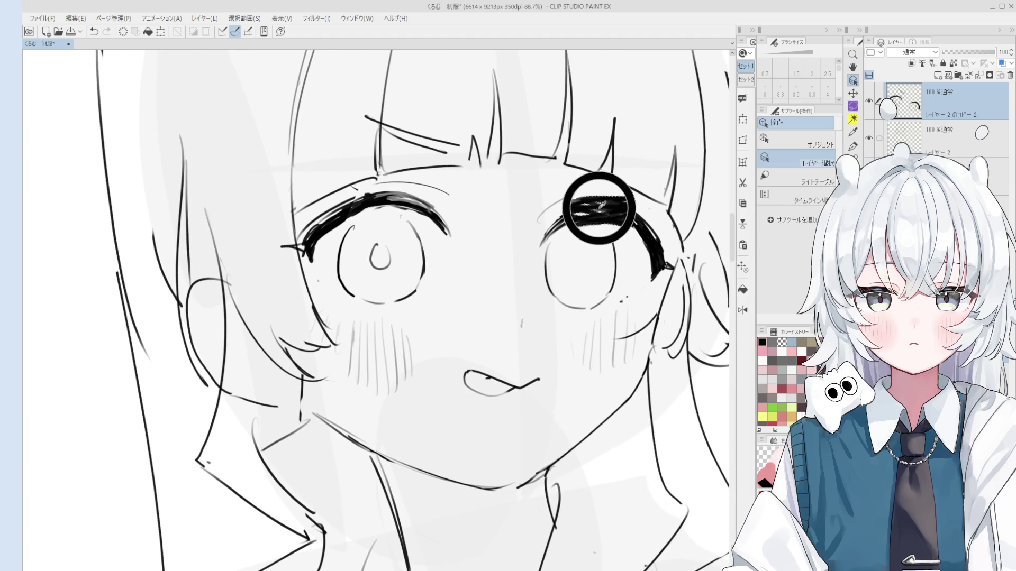
scroll(591, 257, down, 2)
scroll(591, 257, up, 1)
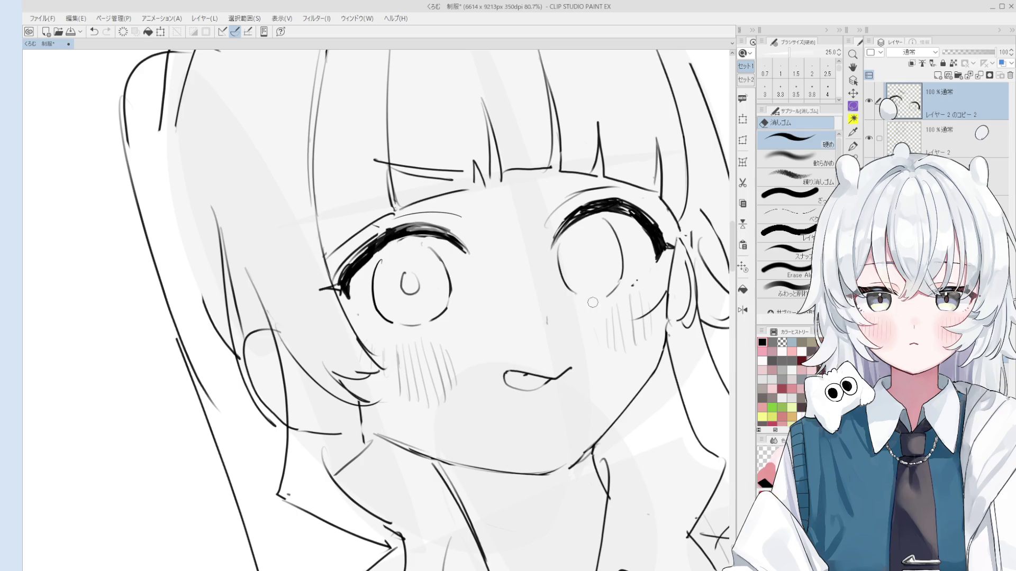
scroll(581, 295, down, 5)
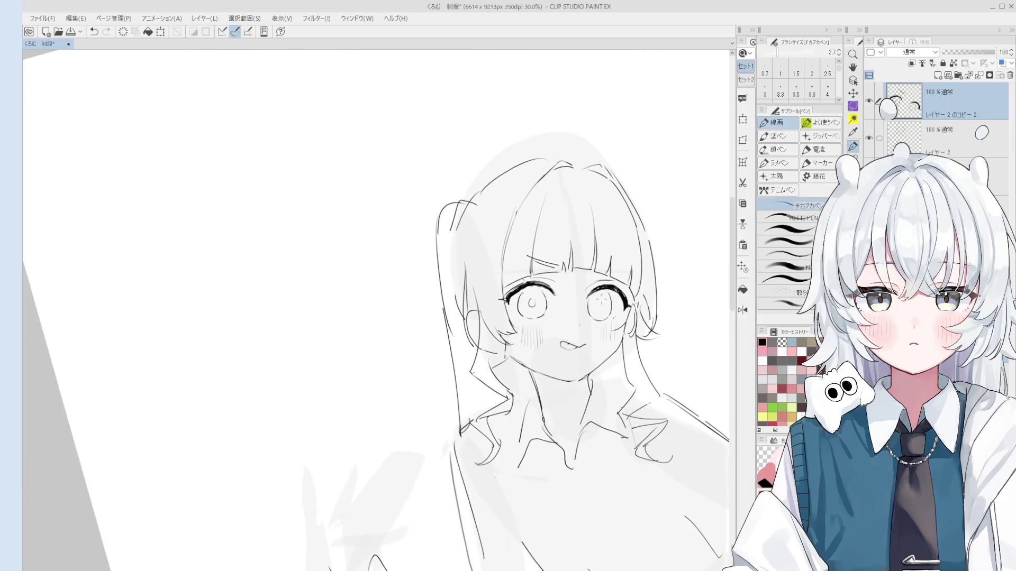
scroll(584, 259, up, 2)
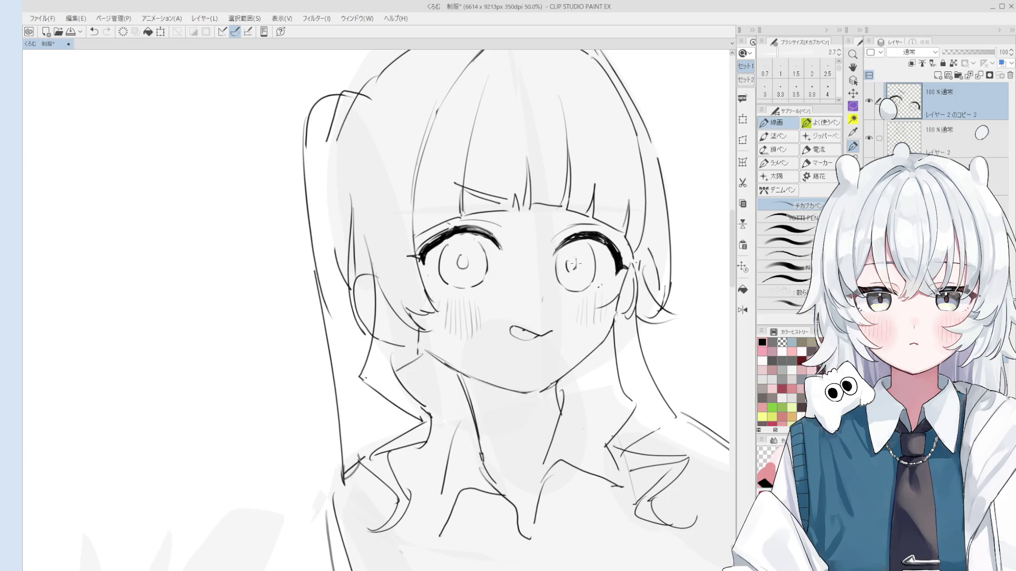
scroll(573, 259, down, 1)
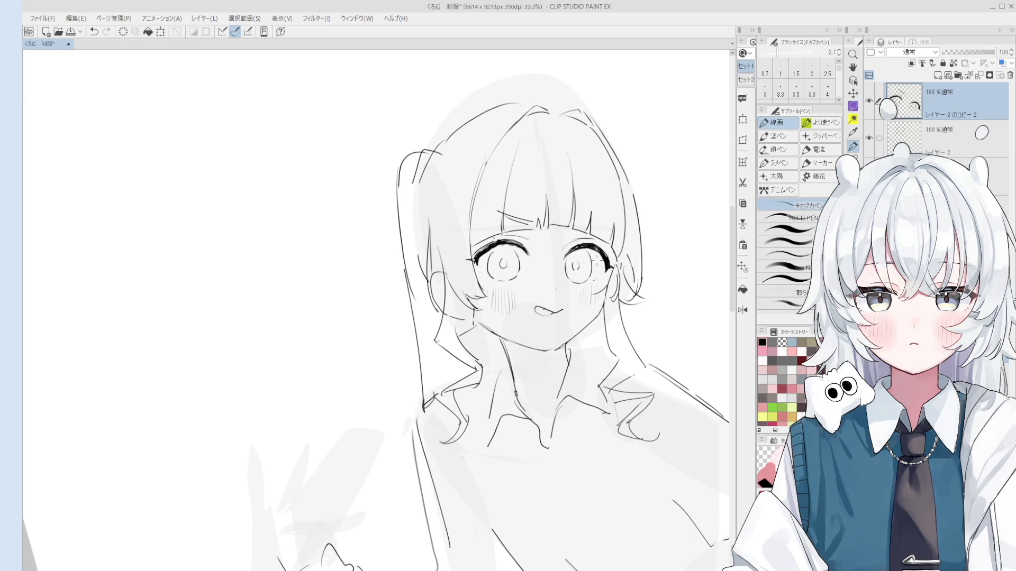
key(h)
drag(561, 300, 614, 322)
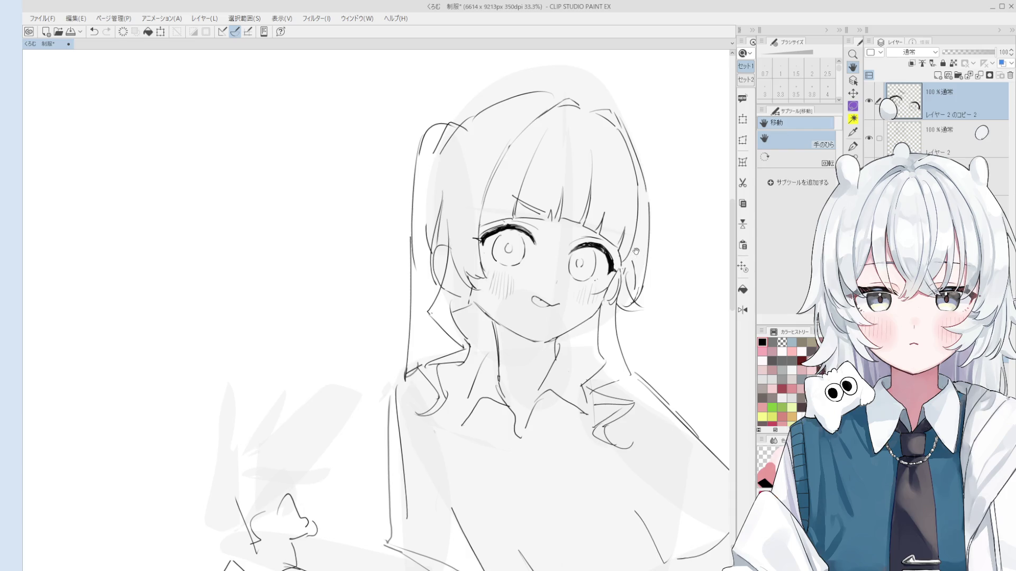
scroll(605, 219, down, 2)
scroll(611, 234, up, 5)
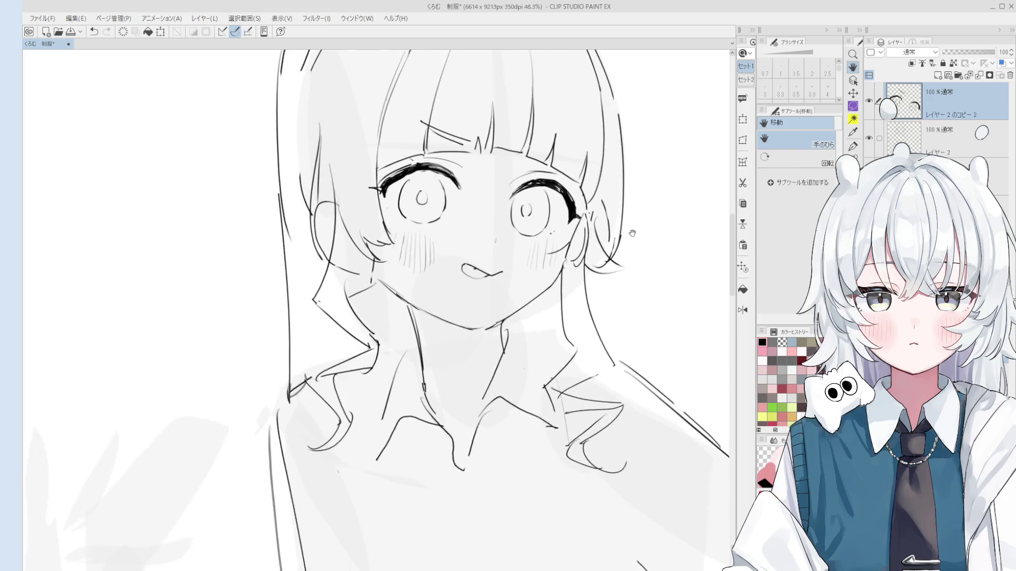
key(o)
- Select レイヤー 2 and mirror the canvas view to check the face proportions
scroll(564, 328, up, 2)
click(562, 332)
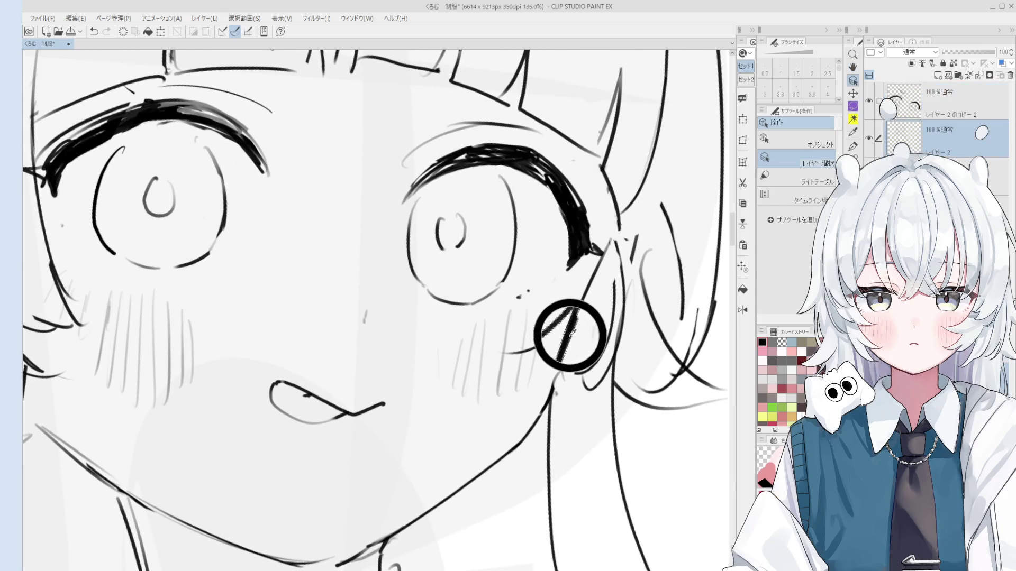
key(e)
key(p)
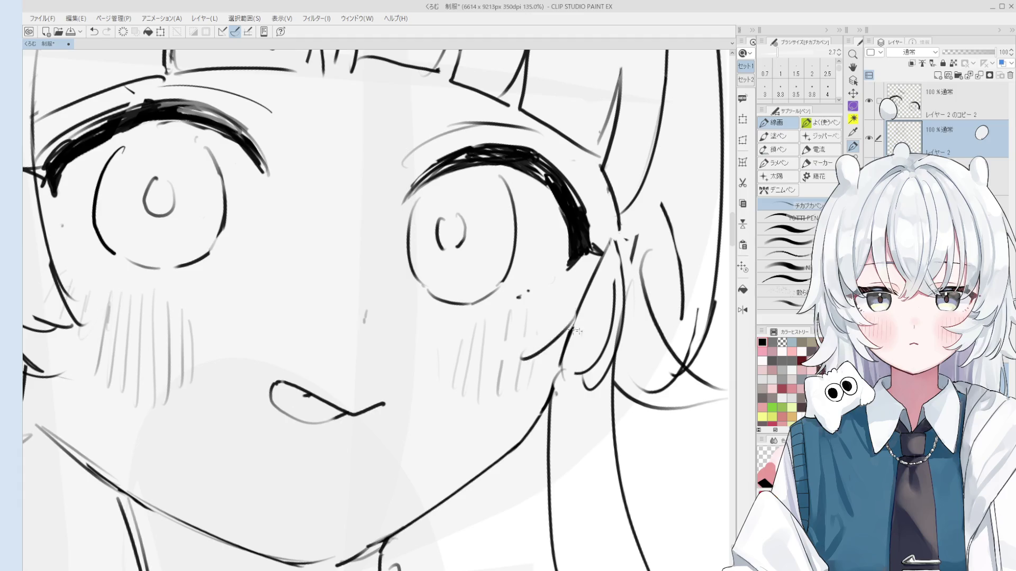
scroll(550, 328, down, 4)
key(h)
scroll(396, 383, down, 1)
key(ctrl+shift+h)
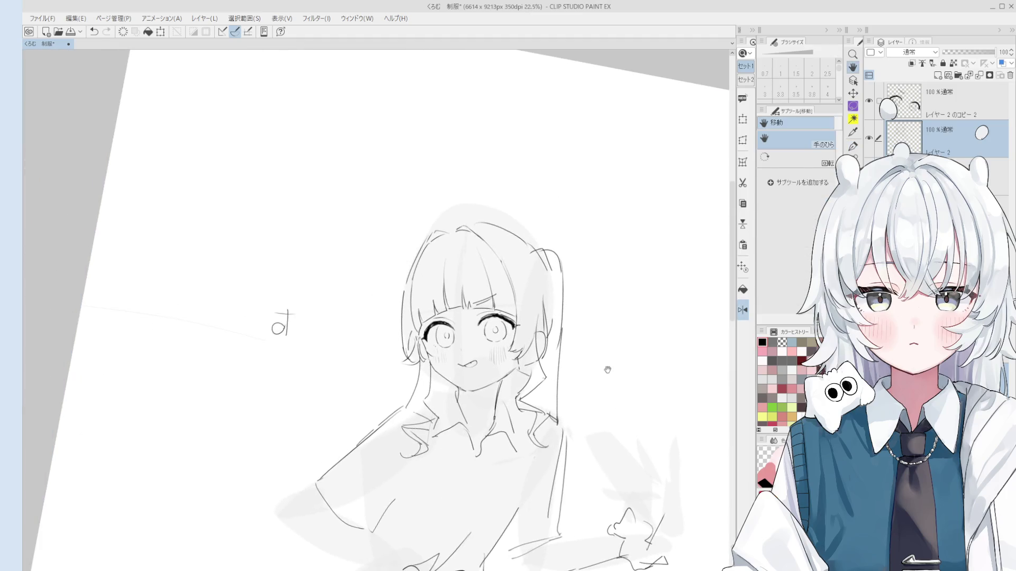
key(p)
scroll(355, 344, up, 4)
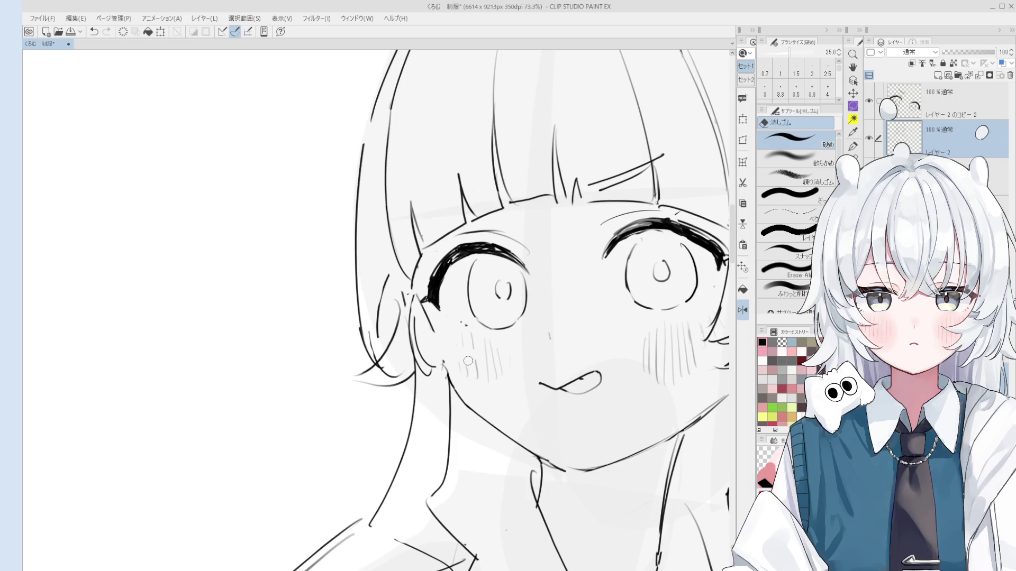
scroll(455, 365, down, 2)
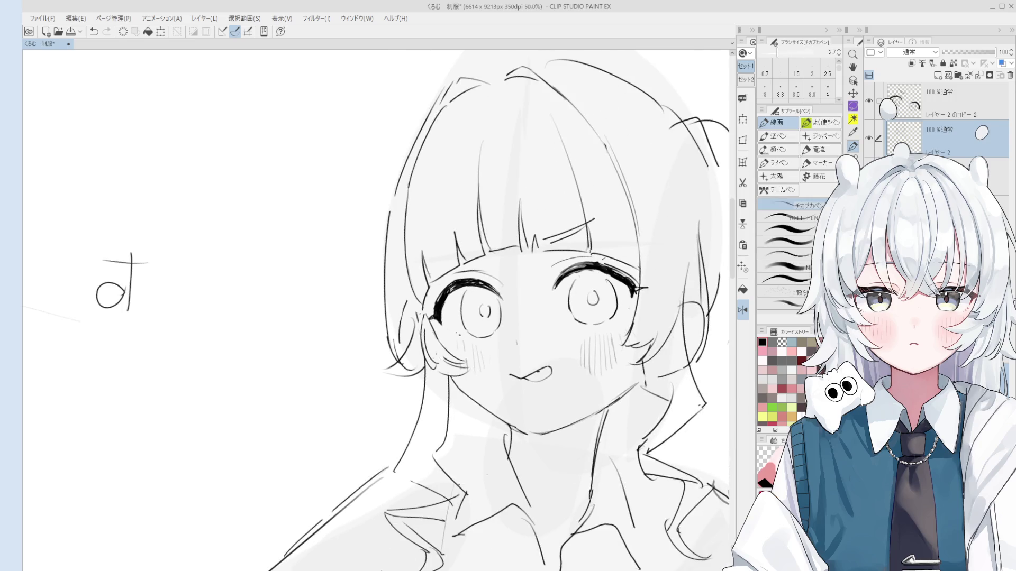
- Erase the stray ear and hair strand lines with the eraser at size 40
key(e)
key(bracketright)
key(bracketright)
key(bracketright)
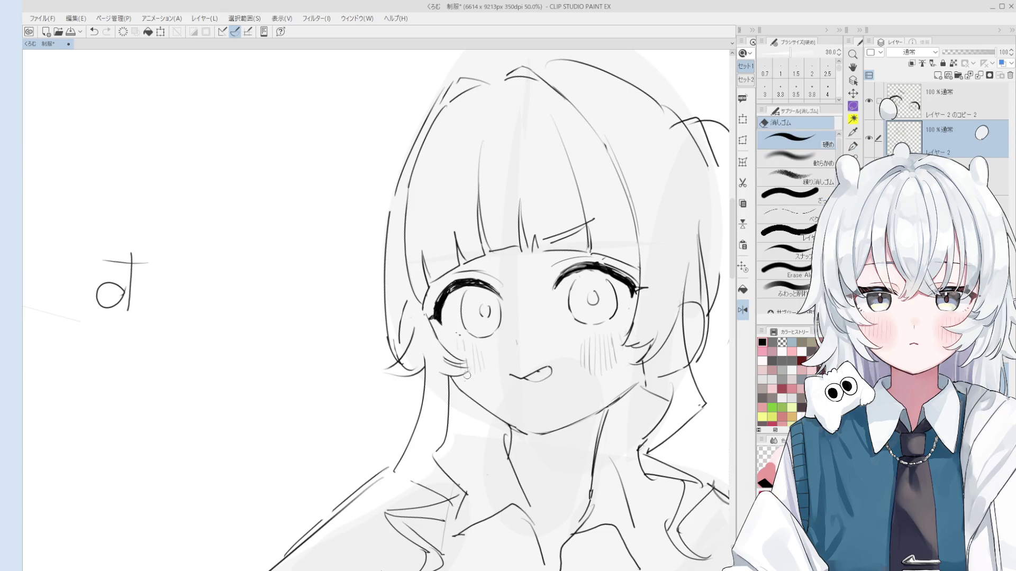
key(p)
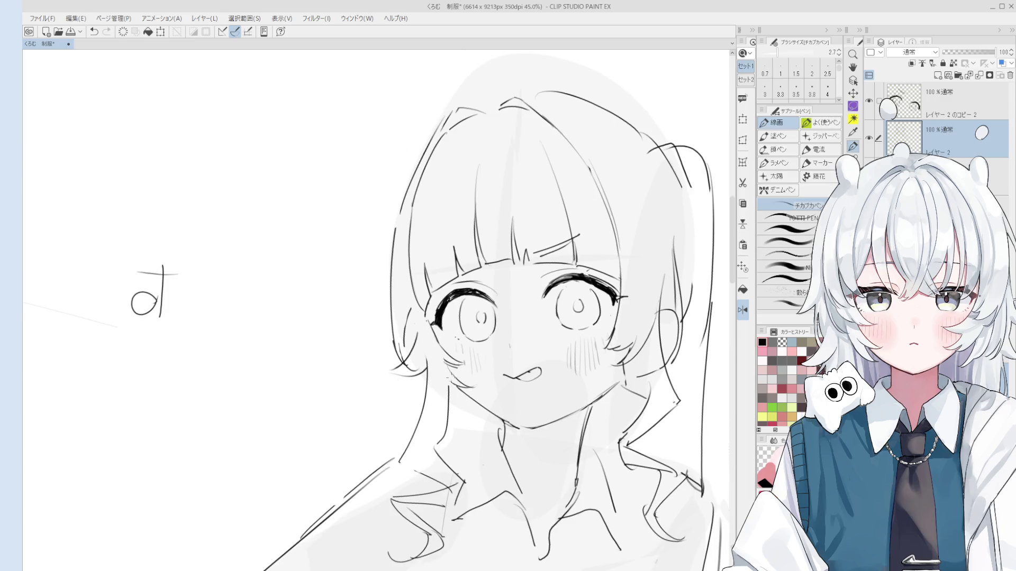
scroll(460, 371, down, 2)
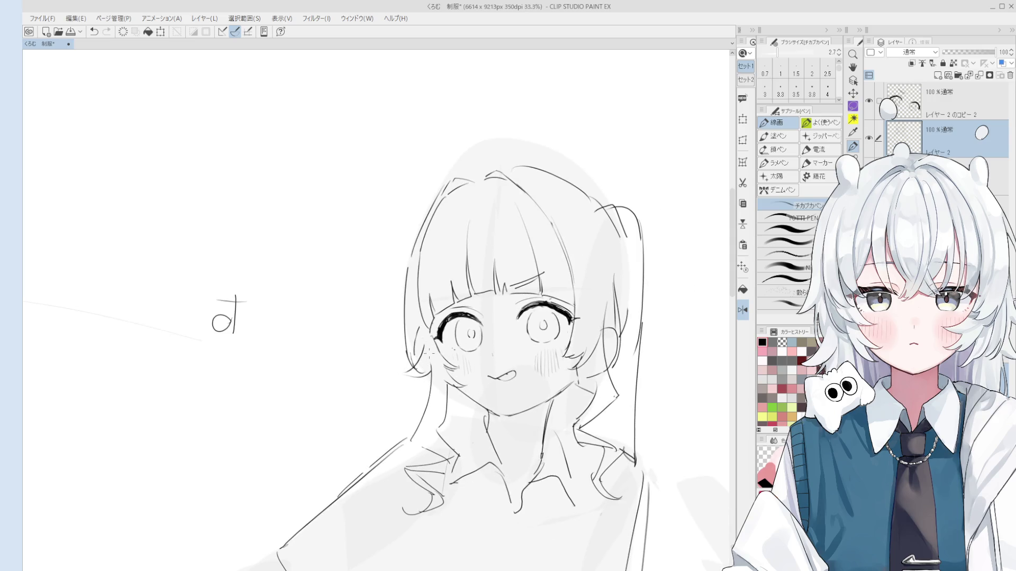
key(e)
scroll(436, 328, up, 2)
key(bracketleft)
key(bracketleft)
mouse_move(442, 320)
mouse_down()
mouse_move(438, 275)
mouse_move(434, 317)
mouse_move(454, 319)
mouse_up()
key(p)
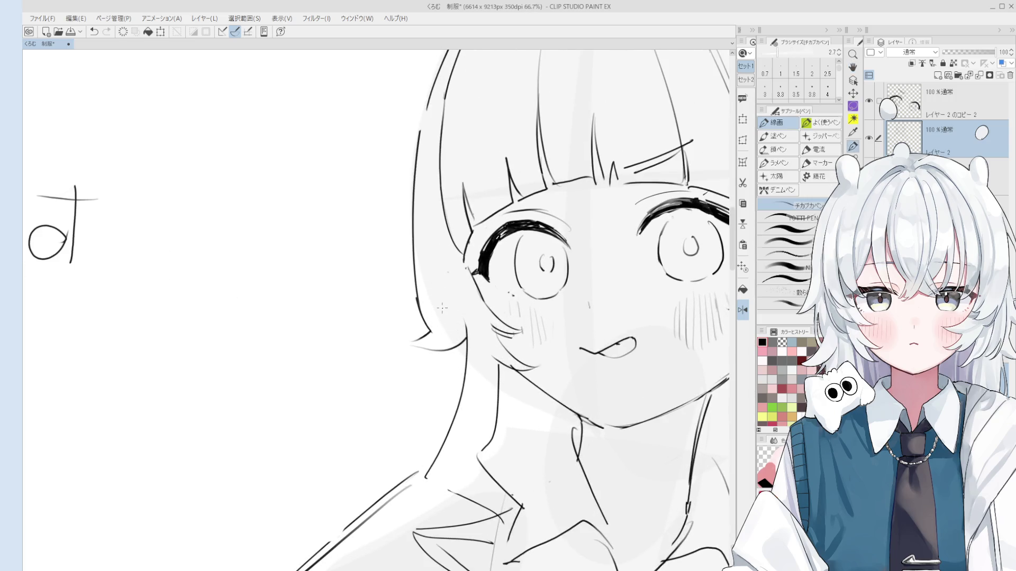
scroll(464, 305, down, 2)
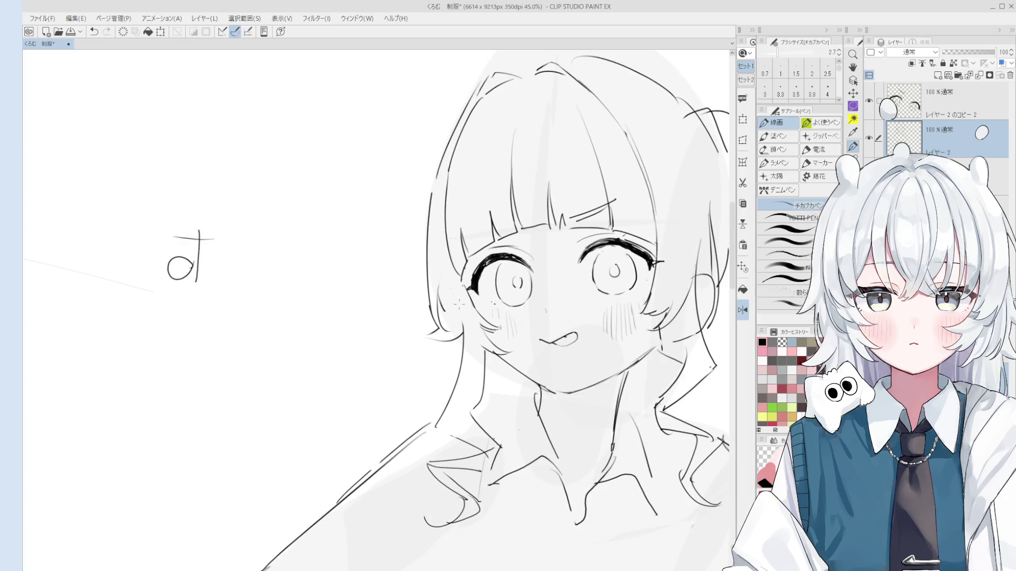
- Erase the rough jaw and cheek line with the eraser shrunk to size 25
key(e)
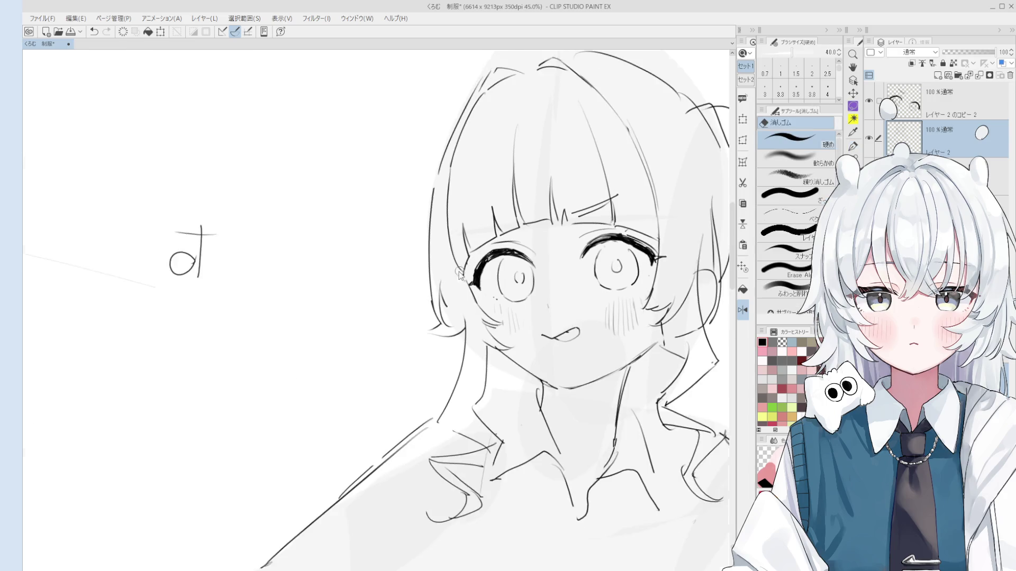
key(h)
key(o)
scroll(646, 264, up, 2)
key(h)
scroll(582, 283, down, 2)
scroll(582, 284, up, 2)
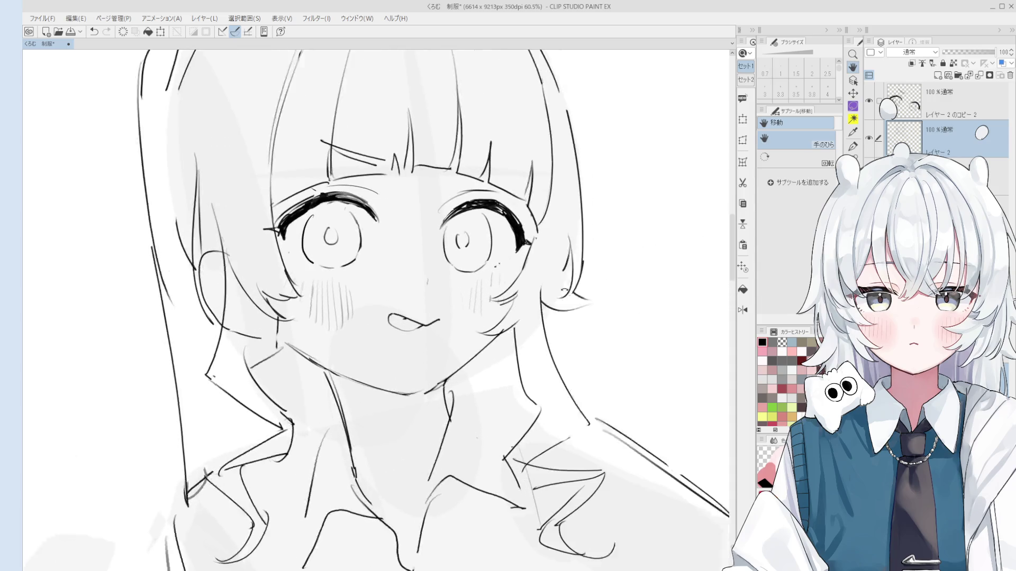
scroll(468, 281, up, 1)
key(e)
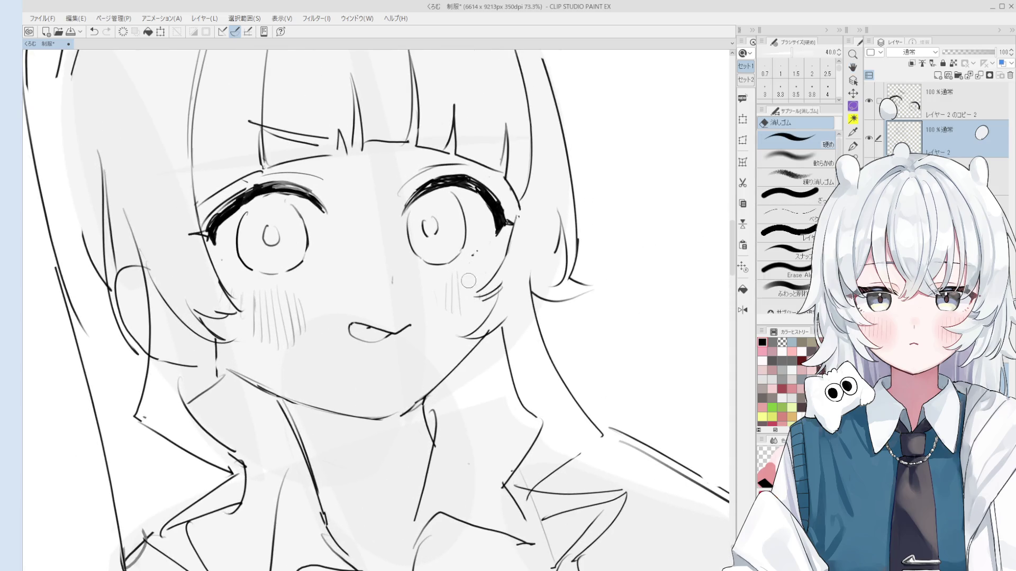
scroll(468, 286, up, 2)
key(bracketleft)
key(bracketleft)
mouse_move(476, 317)
mouse_down()
mouse_move(450, 309)
mouse_move(487, 320)
mouse_up()
key(p)
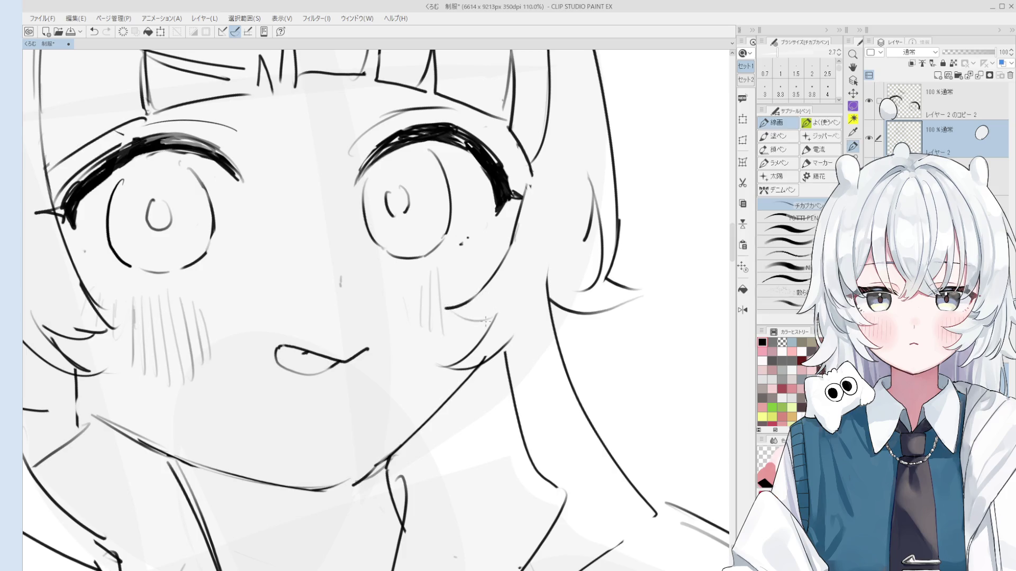
scroll(487, 318, down, 5)
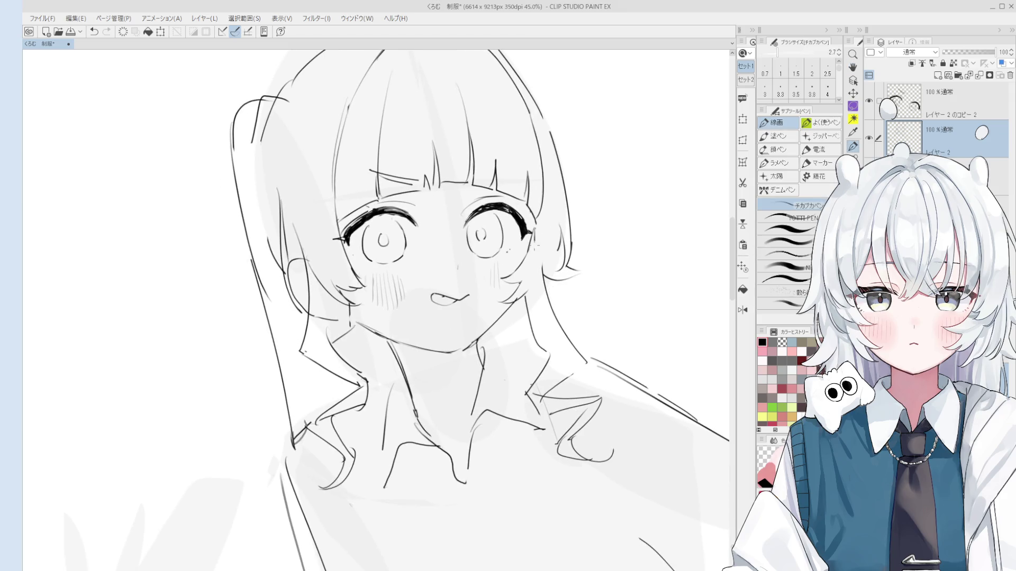
- Draw blush hatching beside the right eye and on the cheek, undoing strokes that miss
drag(535, 239, 526, 275)
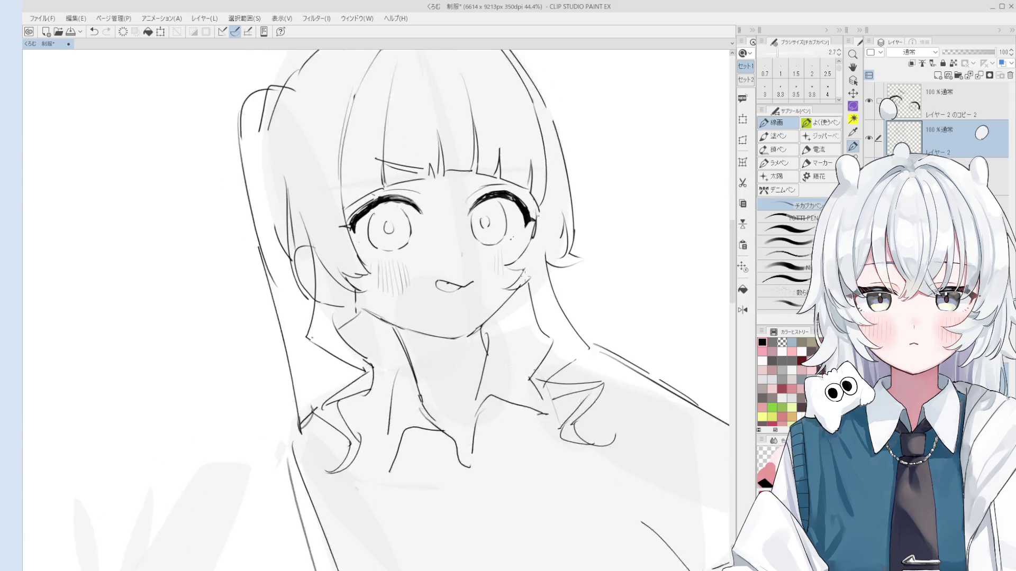
scroll(535, 269, up, 1)
key(e)
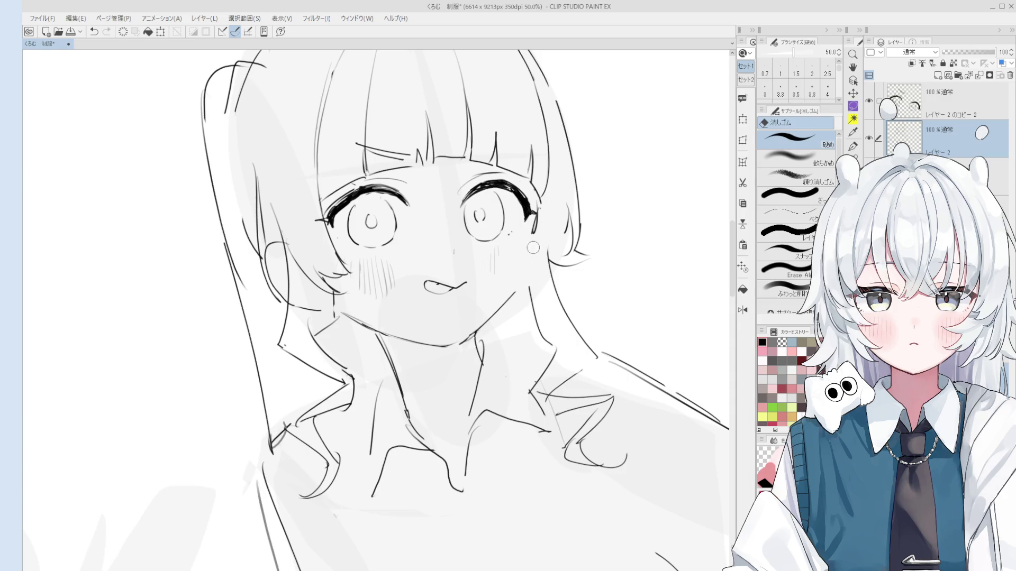
key(p)
scroll(529, 252, down, 2)
drag(521, 259, 528, 253)
key(ctrl+z)
scroll(442, 254, up, 3)
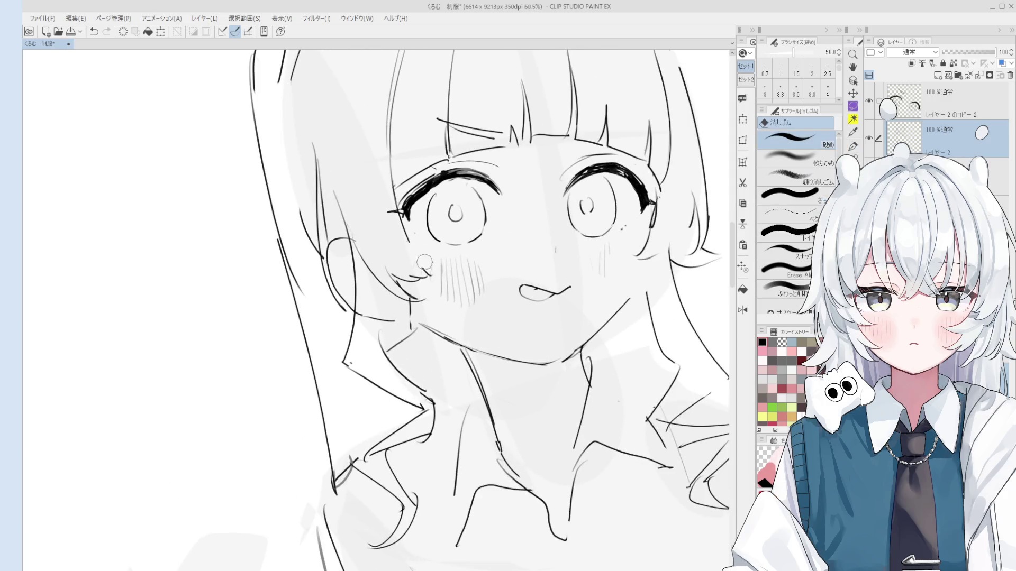
drag(447, 253, 420, 263)
key(ctrl+z)
scroll(423, 251, down, 2)
- Add another blush hatch stroke on the cheek after panning to show more of the figure
key(e)
key(p)
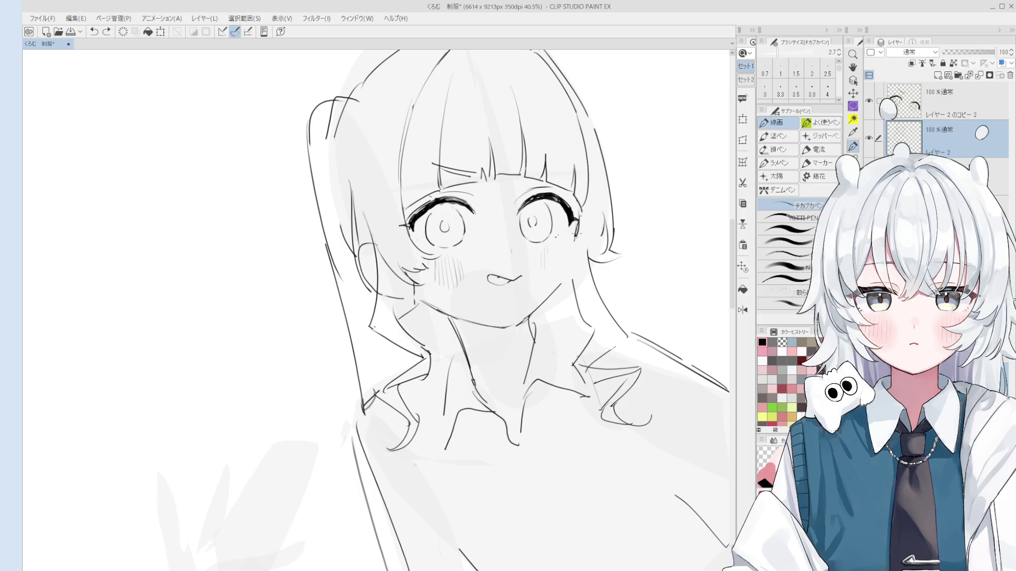
scroll(582, 258, down, 2)
scroll(586, 260, up, 1)
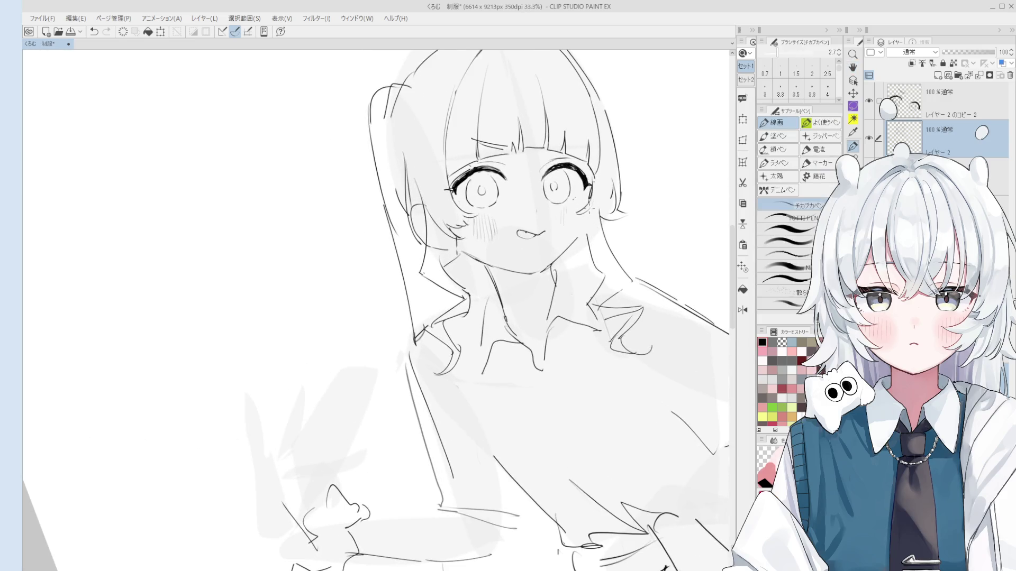
scroll(587, 225, down, 1)
mouse_move(635, 279)
mouse_down()
mouse_move(601, 234)
mouse_move(594, 273)
mouse_up()
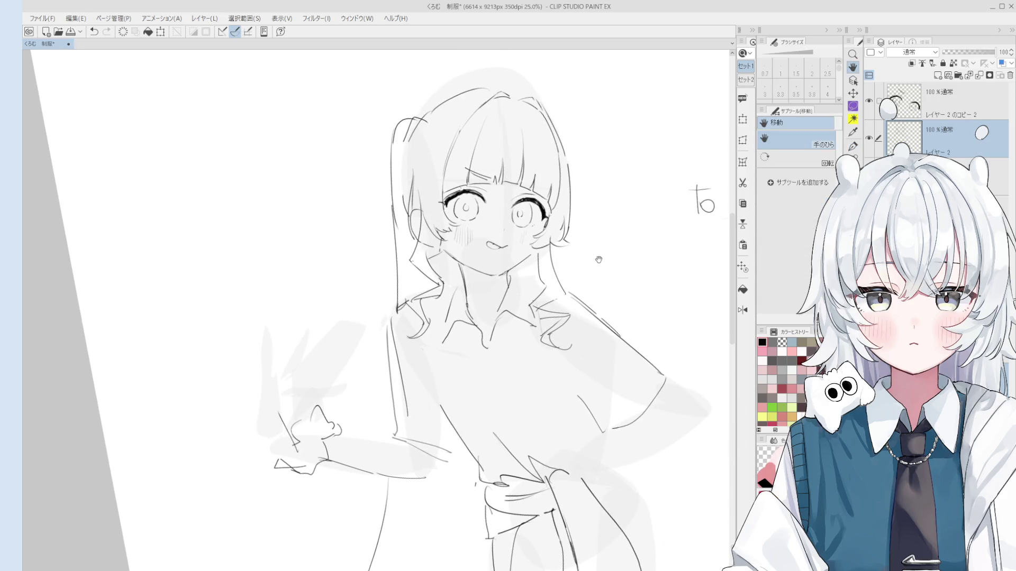
scroll(593, 261, up, 1)
key(p)
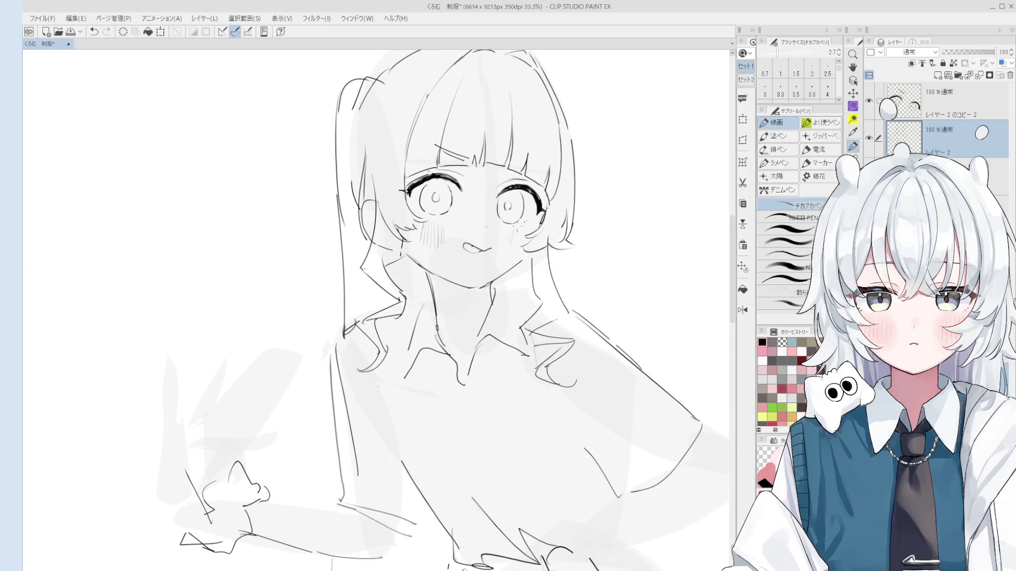
drag(515, 238, 514, 248)
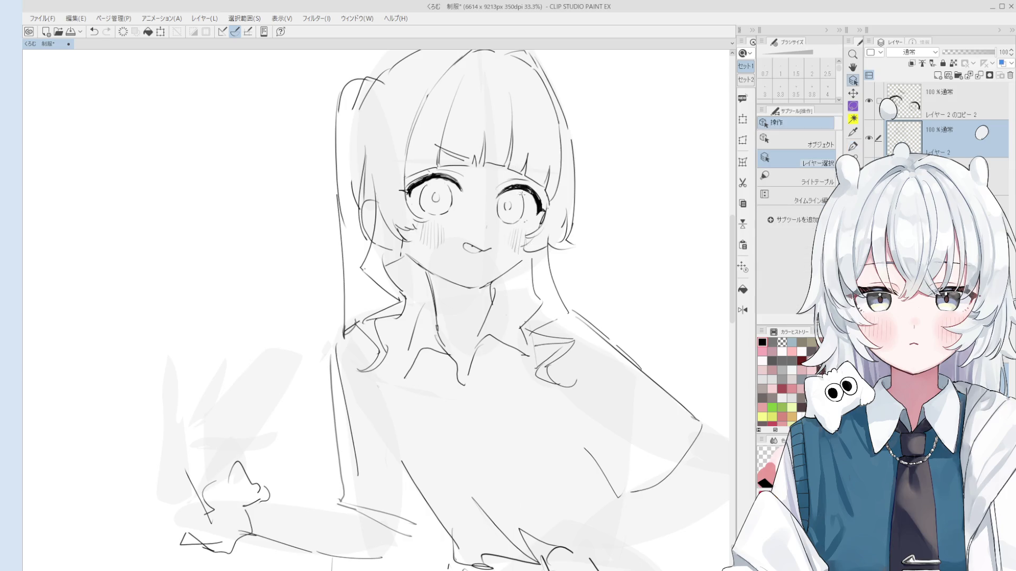
- On レイヤー 2 のコピー 2, redo the short stroke below the bangs
ctrl+shift+click(524, 189)
key(ctrl+z)
drag(511, 168, 536, 165)
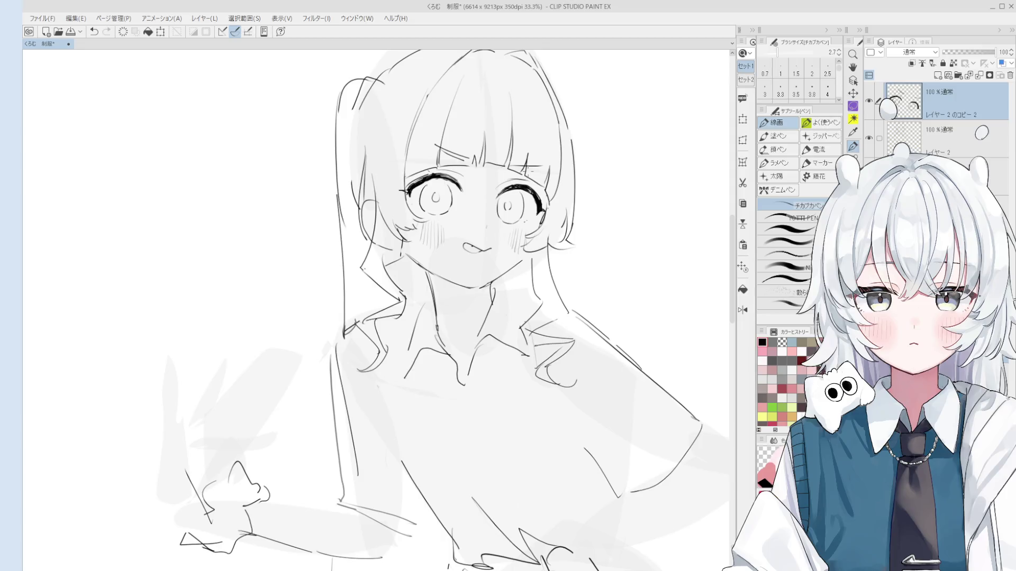
- Switch to the Hand tool to pan the canvas view
key(h)
drag(476, 296, 488, 306)
key(p)
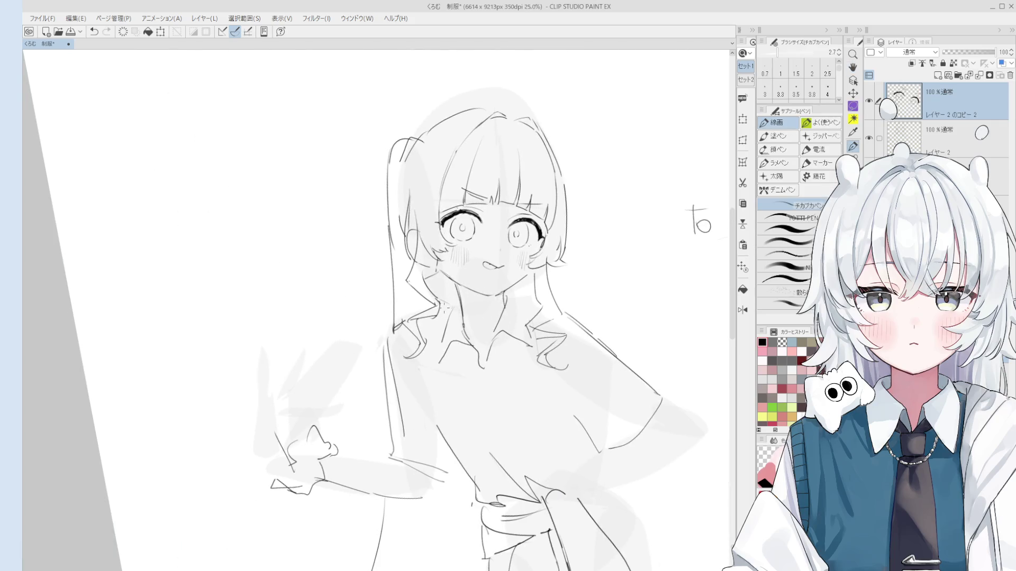
key(e)
scroll(440, 304, up, 3)
key(p)
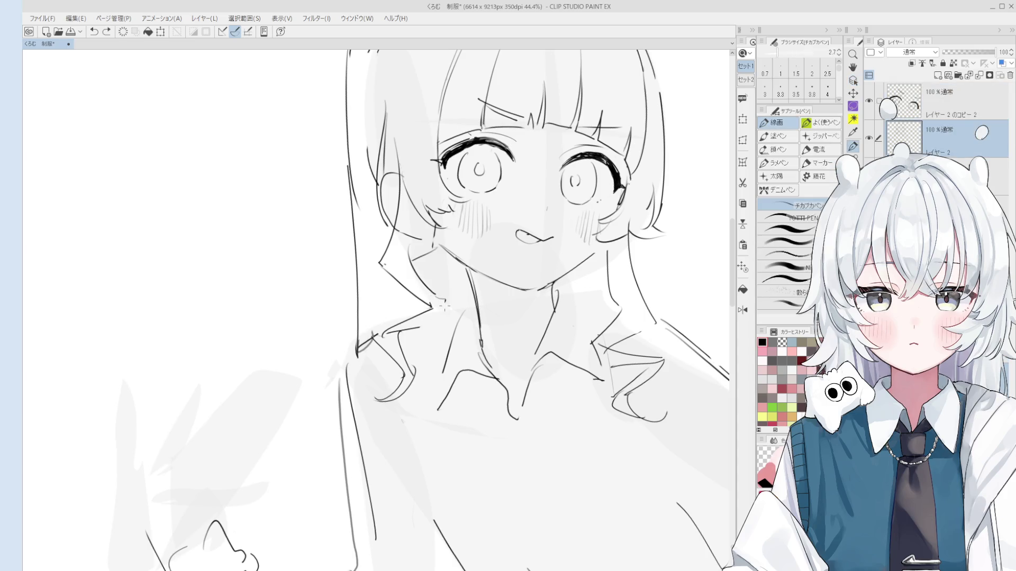
scroll(441, 307, down, 5)
scroll(505, 286, down, 2)
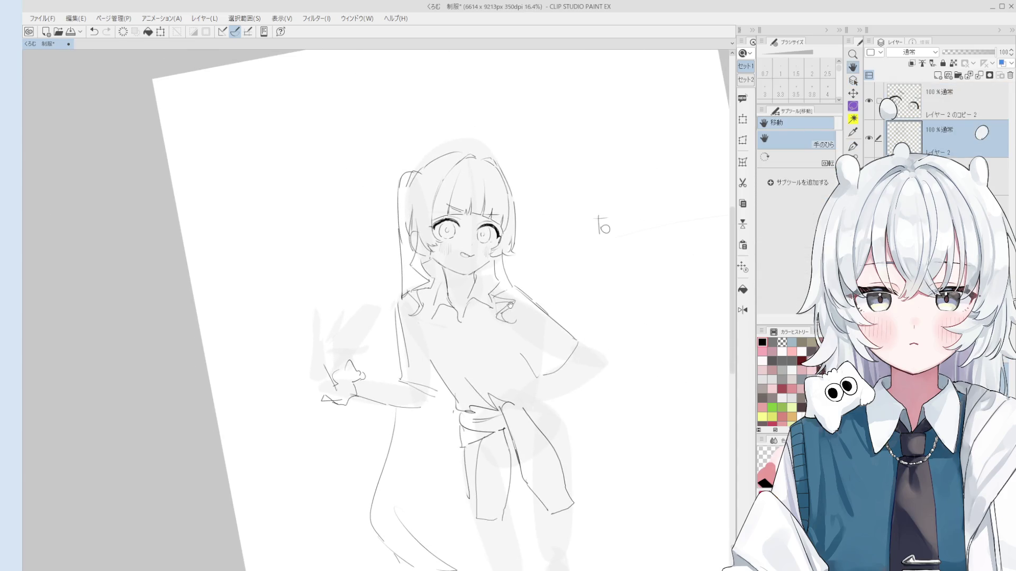
key(e)
scroll(501, 292, up, 3)
key(p)
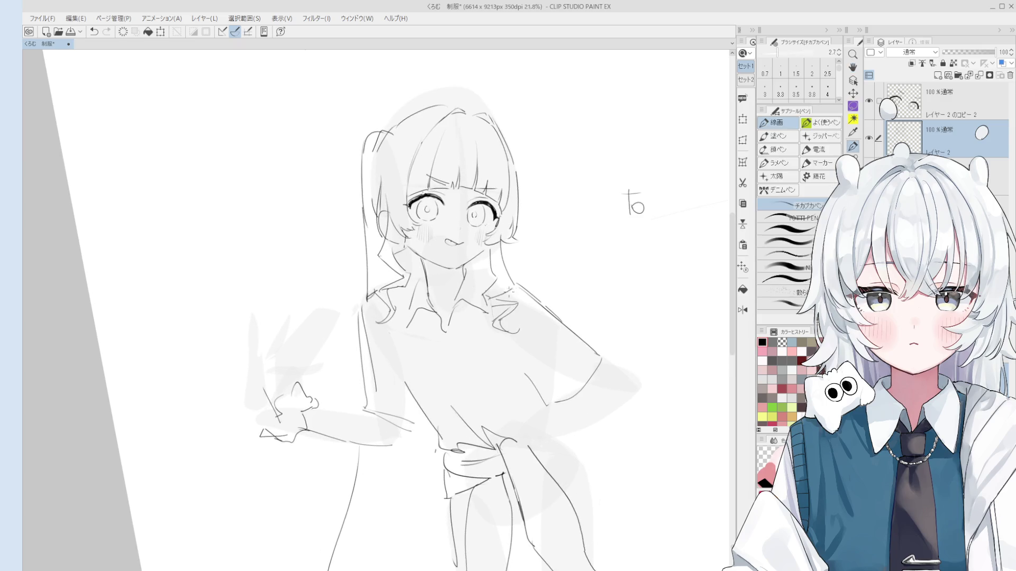
scroll(503, 283, down, 1)
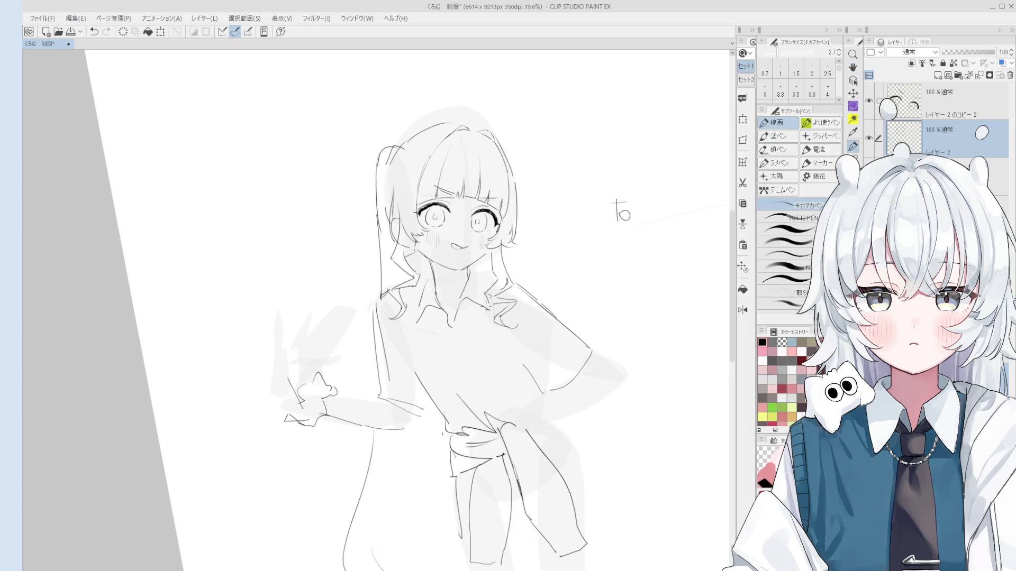
scroll(496, 310, up, 1)
key(e)
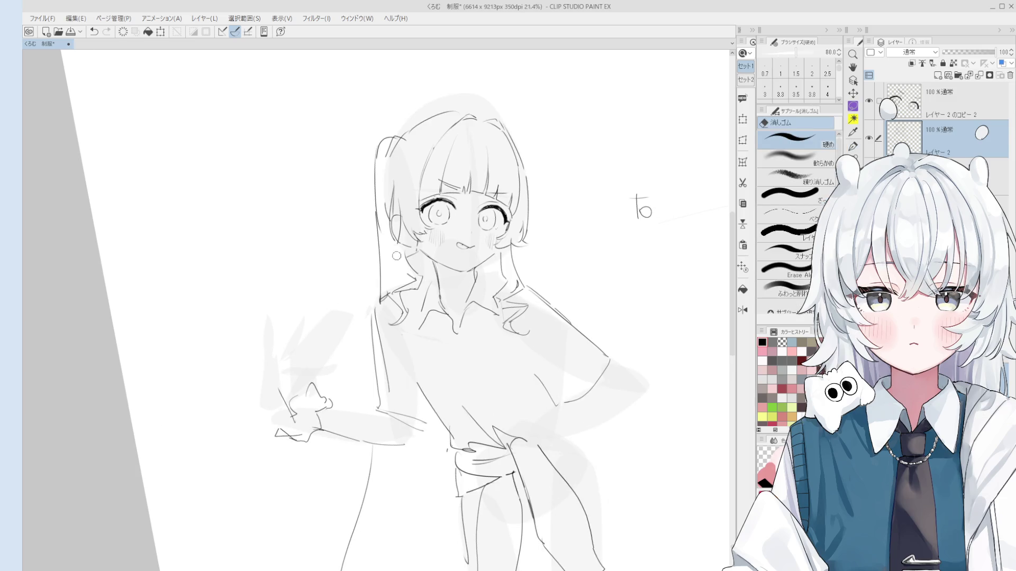
key(p)
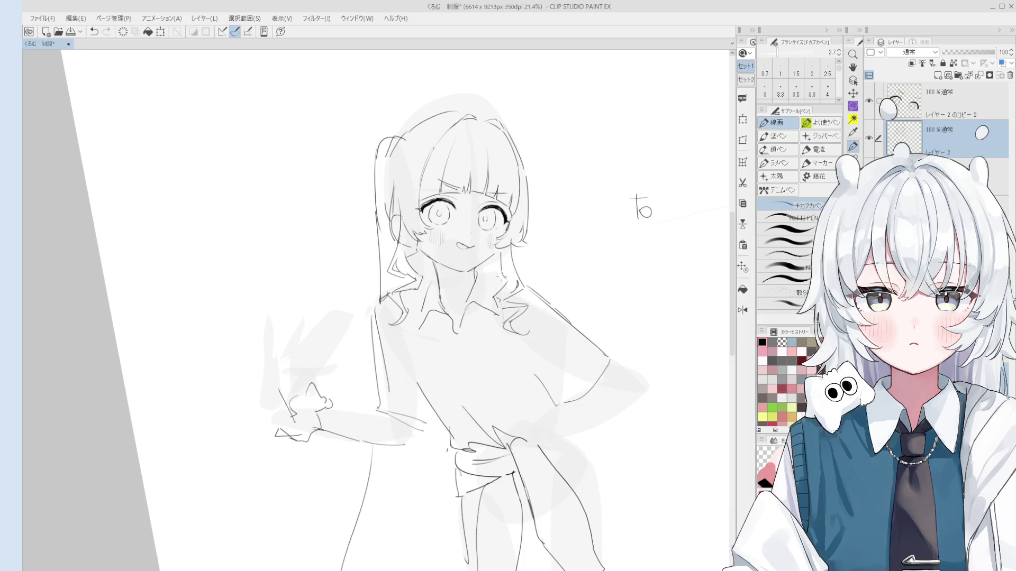
scroll(520, 102, down, 2)
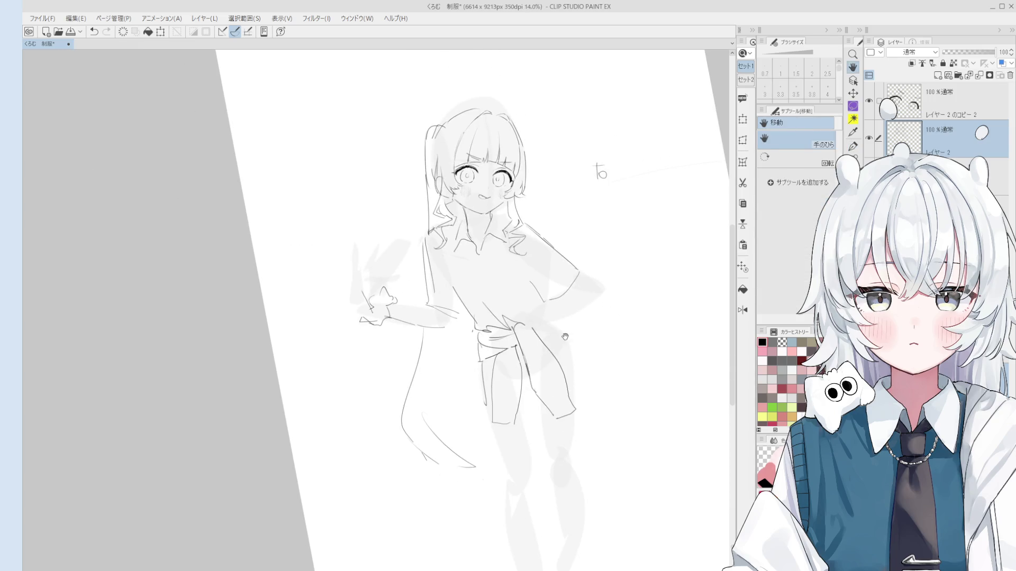
- Ink the hip line beside the skirt with a thicker pen, retrying until it ends lower
key(ctrl+z)
drag(558, 324, 582, 359)
key(ctrl+z)
key(bracketright)
mouse_move(555, 321)
mouse_down()
mouse_move(592, 399)
mouse_move(555, 423)
mouse_up()
key(bracketright)
key(bracketright)
key(bracketright)
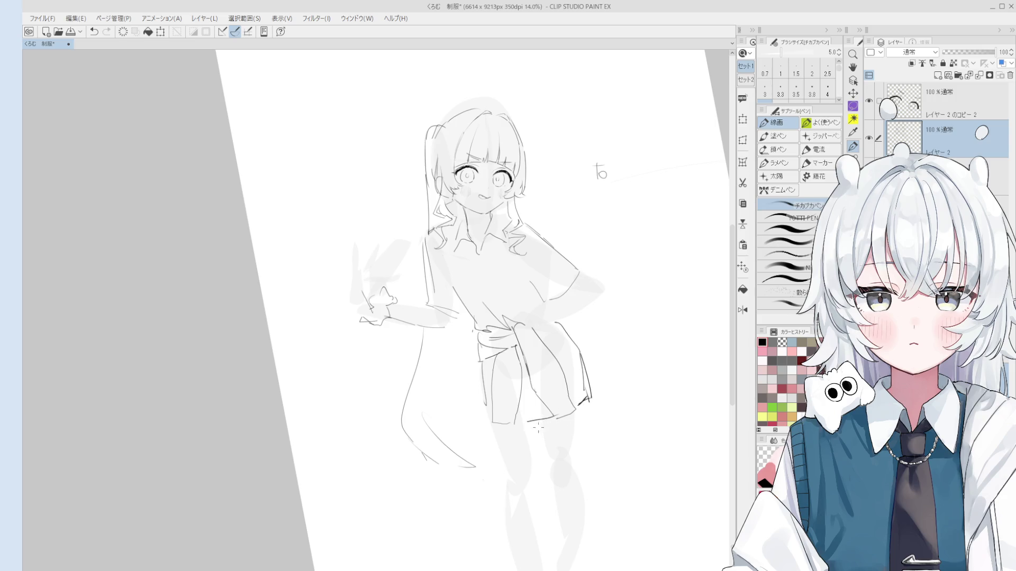
- Ink the left edge of the shorts and the right hem of the skirt
key(ctrl+z)
drag(483, 364, 479, 421)
drag(588, 352, 599, 389)
key(ctrl+z)
scroll(550, 219, up, 1)
key(bracketleft)
key(bracketleft)
key(bracketleft)
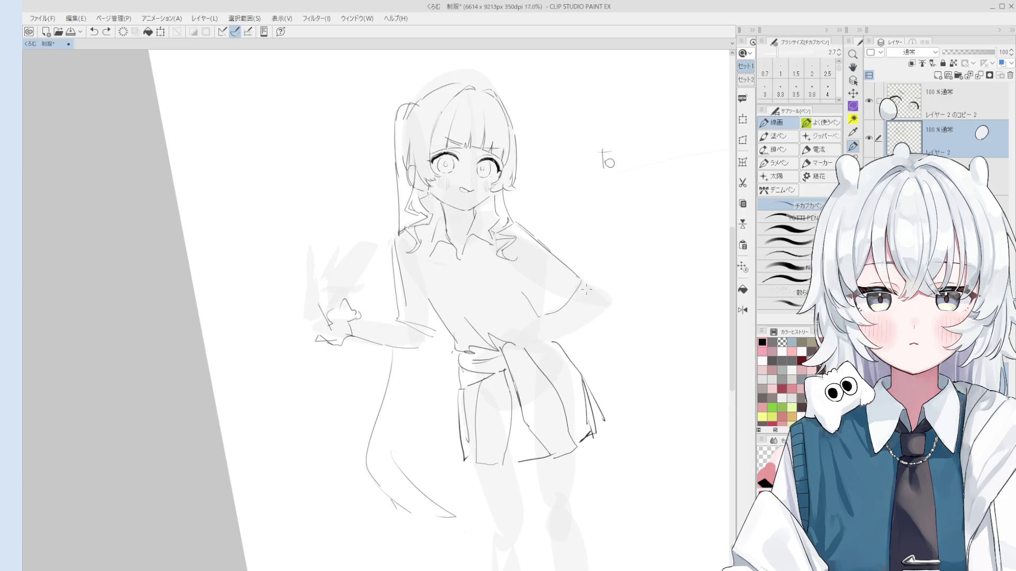
- Ink the curve of the hand-on-hip arm, adjusting brush size and redrawing it shorter
key(ctrl+z)
mouse_move(580, 284)
mouse_down()
mouse_move(588, 300)
mouse_move(560, 316)
mouse_up()
key(ctrl+z)
key(bracketright)
mouse_move(582, 279)
mouse_down()
mouse_move(591, 311)
mouse_move(542, 339)
mouse_up()
key(ctrl+z)
key(bracketright)
key(bracketright)
key(ctrl+z)
key(ctrl+z)
mouse_move(587, 300)
mouse_down()
mouse_move(594, 309)
mouse_move(571, 320)
mouse_up()
key(ctrl+z)
key(bracketleft)
key(bracketleft)
key(bracketleft)
key(bracketright)
key(bracketright)
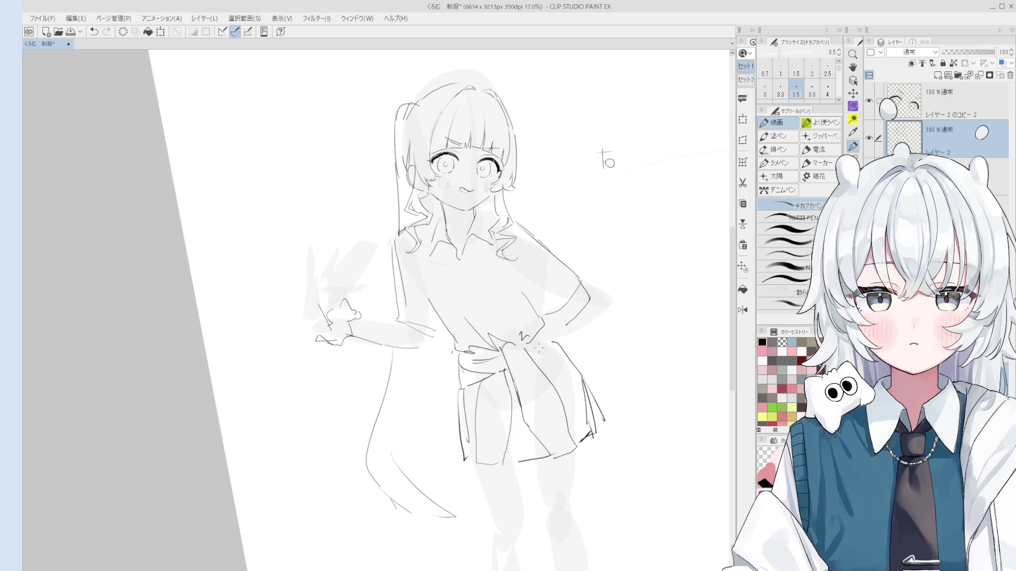
- Add small hatch marks at the skirt waist and ink the hand resting on the hip
key(ctrl+z)
drag(531, 348, 533, 362)
key(ctrl+z)
key(ctrl+z)
key(bracketleft)
key(bracketleft)
mouse_move(561, 322)
mouse_down()
mouse_move(588, 301)
mouse_move(573, 312)
mouse_up()
key(ctrl+z)
key(ctrl+z)
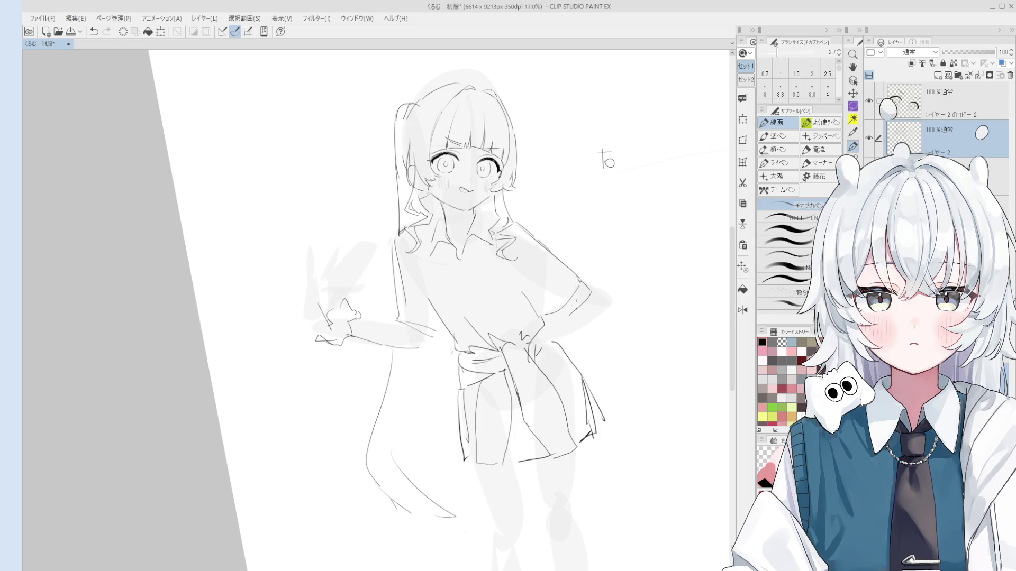
- Zoom the view in on the hand resting on the hip
scroll(590, 291, up, 2)
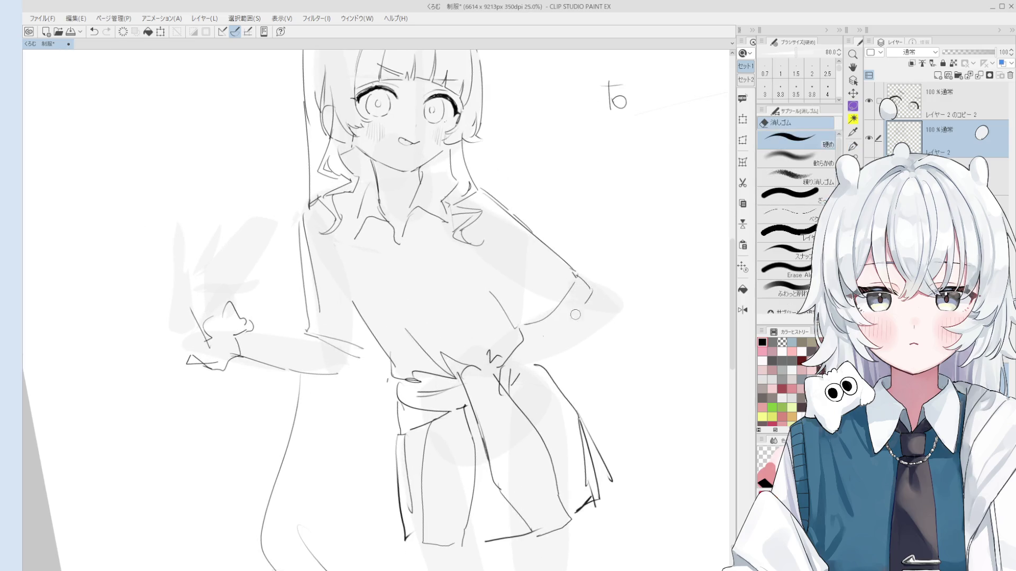
- With a slightly thicker pen, ink the elbow line, redrawing it several times
scroll(603, 280, down, 2)
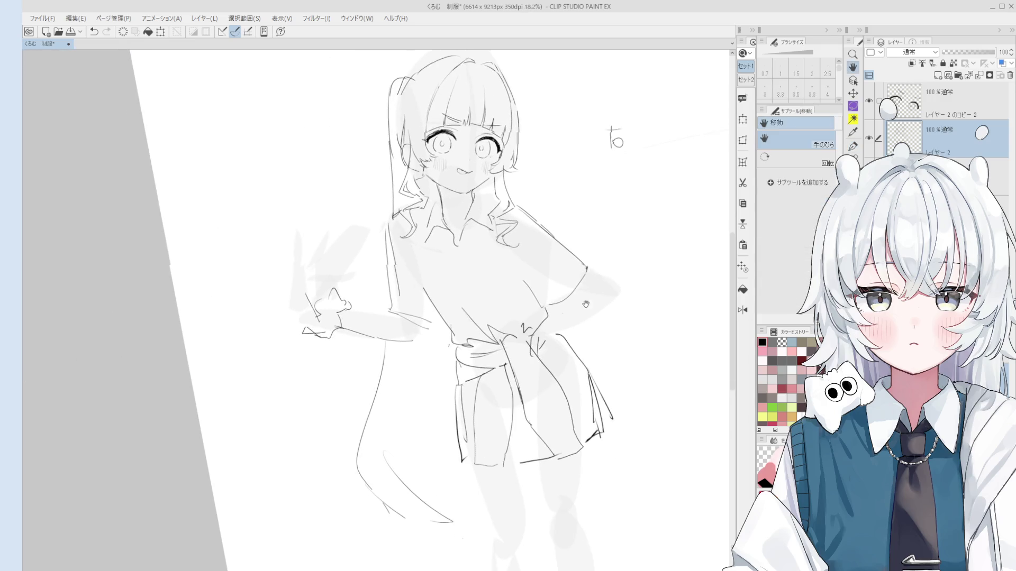
key(bracketright)
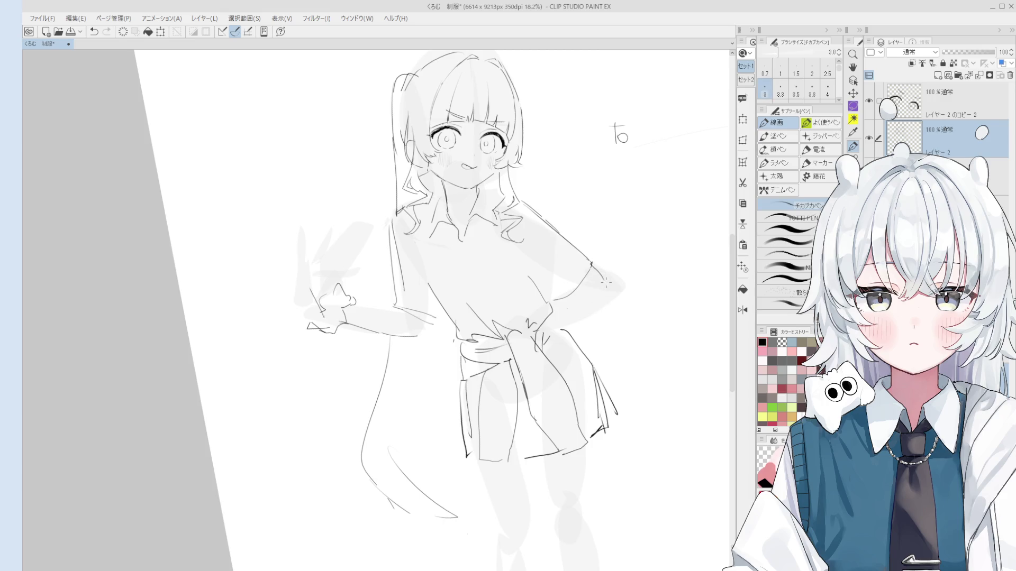
drag(603, 278, 577, 319)
key(ctrl+z)
drag(600, 280, 561, 323)
scroll(590, 316, down, 1)
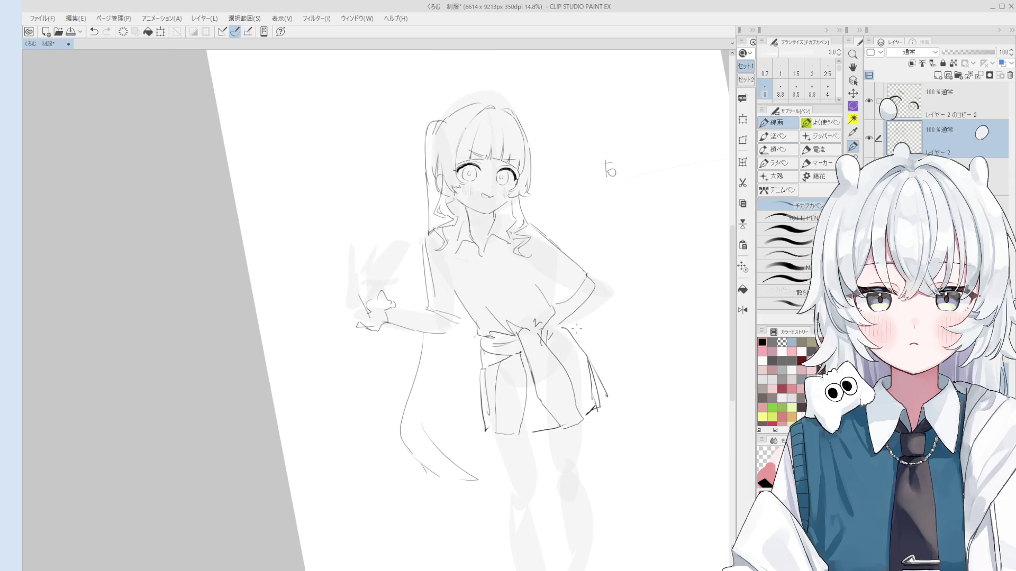
key(ctrl+z)
mouse_move(593, 288)
mouse_down()
mouse_move(567, 317)
mouse_move(593, 292)
mouse_move(554, 313)
mouse_move(548, 338)
mouse_up()
key(ctrl+z)
key(e)
scroll(590, 302, up, 1)
key(p)
key(ctrl+z)
key(ctrl+z)
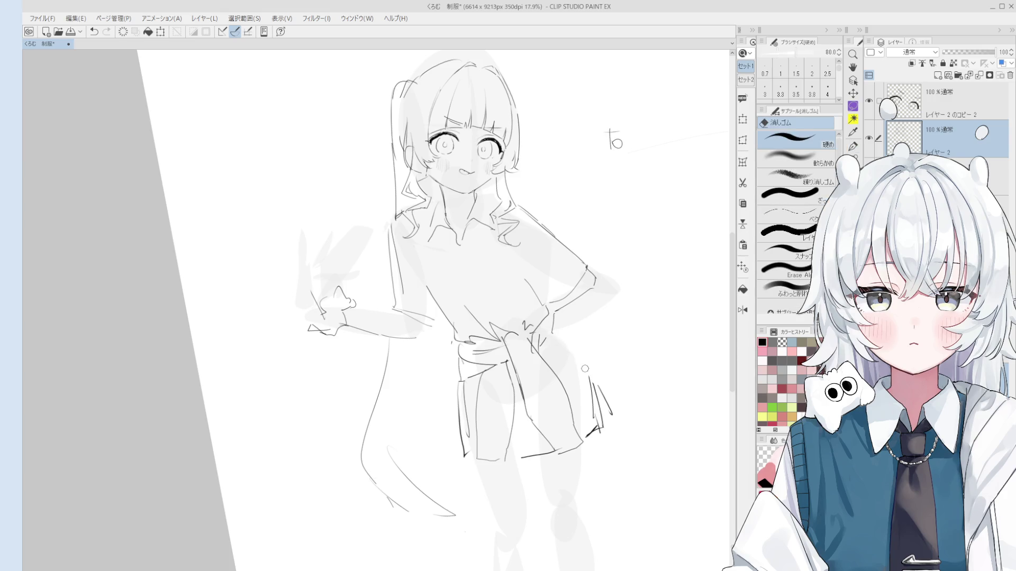
- Ink the skirt's right edge and hem line, redoing strokes until clean
scroll(614, 352, down, 1)
scroll(595, 402, down, 1)
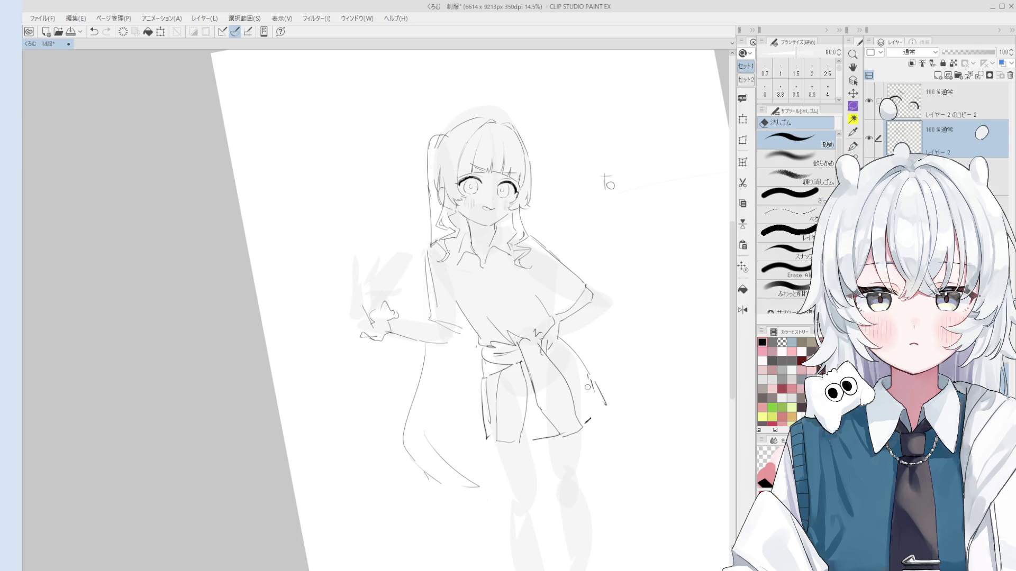
drag(608, 406, 591, 420)
key(ctrl+z)
key(ctrl+z)
mouse_move(578, 373)
mouse_down()
mouse_move(597, 416)
mouse_move(523, 283)
mouse_move(524, 355)
mouse_up()
scroll(535, 415, up, 3)
key(ctrl+z)
drag(511, 285, 530, 353)
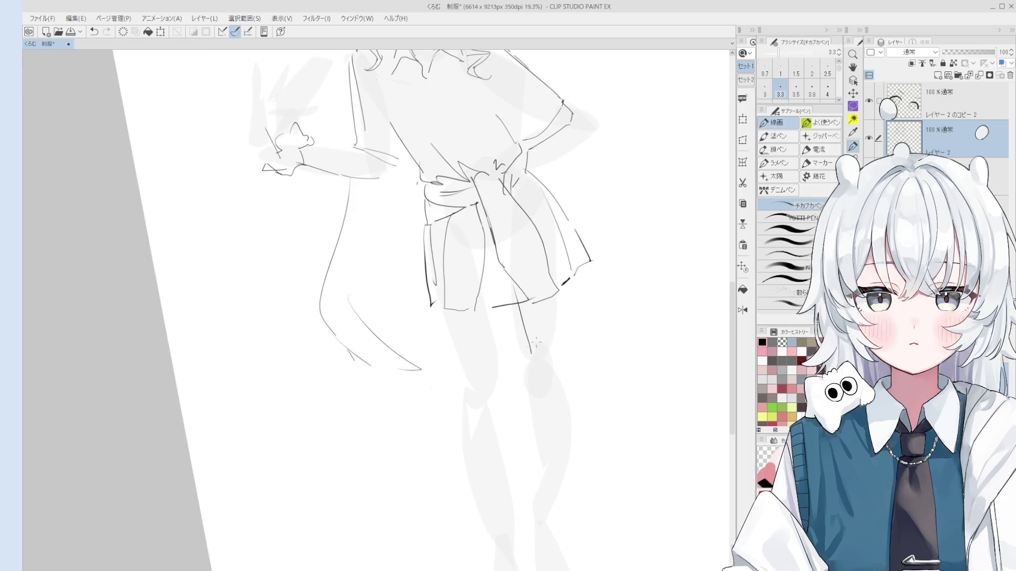
drag(568, 260, 559, 365)
key(ctrl+z)
scroll(557, 353, down, 2)
- Draw the left and right leg lines below the skirt, extending them down the thighs
key(ctrl+z)
key(ctrl+z)
drag(523, 300, 532, 379)
drag(564, 283, 562, 357)
key(ctrl+z)
drag(564, 293, 562, 366)
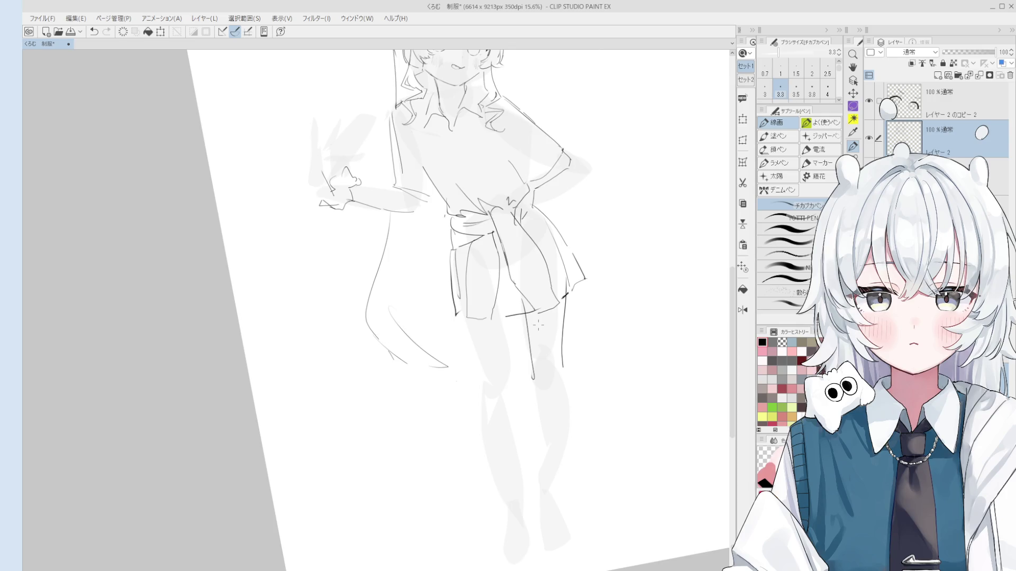
drag(533, 366, 535, 394)
key(ctrl+z)
drag(530, 357, 535, 382)
scroll(563, 365, down, 1)
scroll(560, 392, up, 1)
drag(561, 367, 560, 459)
key(ctrl+z)
key(ctrl+z)
key(ctrl+z)
drag(540, 380, 545, 466)
- Mirror the canvas horizontally to check the drawing
key(h)
key(ctrl+shift+h)
scroll(523, 453, down, 2)
scroll(470, 343, up, 4)
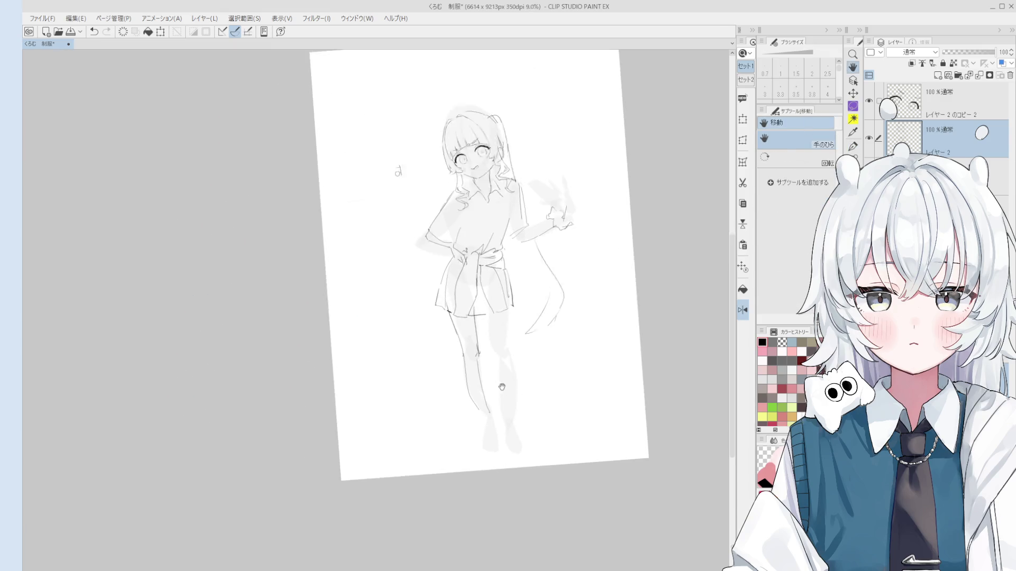
- Ink the right edge of the lower leg on the flipped canvas
key(p)
key(ctrl+z)
drag(470, 347, 498, 448)
mouse_move(449, 385)
mouse_down()
mouse_move(474, 447)
mouse_move(464, 418)
mouse_move(495, 458)
mouse_up()
key(ctrl+z)
key(ctrl+z)
- With a thicker pen, ink the long leg lines under the skirt and the right leg's outer edge
key(h)
scroll(496, 458, down, 1)
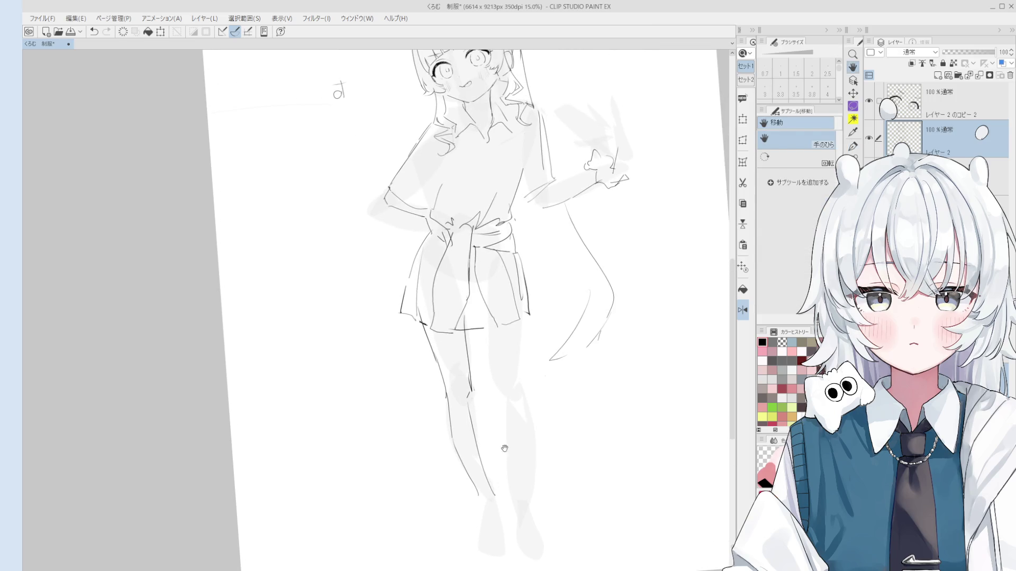
key(p)
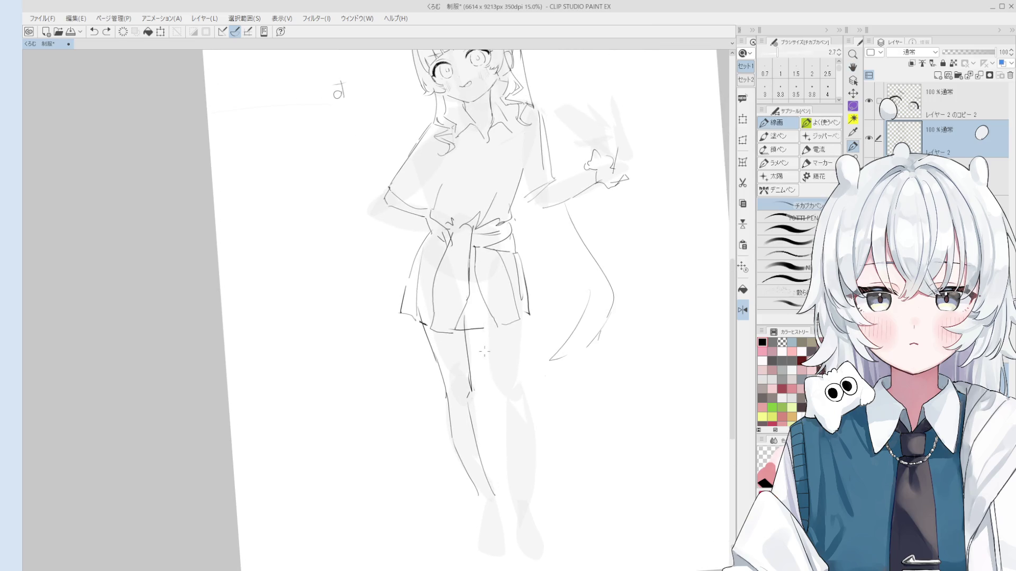
key(bracketright)
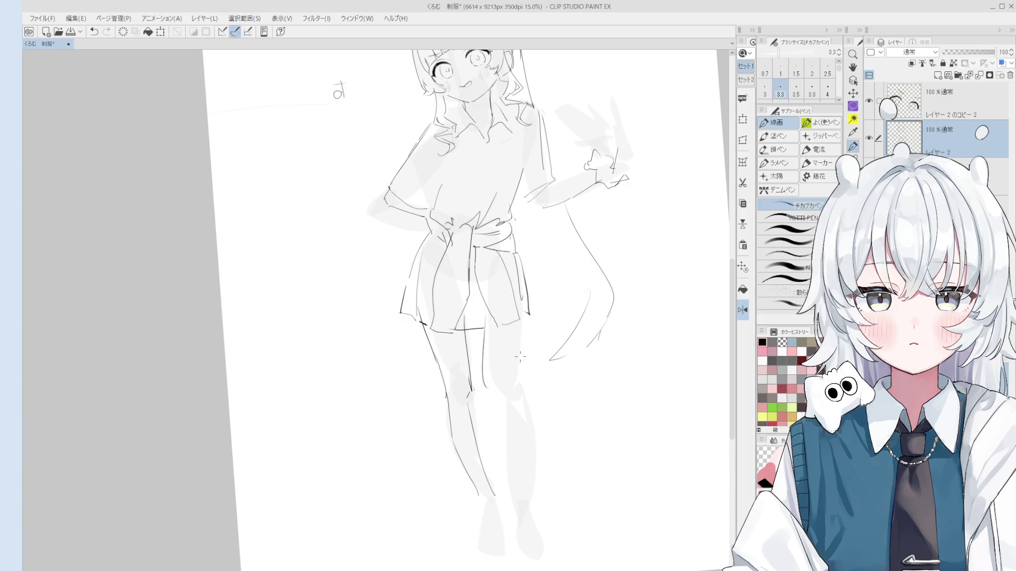
drag(483, 305, 483, 385)
drag(489, 382, 488, 365)
drag(522, 314, 512, 394)
key(ctrl+z)
scroll(476, 317, up, 1)
drag(482, 315, 483, 385)
key(ctrl+z)
drag(482, 344, 486, 390)
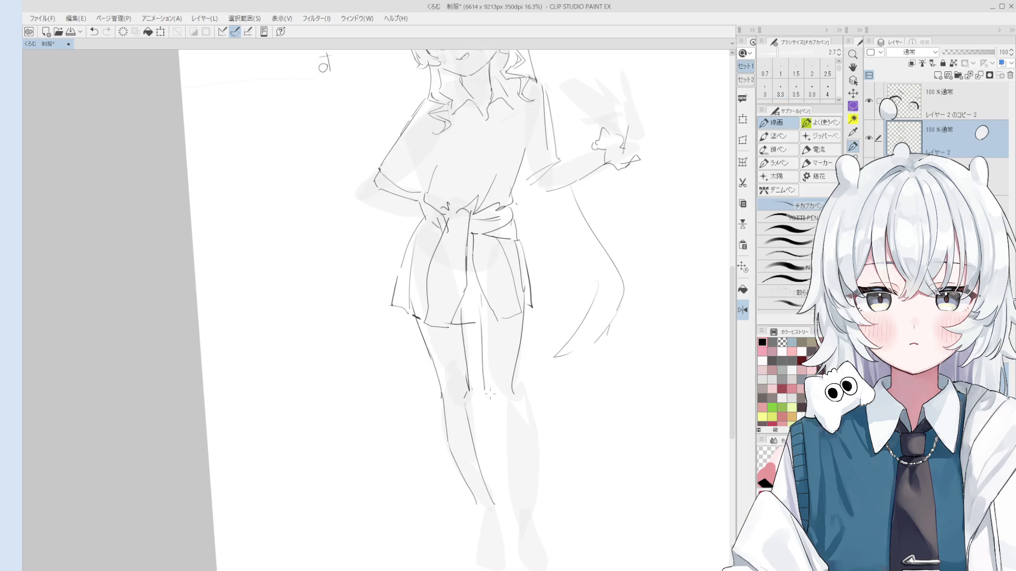
scroll(490, 391, up, 1)
- Erase the short line below the skirt hem and redraw the short leg line
key(e)
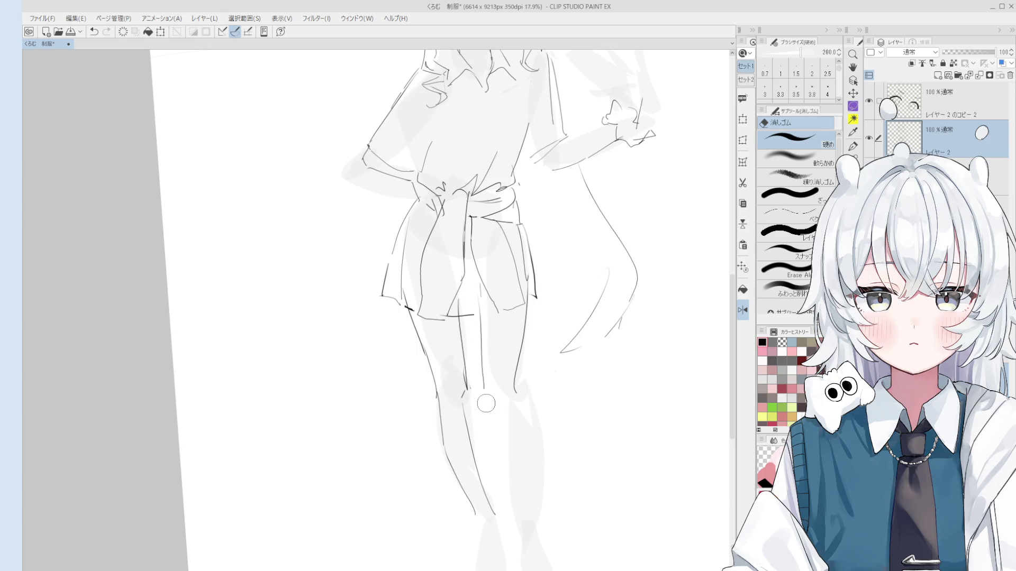
drag(485, 415, 479, 375)
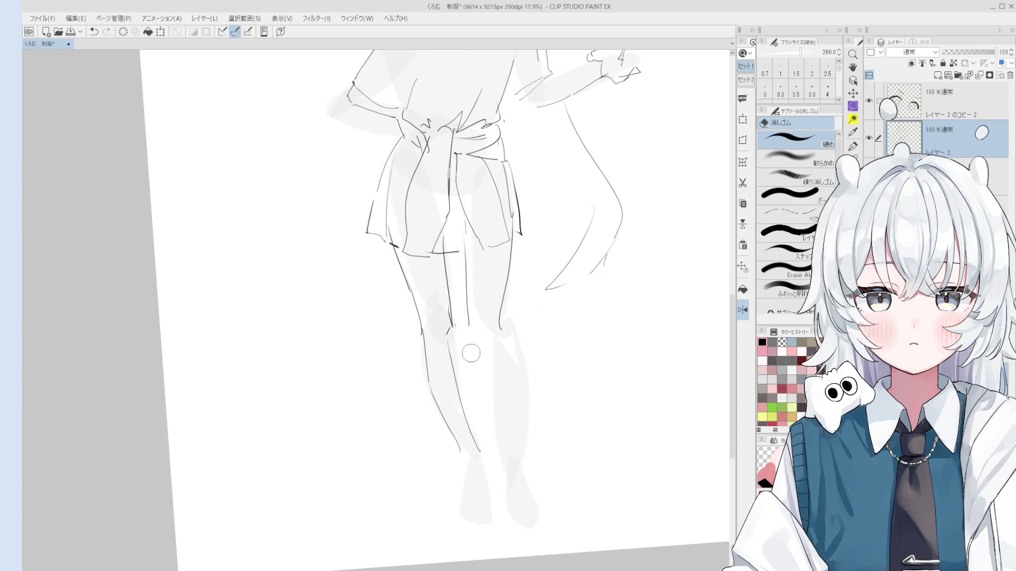
key(p)
scroll(453, 287, up, 1)
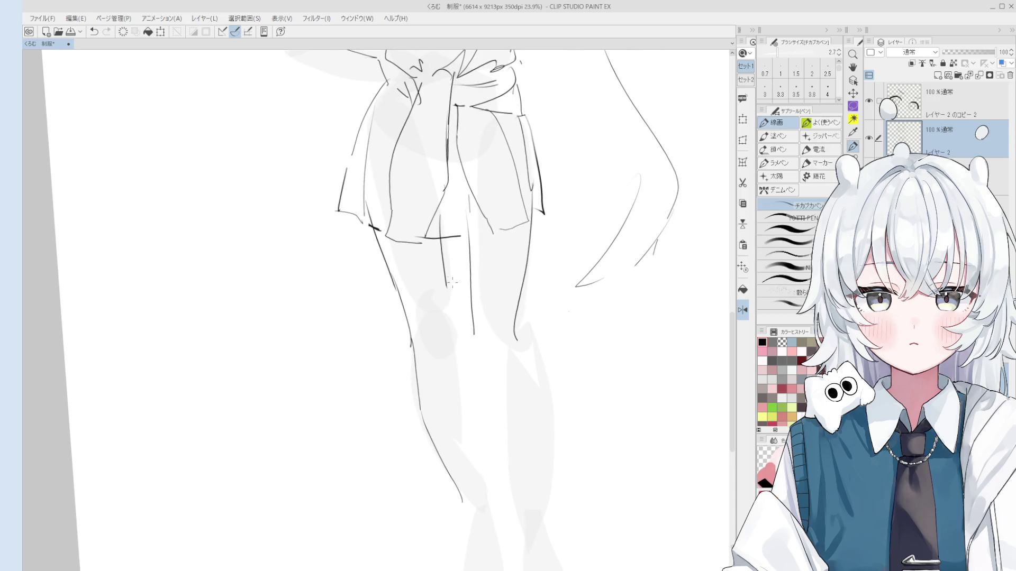
key(e)
mouse_move(445, 270)
mouse_down()
mouse_move(439, 222)
mouse_move(457, 316)
mouse_up()
key(p)
key(ctrl+z)
drag(448, 236, 445, 337)
scroll(447, 285, down, 2)
key(bracketright)
drag(449, 269, 462, 349)
- Erase the faulty lower end of the leg stroke and the left leg stroke
key(e)
key(p)
key(e)
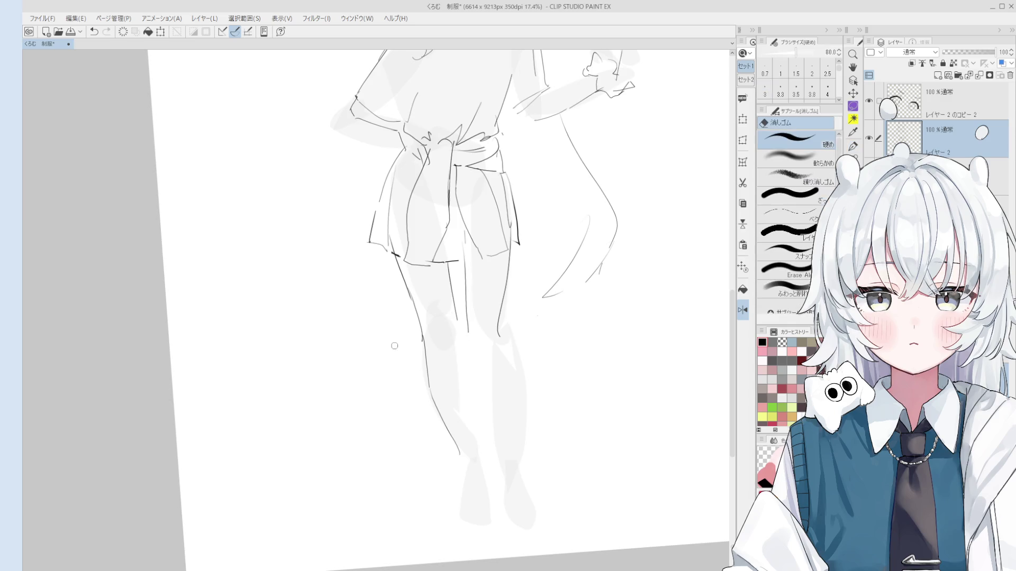
mouse_move(411, 290)
mouse_down()
mouse_move(423, 341)
mouse_move(418, 331)
mouse_up()
key(p)
key(ctrl+z)
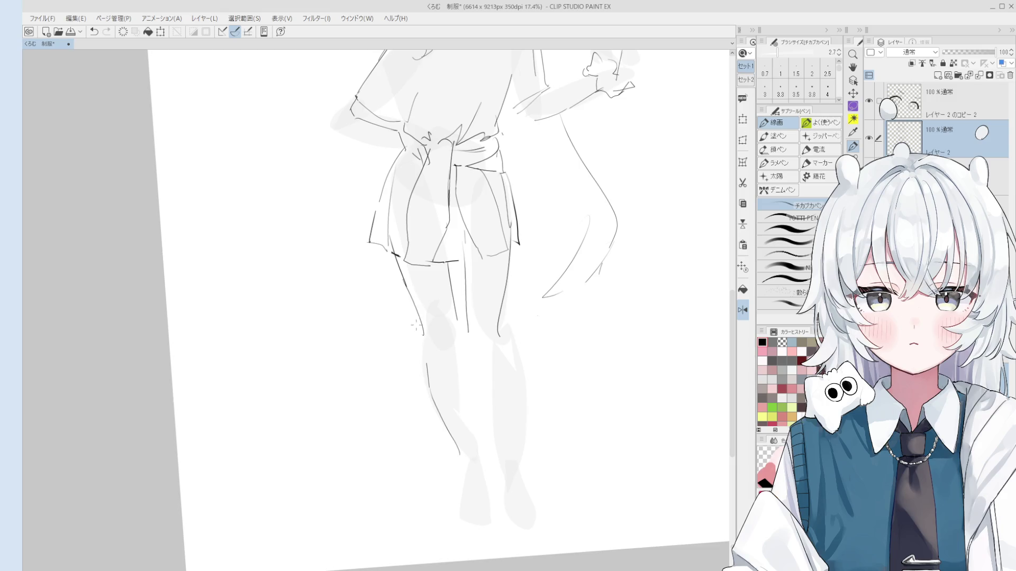
scroll(418, 331, down, 1)
key(e)
drag(405, 273, 423, 333)
key(p)
key(ctrl+z)
- Redraw the left leg line and its short lower segment
drag(398, 257, 450, 431)
key(ctrl+z)
scroll(424, 337, down, 1)
key(e)
key(p)
key(ctrl+z)
mouse_move(422, 335)
mouse_down()
mouse_move(427, 377)
mouse_move(429, 364)
mouse_up()
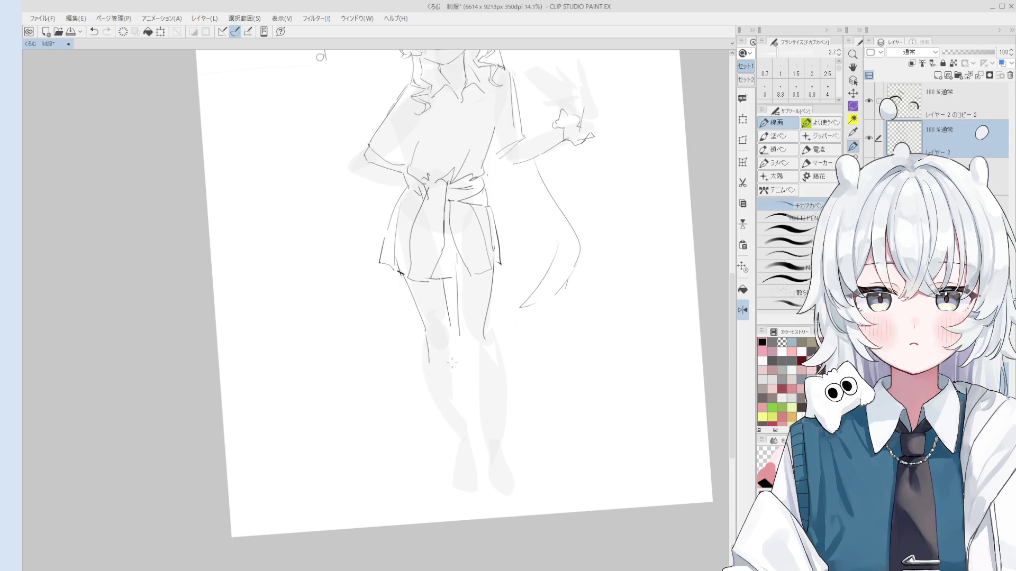
- Ink the inner edge of the leg with a thicker line
scroll(469, 335, up, 2)
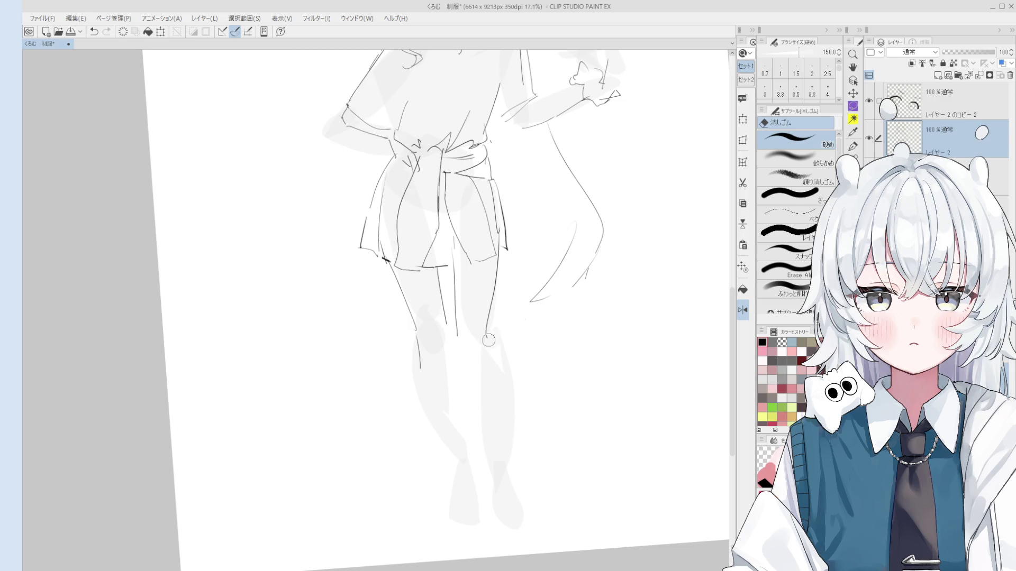
key(ctrl+z)
key(])
key(])
key(])
drag(502, 236, 487, 332)
key(ctrl+z)
- Try thinner short strokes at the waist and shoulder, then undo them
scroll(482, 339, down, 3)
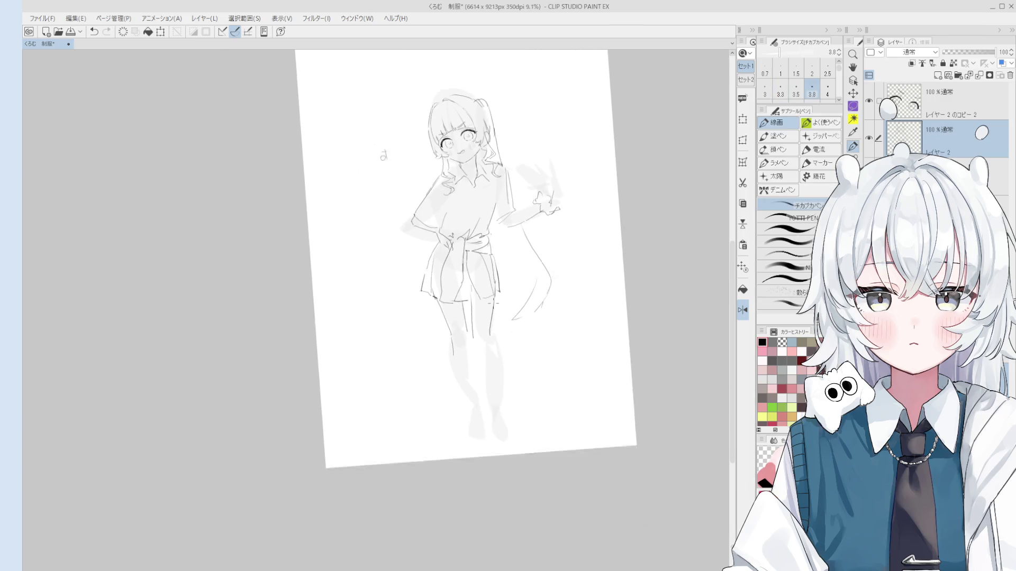
scroll(492, 307, up, 3)
key([)
key([)
key([)
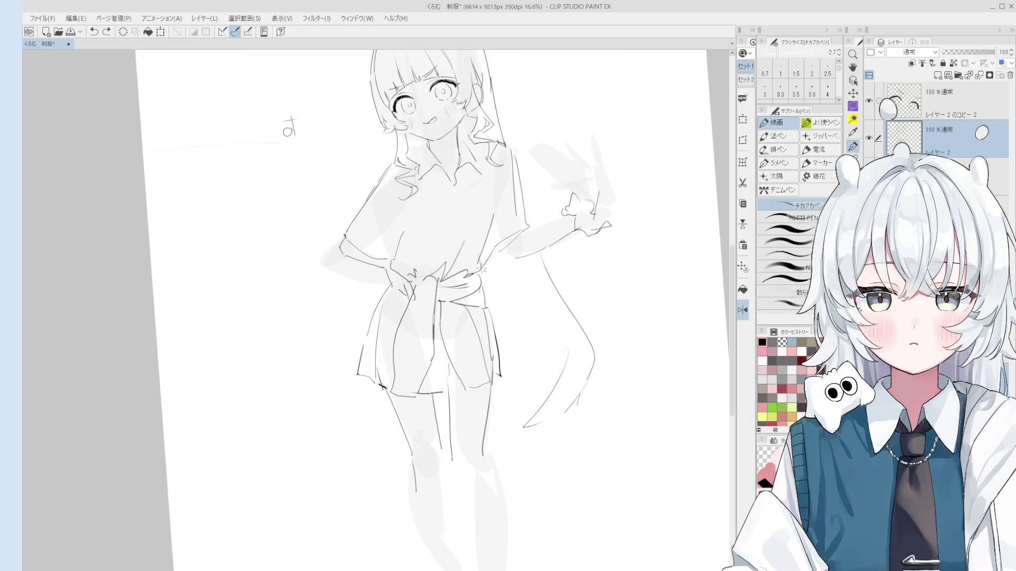
drag(491, 254, 484, 264)
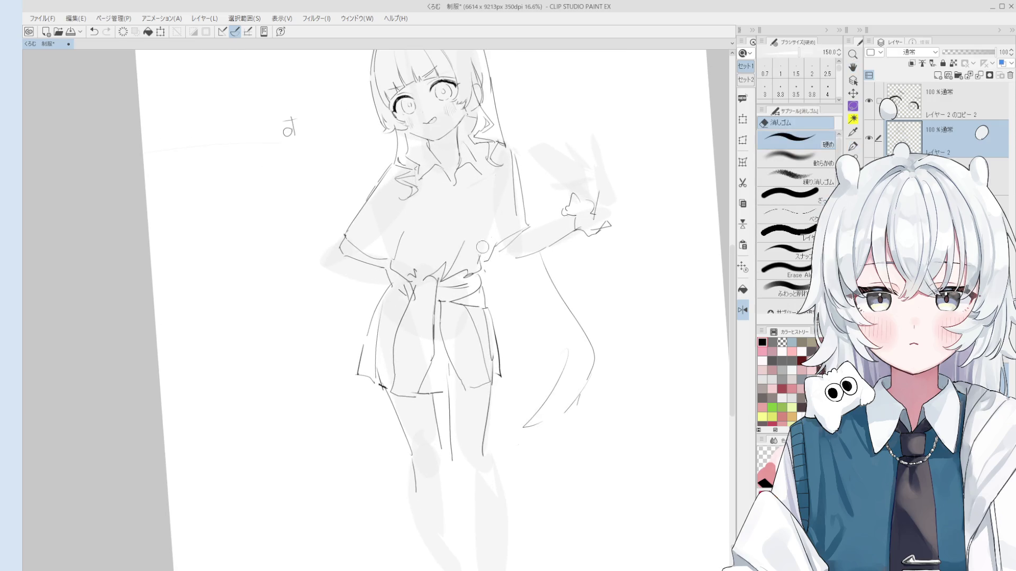
key(ctrl+z)
scroll(489, 241, down, 1)
drag(504, 175, 497, 220)
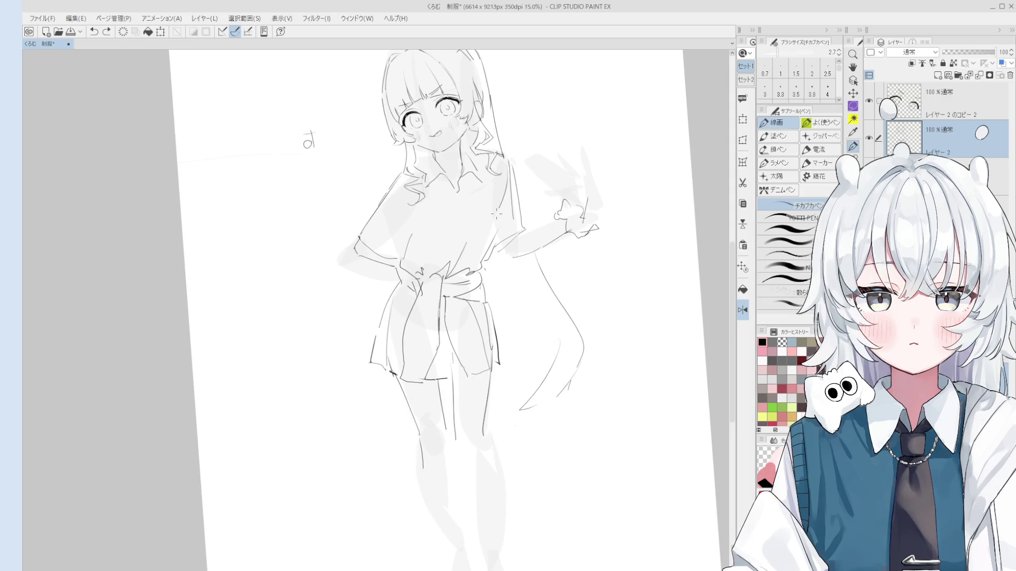
scroll(502, 166, down, 1)
key(ctrl+z)
key(e)
key(p)
scroll(483, 167, up, 5)
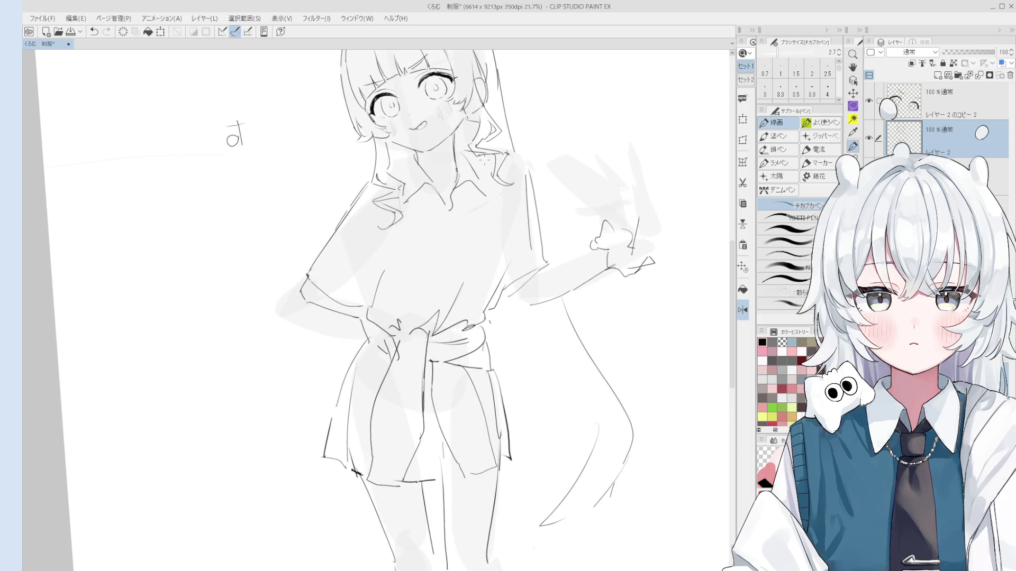
- Return the canvas to its unmirrored orientation and recentre the view on the upper body
key(h)
mouse_move(483, 164)
mouse_down()
mouse_move(421, 294)
mouse_move(461, 252)
mouse_up()
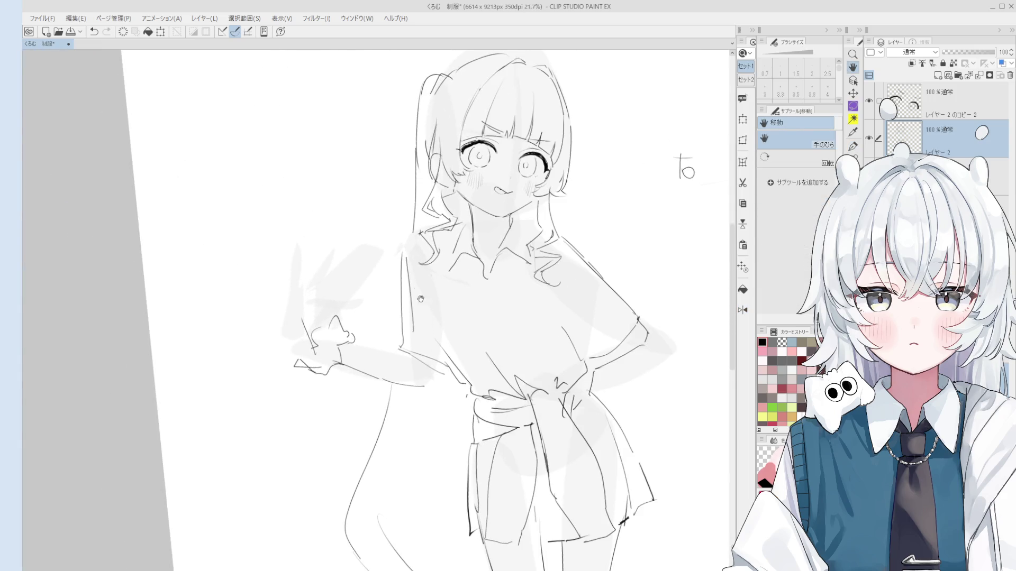
scroll(461, 252, up, 1)
key(p)
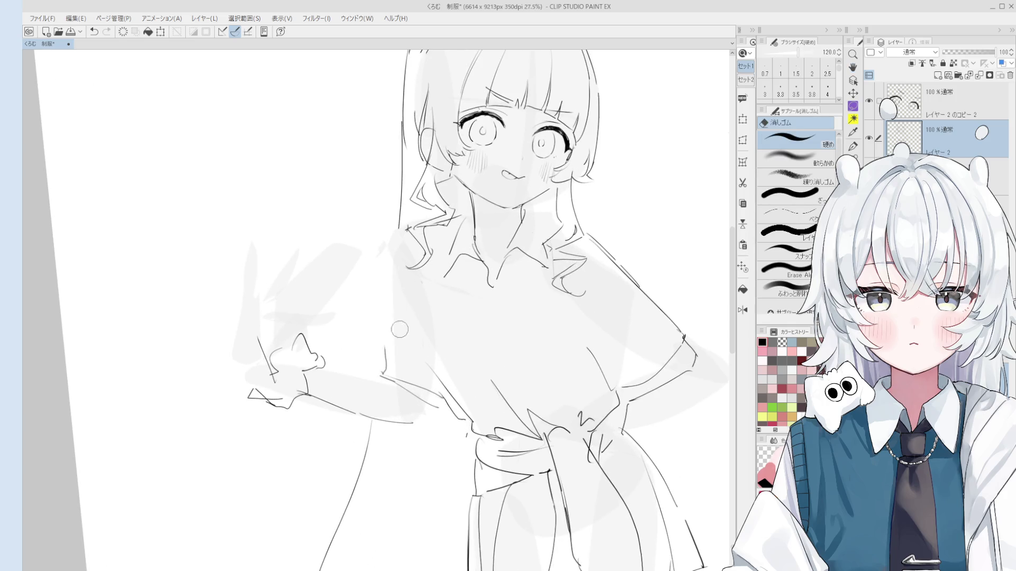
scroll(403, 293, down, 1)
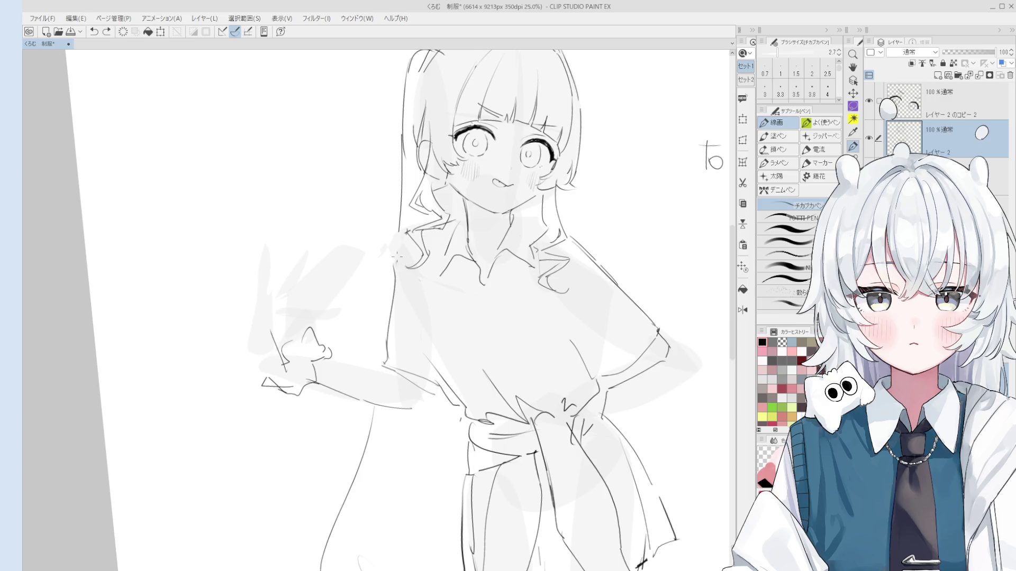
key(h)
drag(413, 255, 455, 275)
scroll(479, 296, down, 1)
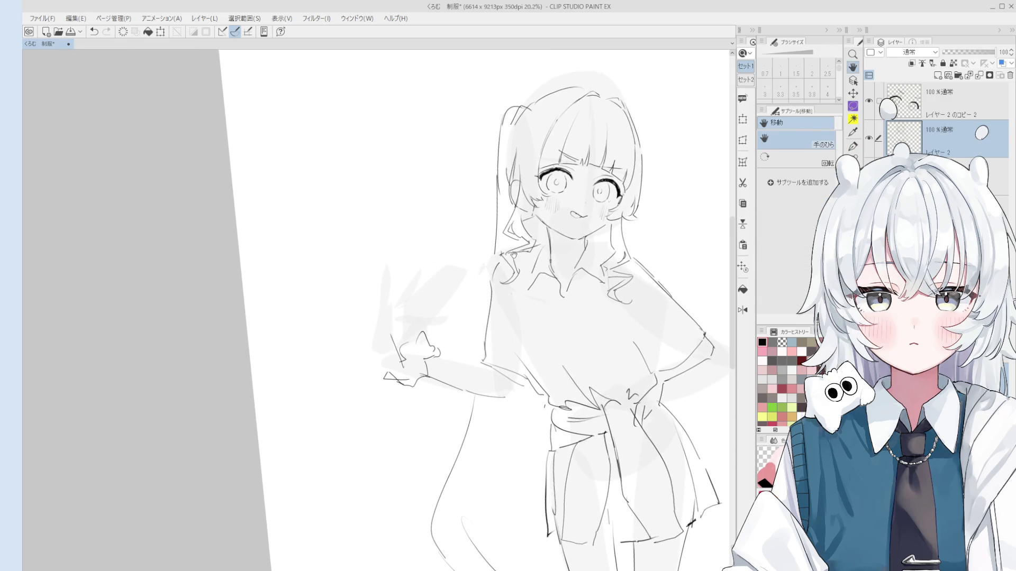
drag(645, 316, 556, 319)
- Ink the raised arm's line up toward the hand, redrawing it once
key(e)
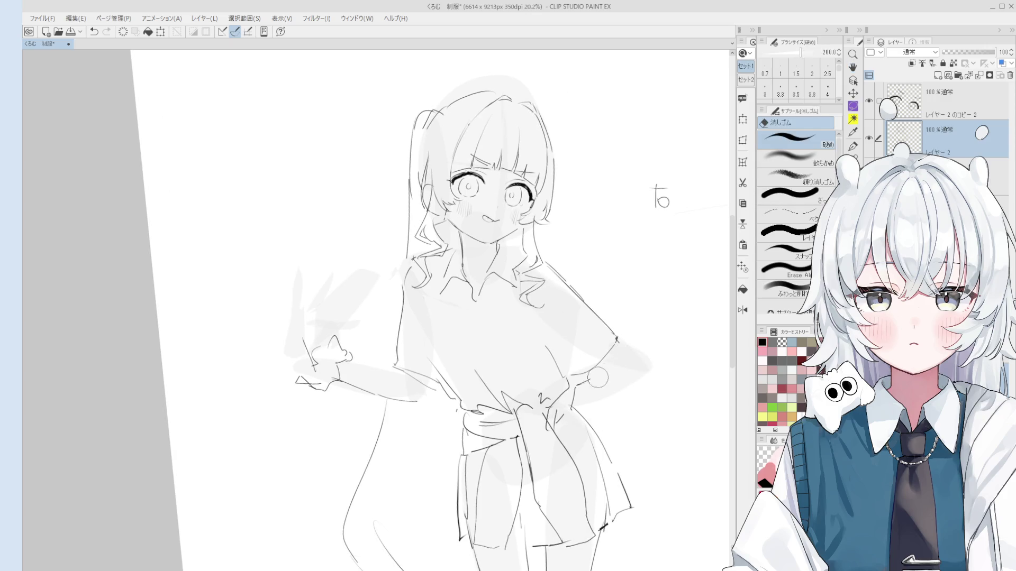
key(p)
key(ctrl+z)
drag(618, 375, 572, 394)
key(ctrl+z)
mouse_move(619, 337)
mouse_down()
mouse_move(636, 365)
mouse_move(593, 374)
mouse_move(702, 341)
mouse_up()
- Draw the short vertical stroke up the raised waving hand
key(e)
key(p)
key(ctrl+z)
drag(418, 359, 416, 301)
key(ctrl+z)
key(ctrl+z)
drag(421, 341, 415, 304)
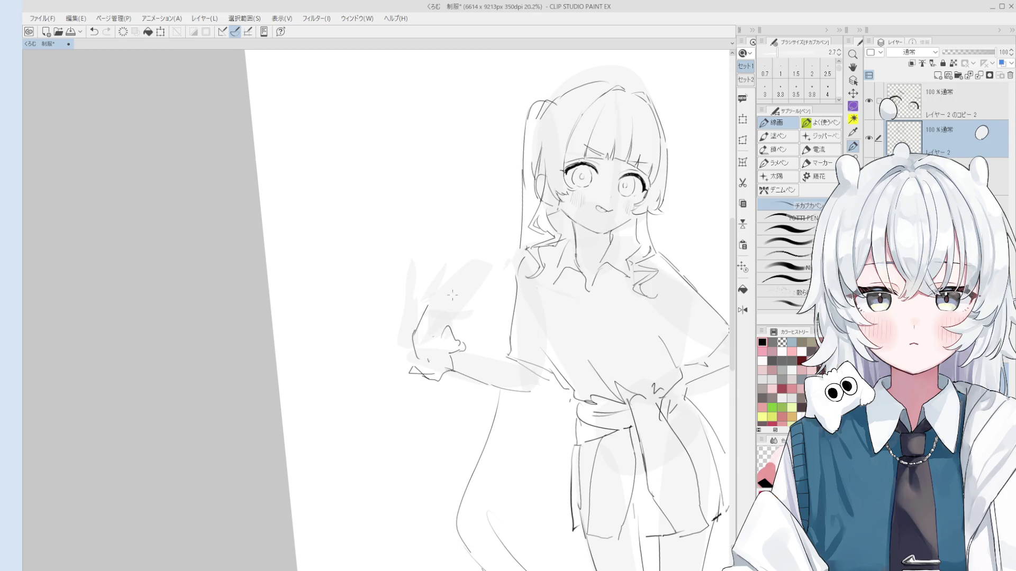
scroll(446, 305, up, 1)
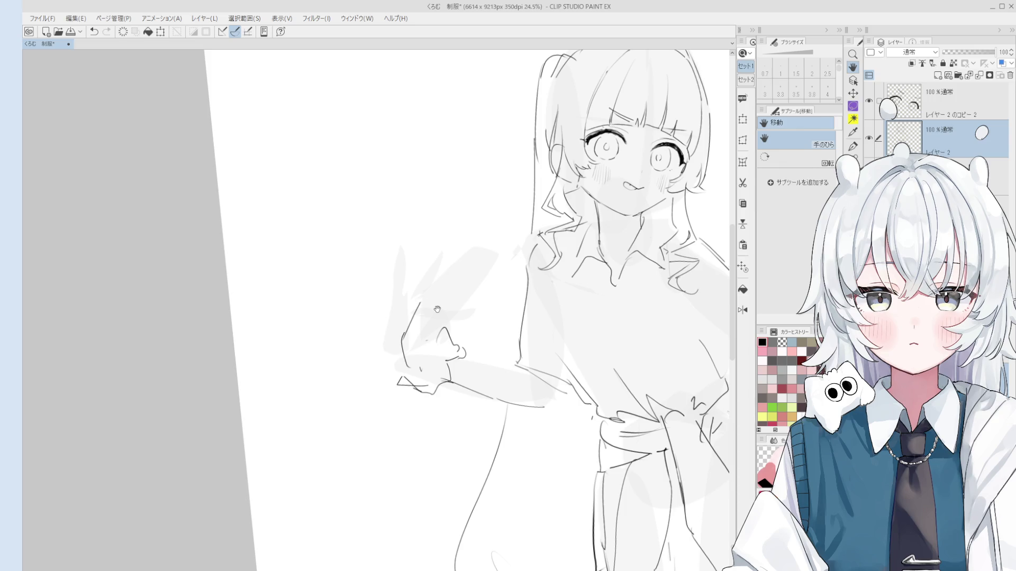
- Erase the upper part of the hand line and undo the stray short strokes around the hand
key(e)
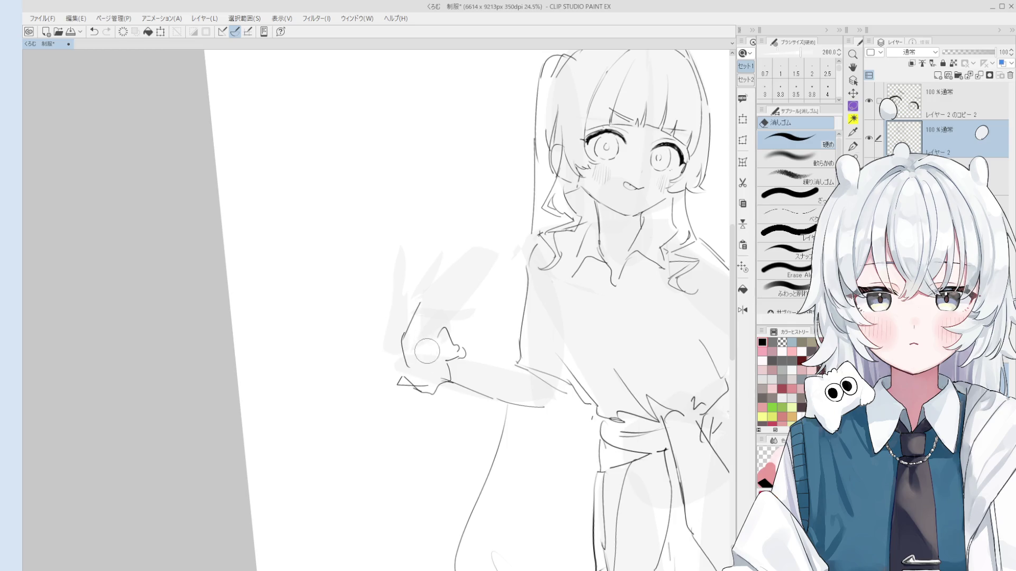
scroll(421, 305, up, 1)
mouse_move(421, 305)
mouse_down()
mouse_move(390, 356)
mouse_move(407, 392)
mouse_move(396, 341)
mouse_move(425, 286)
mouse_move(411, 291)
mouse_move(428, 326)
mouse_move(420, 344)
mouse_move(438, 354)
mouse_move(478, 362)
mouse_move(453, 336)
mouse_move(474, 334)
mouse_move(468, 321)
mouse_move(480, 326)
mouse_move(461, 316)
mouse_move(506, 314)
mouse_up()
key(p)
key(ctrl+z)
key(ctrl+z)
key(e)
key(p)
key(ctrl+z)
key(ctrl+z)
key(e)
key(p)
key(ctrl+z)
key(ctrl+z)
key(h)
scroll(468, 321, up, 2)
key(p)
key(ctrl+z)
key(ctrl+z)
- Ink the curved finger lines rising from the hand, ending with a long hooked finger line
mouse_move(430, 314)
mouse_down()
mouse_move(457, 277)
mouse_move(451, 269)
mouse_up()
key(ctrl+z)
key(ctrl+z)
key(e)
key(p)
key(e)
key(p)
mouse_move(410, 304)
mouse_down()
mouse_move(430, 288)
mouse_move(418, 239)
mouse_up()
key(ctrl+z)
key(ctrl+z)
mouse_move(412, 309)
mouse_down()
mouse_move(427, 234)
mouse_move(437, 275)
mouse_up()
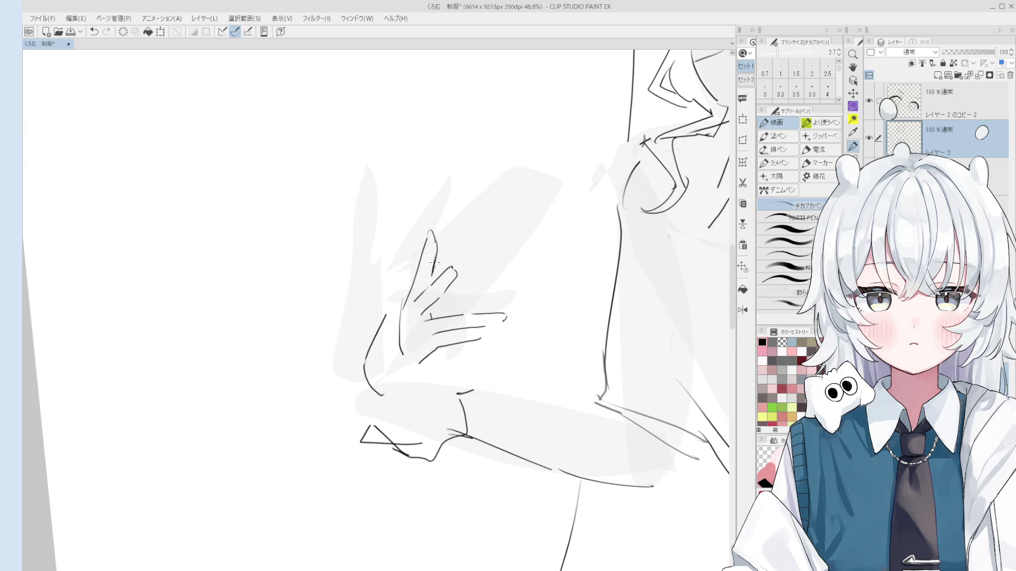
- Retry the curved middle-fingertip stroke with the thin pen at about 80% zoom, undoing failed tries
scroll(434, 262, up, 3)
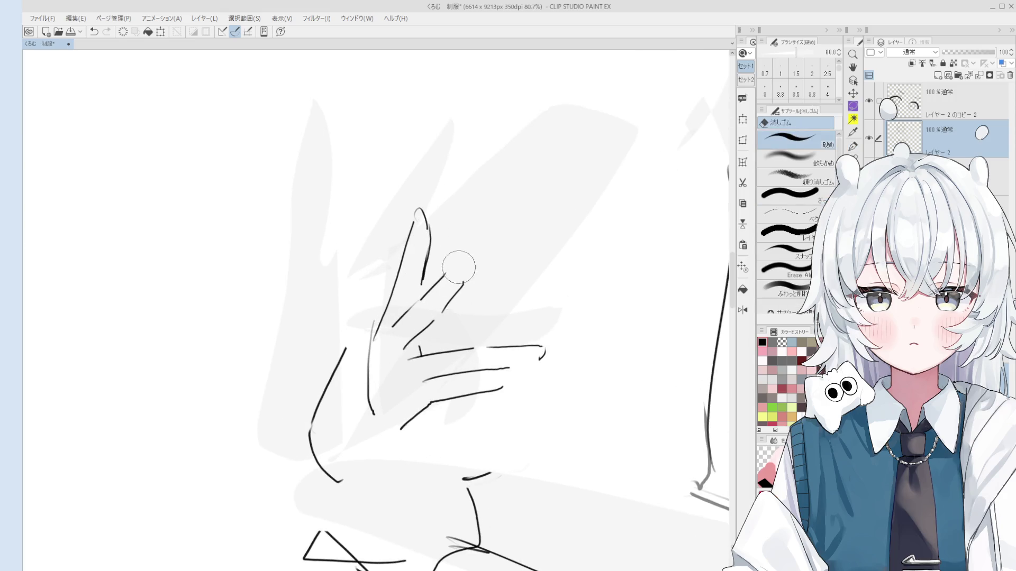
key(ctrl+z)
mouse_move(444, 275)
mouse_down()
mouse_move(456, 263)
mouse_move(460, 280)
mouse_move(465, 266)
mouse_up()
key(ctrl+z)
key(ctrl+z)
scroll(463, 276, down, 1)
key(ctrl+z)
scroll(465, 284, down, 2)
scroll(465, 284, up, 1)
scroll(468, 284, up, 1)
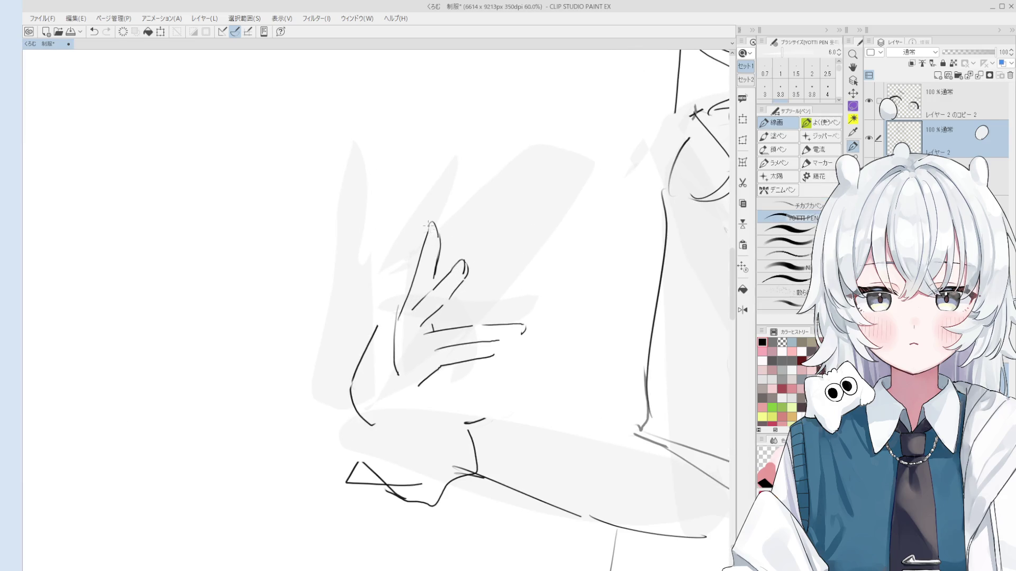
key(comma)
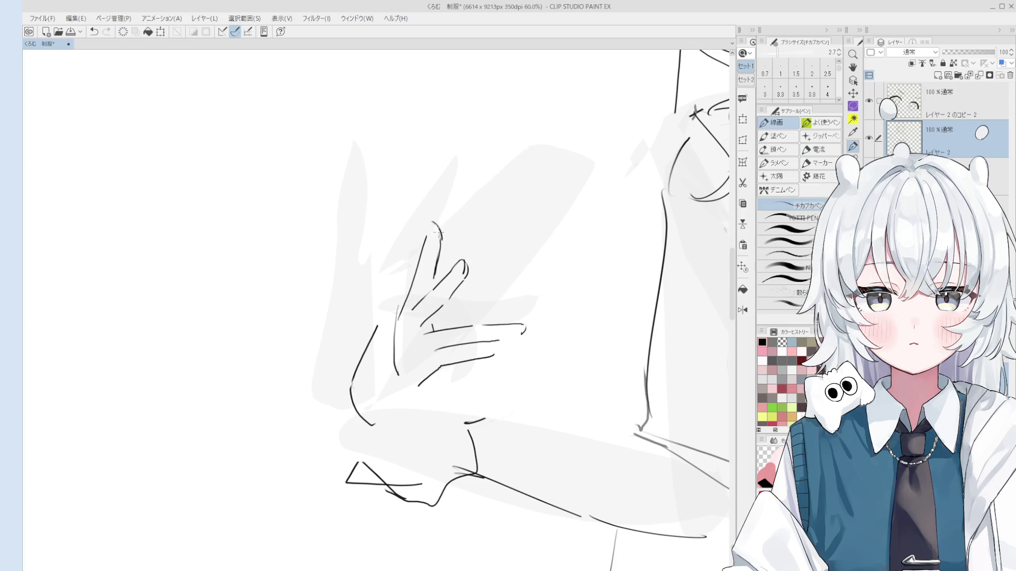
scroll(433, 228, down, 1)
key(space)
drag(440, 267, 439, 254)
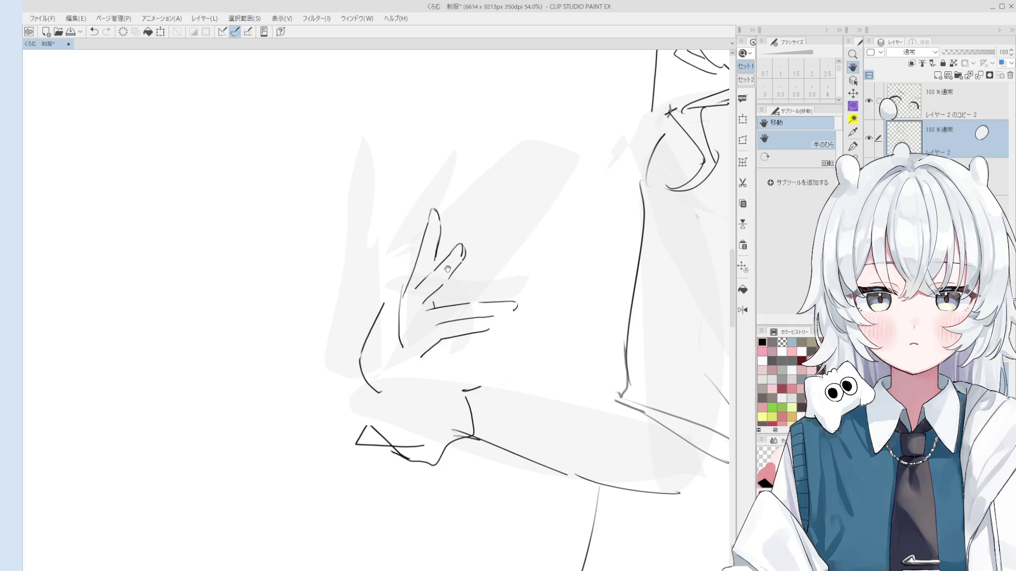
- Erase the hand's old left outline and redraw it as a fresh pen stroke
scroll(434, 324, up, 2)
scroll(436, 298, up, 1)
mouse_move(436, 298)
mouse_down()
mouse_move(452, 302)
mouse_move(416, 318)
mouse_up()
key(e)
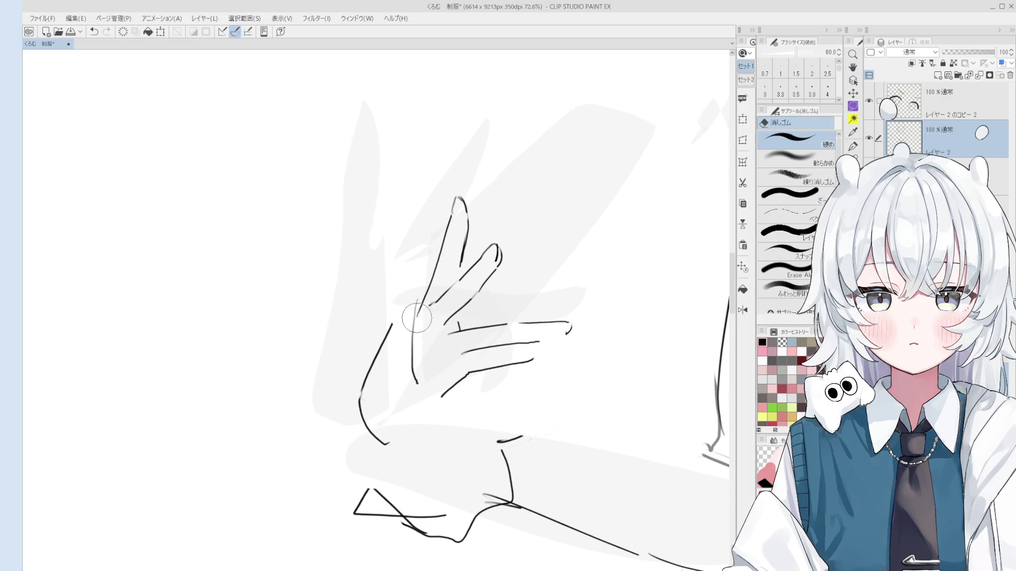
scroll(416, 317, down, 2)
key(p)
key(e)
mouse_move(400, 317)
mouse_down()
mouse_move(375, 374)
mouse_move(398, 409)
mouse_up()
key(p)
key(ctrl+z)
mouse_move(413, 316)
mouse_down()
mouse_move(384, 364)
mouse_move(403, 394)
mouse_up()
key(ctrl+z)
key(ctrl+z)
- Remove the small stray marks near the hand and keep the small fingertip stroke
scroll(409, 385, down, 2)
scroll(417, 384, down, 2)
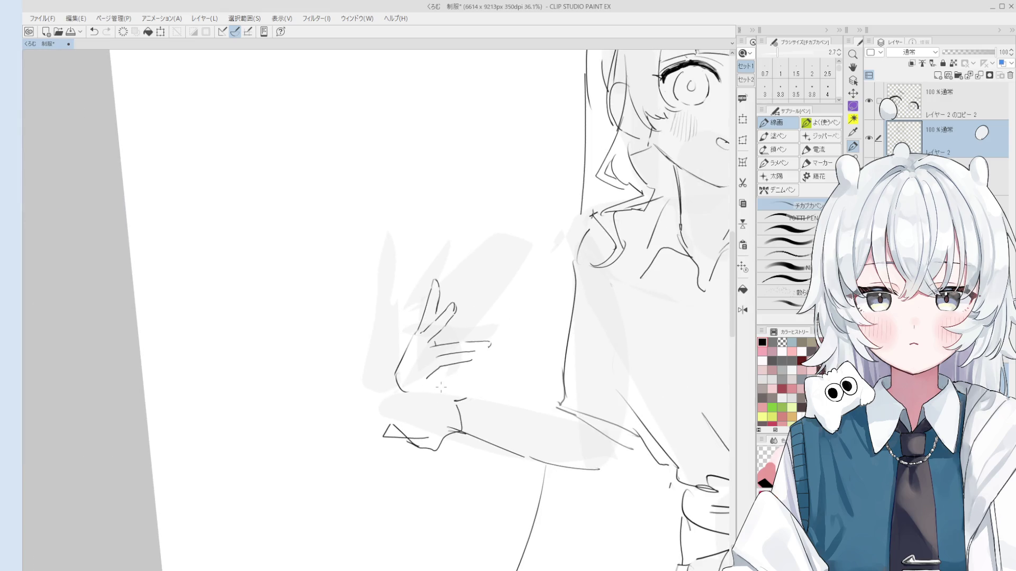
key(ctrl+z)
drag(432, 375, 437, 382)
scroll(481, 358, up, 3)
key(ctrl+z)
drag(486, 344, 490, 342)
key(ctrl+z)
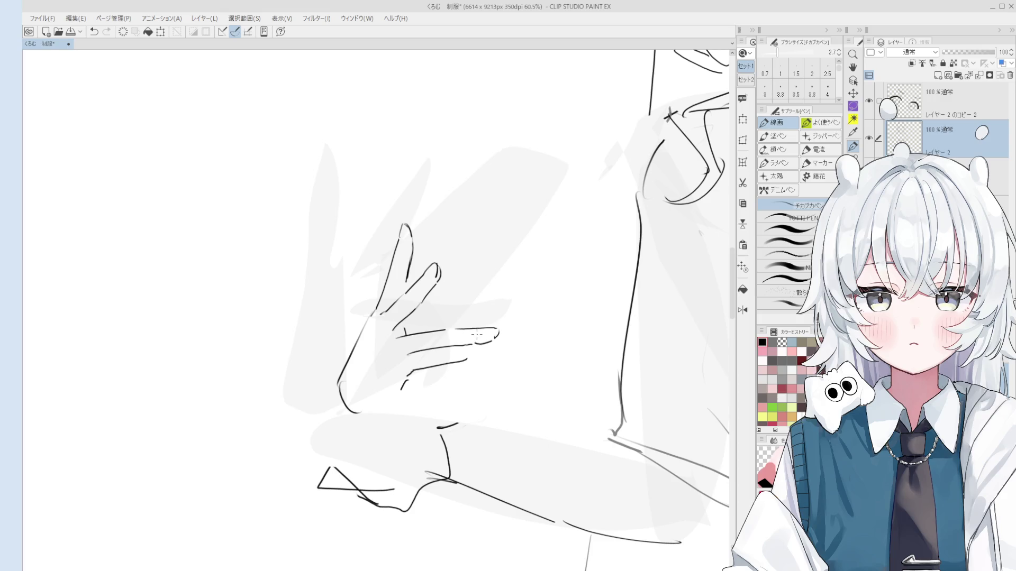
scroll(417, 361, up, 3)
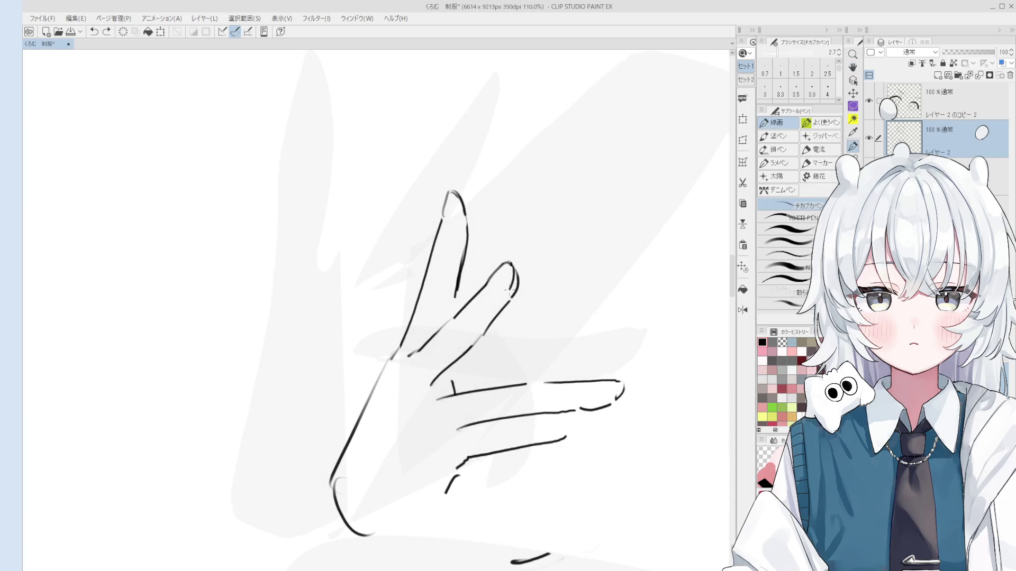
scroll(511, 284, down, 2)
key(ctrl+z)
key(ctrl+y)
key(ctrl+z)
scroll(476, 238, down, 1)
key(ctrl+y)
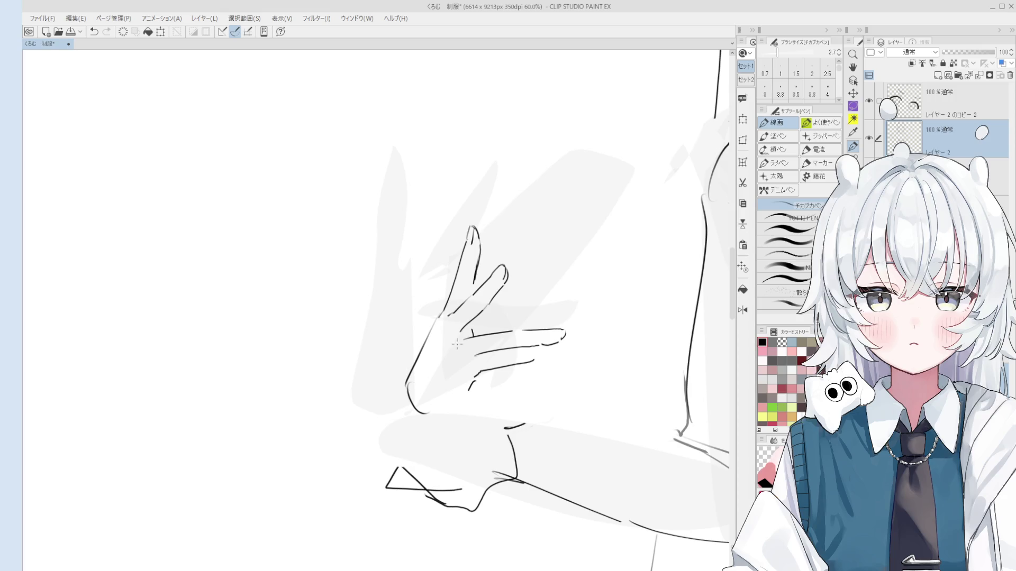
- Erase the old middle fingertip and redraw its arc and edge line with a thinner pen
scroll(525, 263, up, 3)
key(ctrl+z)
drag(495, 265, 504, 285)
key(ctrl+z)
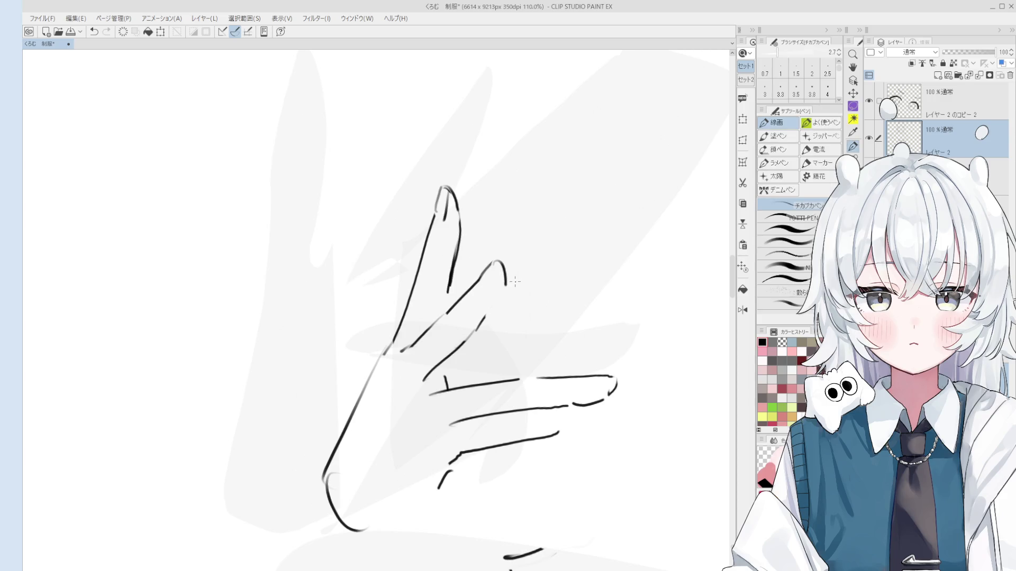
key(ctrl+z)
key([)
mouse_move(495, 262)
mouse_down()
mouse_move(508, 285)
mouse_move(487, 319)
mouse_up()
key(ctrl+z)
key(ctrl+z)
drag(507, 283, 482, 324)
key(e)
key(ctrl+minus)
key(ctrl+plus)
key(ctrl+plus)
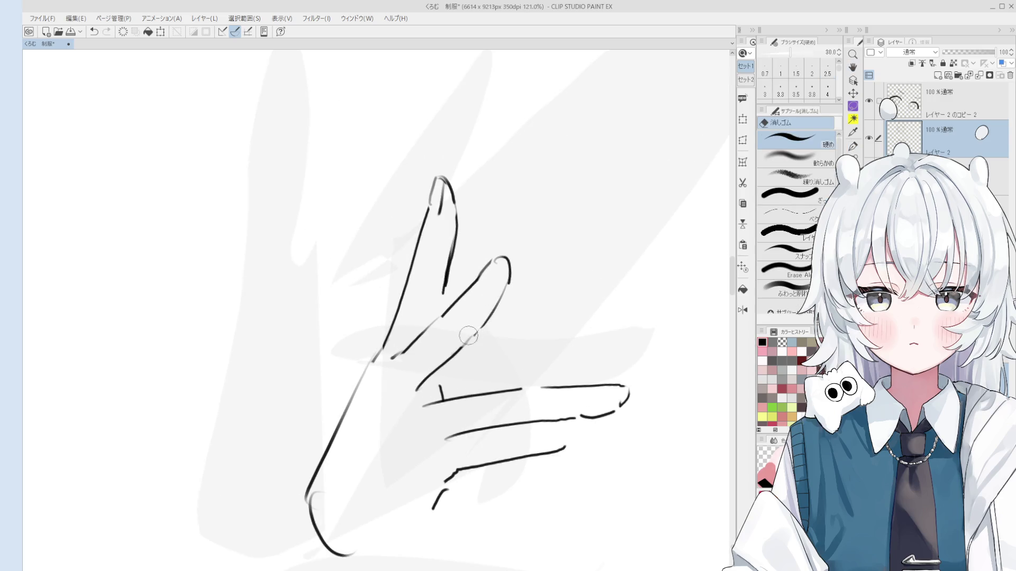
key(p)
key(ctrl+z)
drag(506, 286, 469, 343)
- Erase the index finger's right edge line and undo a stray pen stroke
key(ctrl+minus)
drag(464, 304, 478, 248)
key(e)
mouse_move(476, 285)
mouse_down()
mouse_move(480, 211)
mouse_move(480, 227)
mouse_up()
key(p)
key(ctrl+z)
key(e)
key(p)
key(ctrl+z)
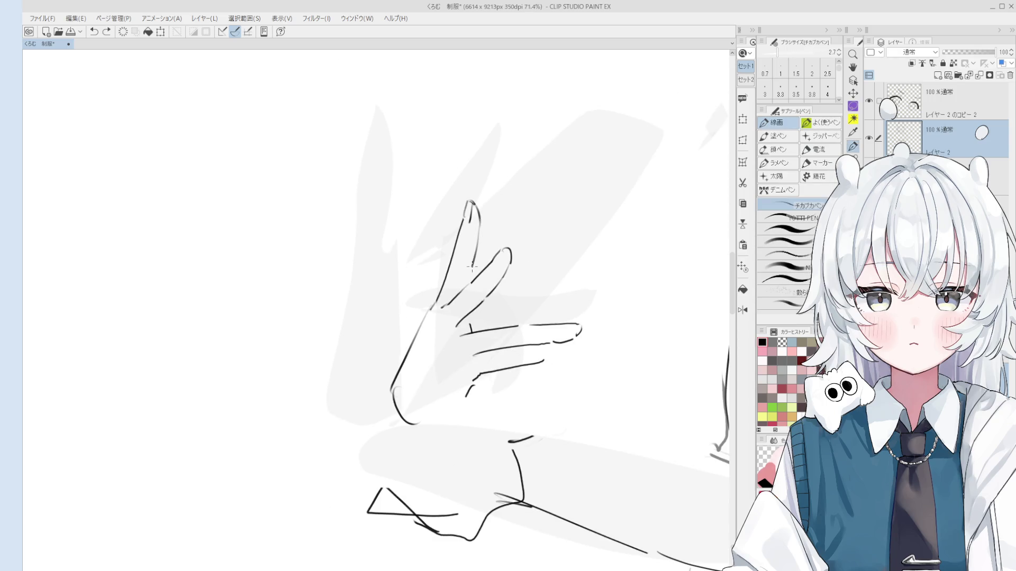
- Reposition the view over the hand and undo the last stroke on it
key(h)
drag(485, 316, 491, 297)
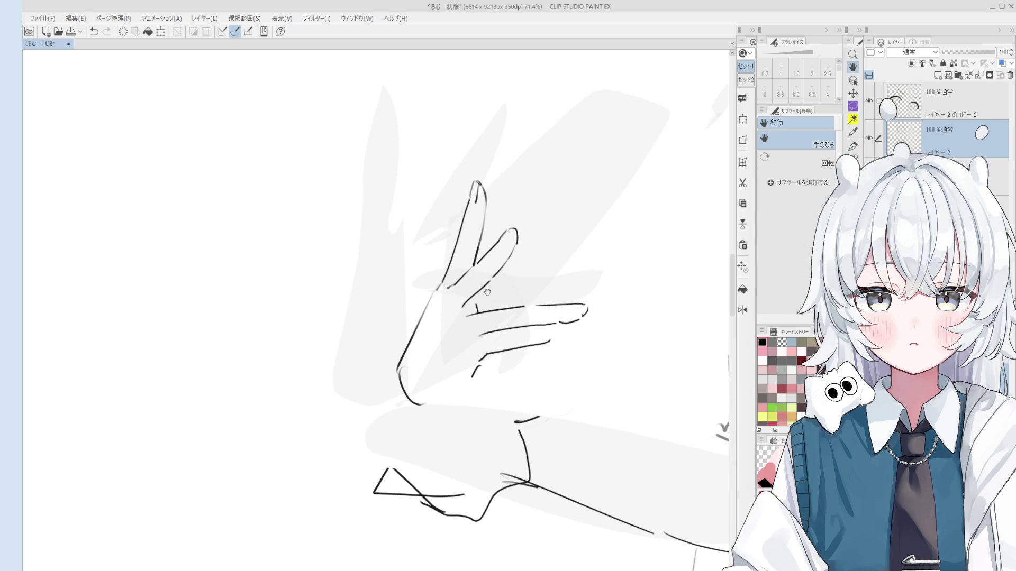
key(e)
scroll(491, 296, up, 3)
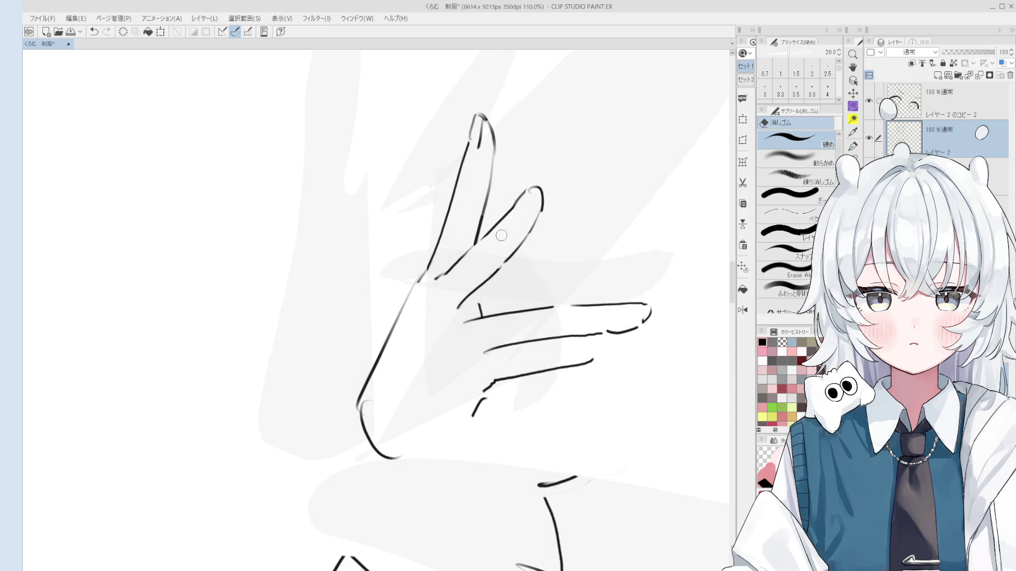
scroll(495, 244, up, 1)
key(p)
key(ctrl+z)
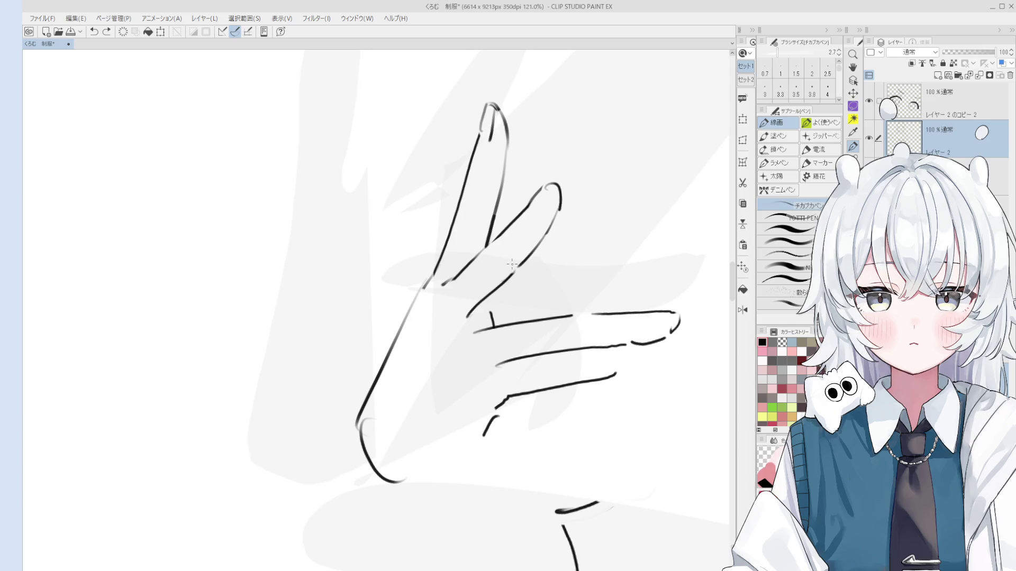
key(e)
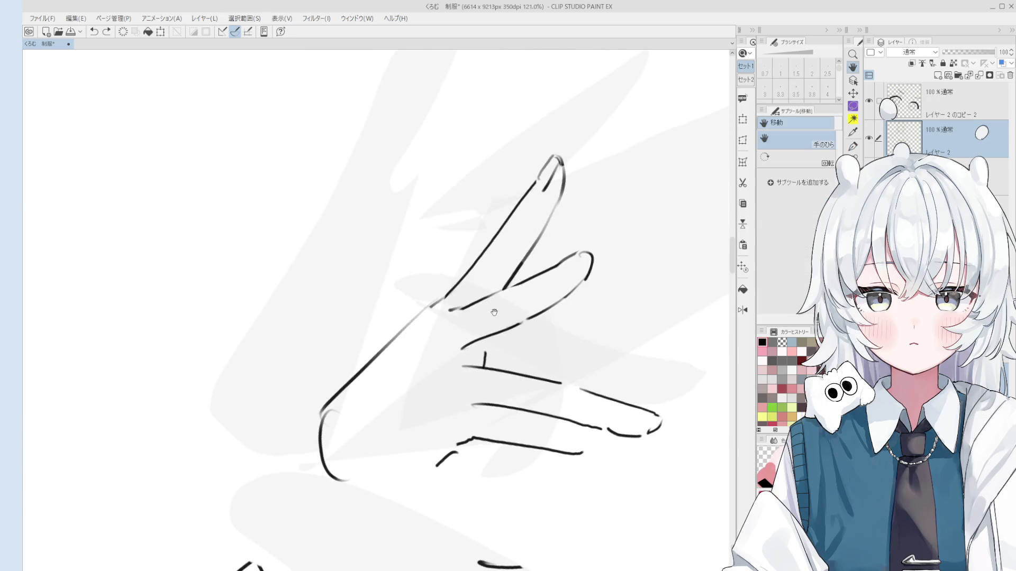
key(h)
scroll(455, 296, down, 2)
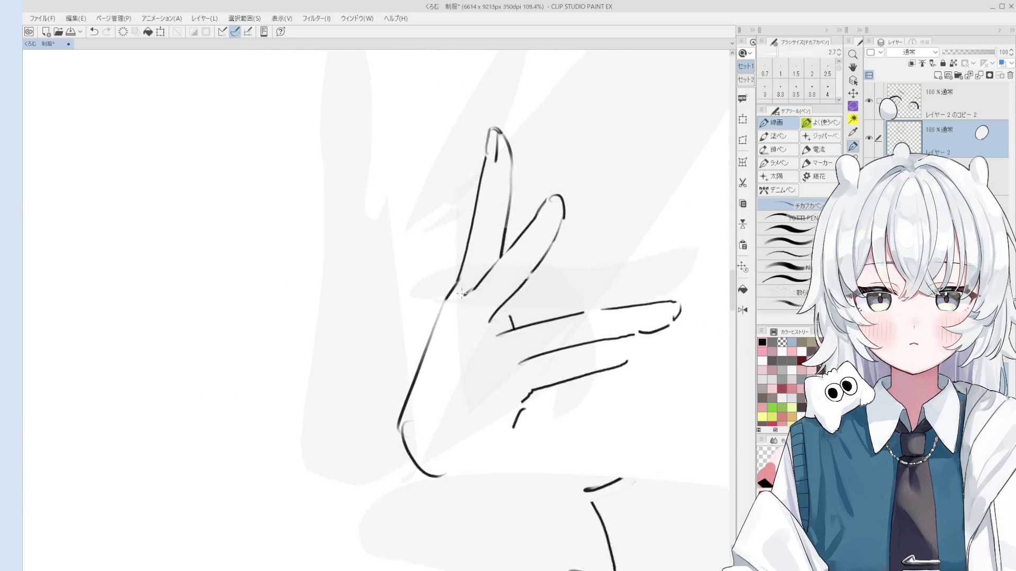
scroll(461, 316, down, 1)
- Redraw the left palm edge and the curve at the bottom of the palm
key(p)
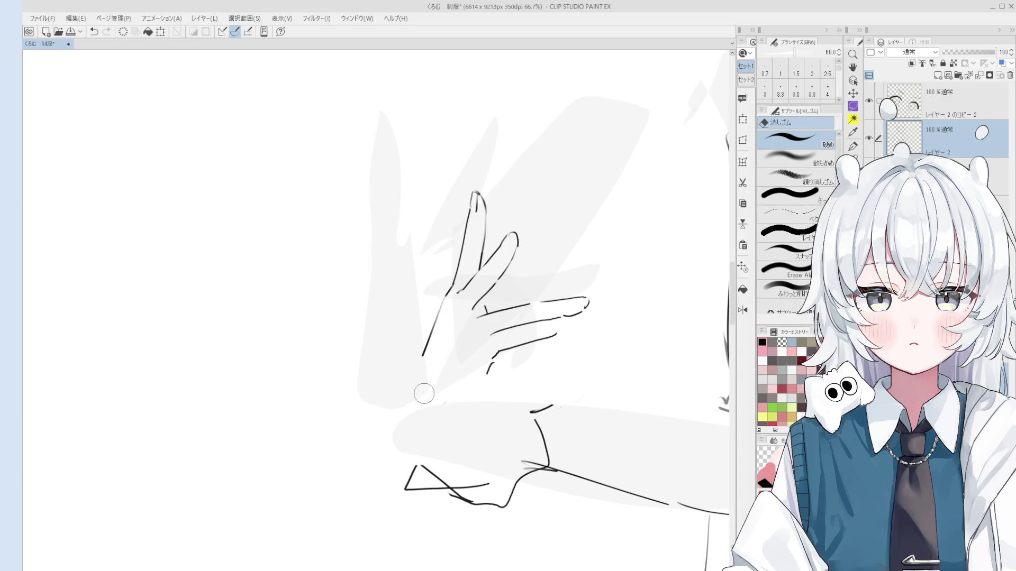
key(ctrl+z)
drag(446, 299, 432, 368)
key(ctrl+z)
mouse_move(448, 295)
mouse_down()
mouse_move(428, 376)
mouse_move(459, 397)
mouse_up()
key(ctrl+z)
drag(457, 297, 467, 352)
scroll(467, 347, down, 1)
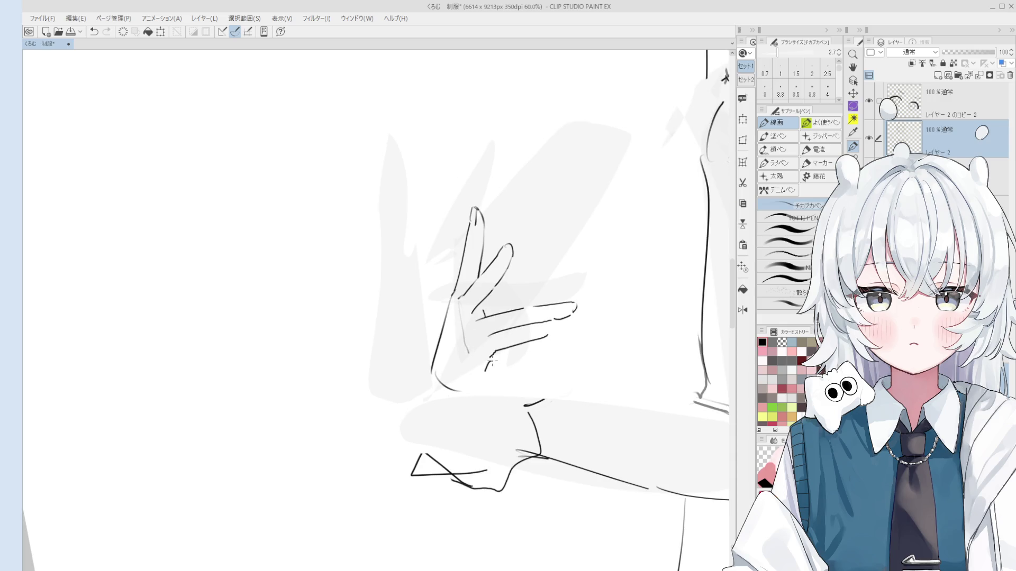
key(ctrl+z)
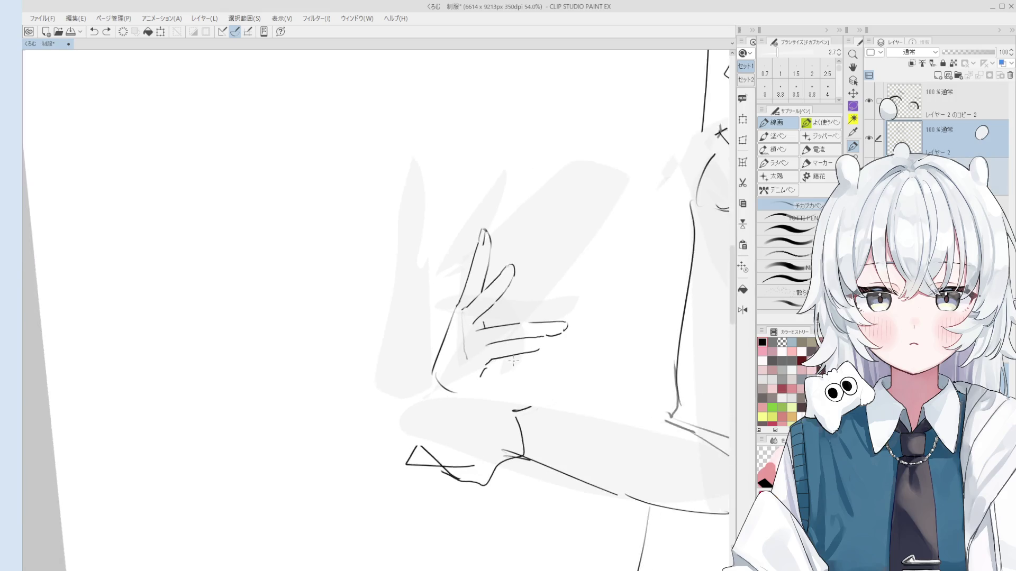
scroll(534, 311, down, 1)
- Erase the overlong fingertip stroke ends and undo the leftover small strokes near the fingers
key(e)
mouse_move(521, 313)
mouse_down()
mouse_move(495, 316)
mouse_move(516, 311)
mouse_move(494, 325)
mouse_move(489, 365)
mouse_move(452, 350)
mouse_move(498, 324)
mouse_move(451, 349)
mouse_move(505, 324)
mouse_move(479, 345)
mouse_up()
scroll(497, 307, up, 3)
key(p)
key(ctrl+z)
scroll(502, 362, down, 3)
key(ctrl+z)
key(ctrl+z)
scroll(471, 361, up, 1)
key(ctrl+z)
key(ctrl+z)
key(ctrl+z)
key(ctrl+z)
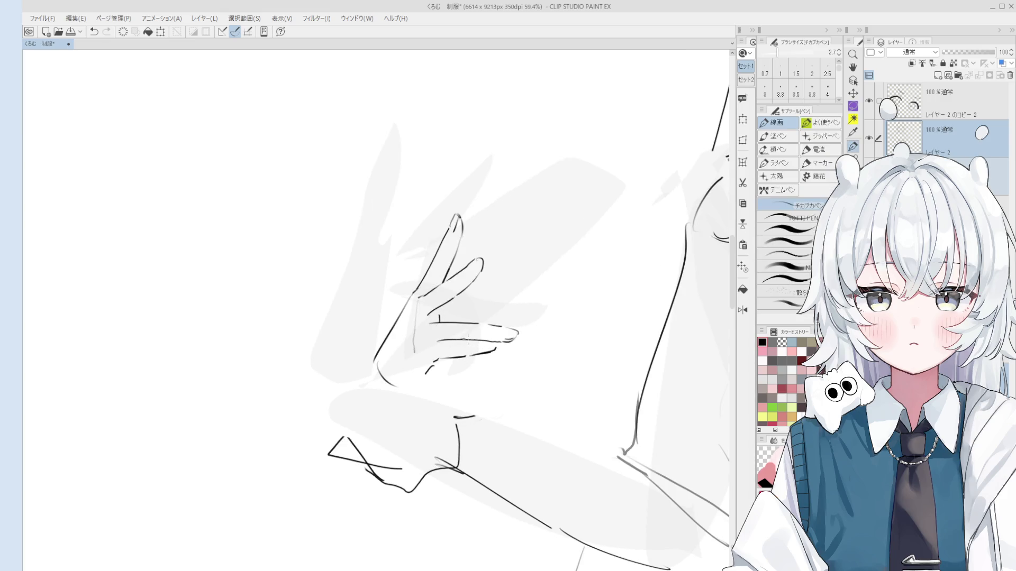
- Ink the lower edge line of the waving hand's palm
scroll(460, 344, down, 1)
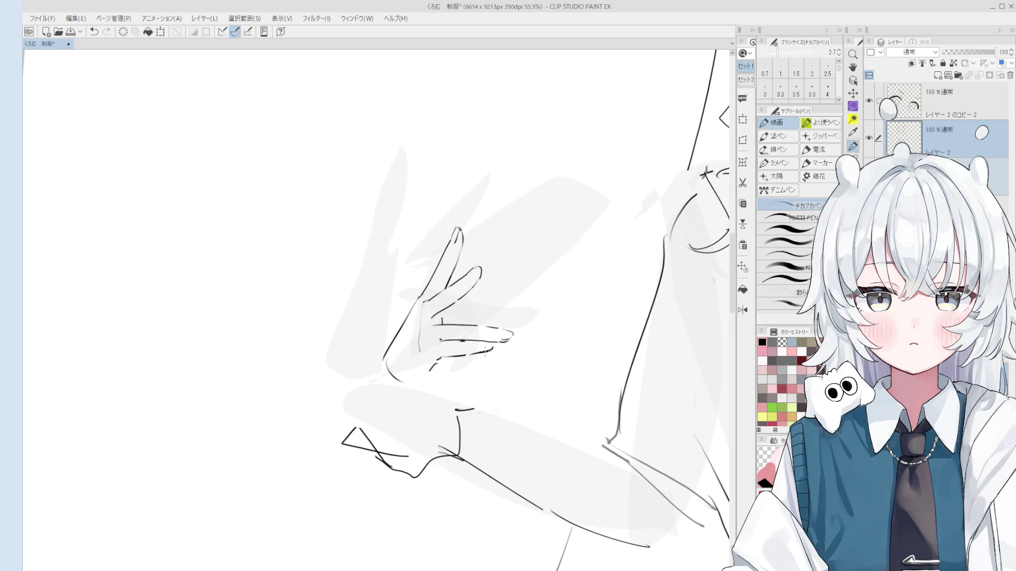
scroll(460, 365, up, 1)
scroll(492, 259, up, 1)
scroll(494, 260, down, 1)
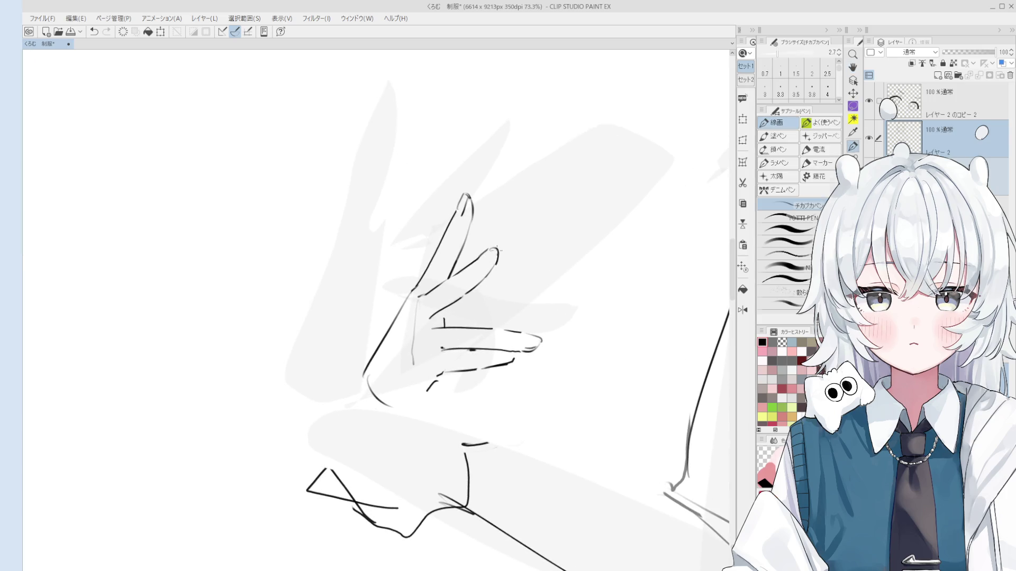
scroll(489, 286, down, 2)
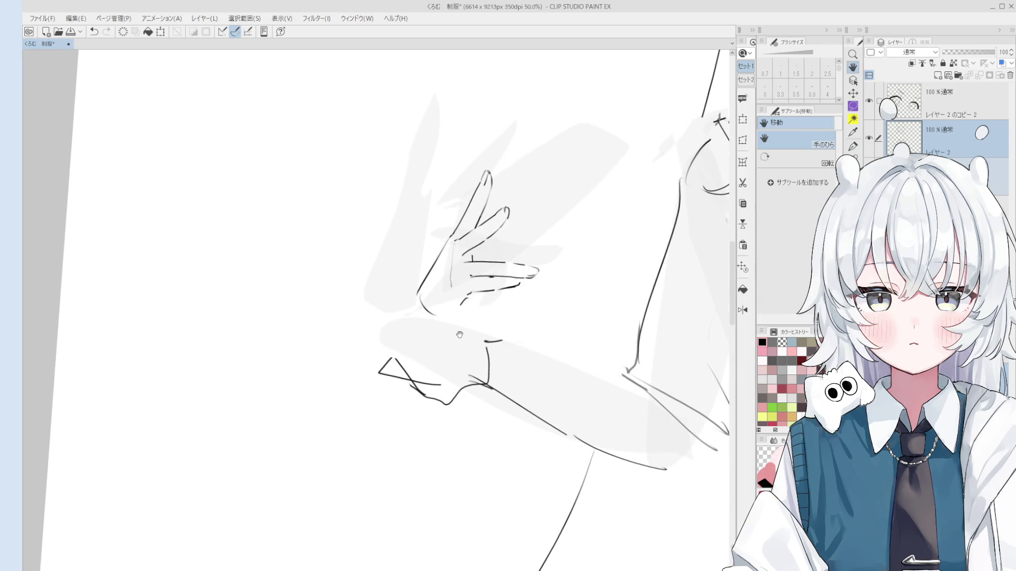
key(p)
mouse_move(462, 305)
mouse_down()
mouse_move(448, 314)
mouse_move(480, 323)
mouse_up()
key(h)
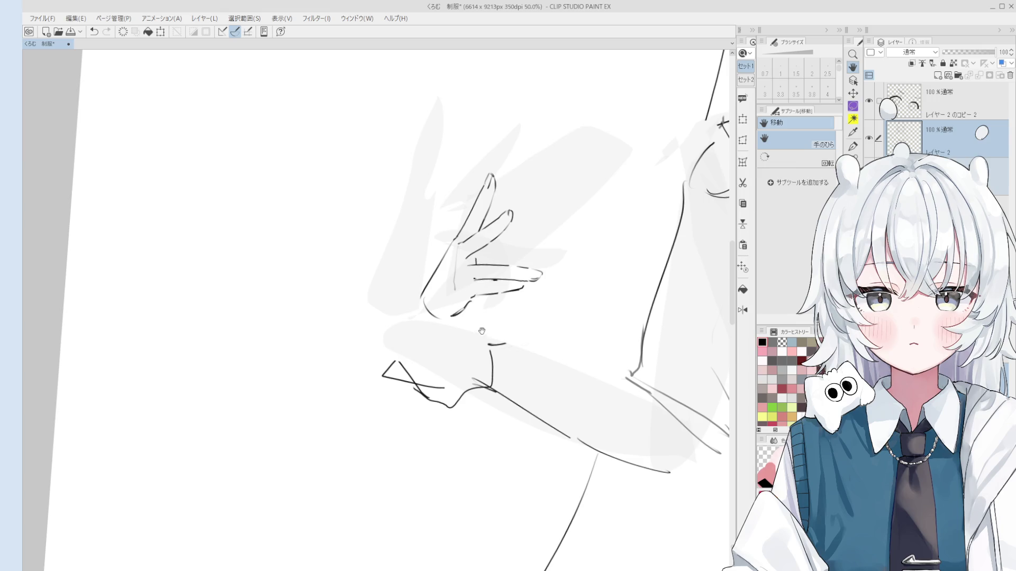
- Erase the stray line inside the palm and centre the view on the hand
key(e)
mouse_move(460, 278)
mouse_down()
mouse_move(438, 252)
mouse_move(419, 283)
mouse_move(452, 239)
mouse_move(423, 294)
mouse_up()
key(p)
key(e)
key(p)
key(ctrl+z)
scroll(446, 282, down, 1)
scroll(446, 282, up, 1)
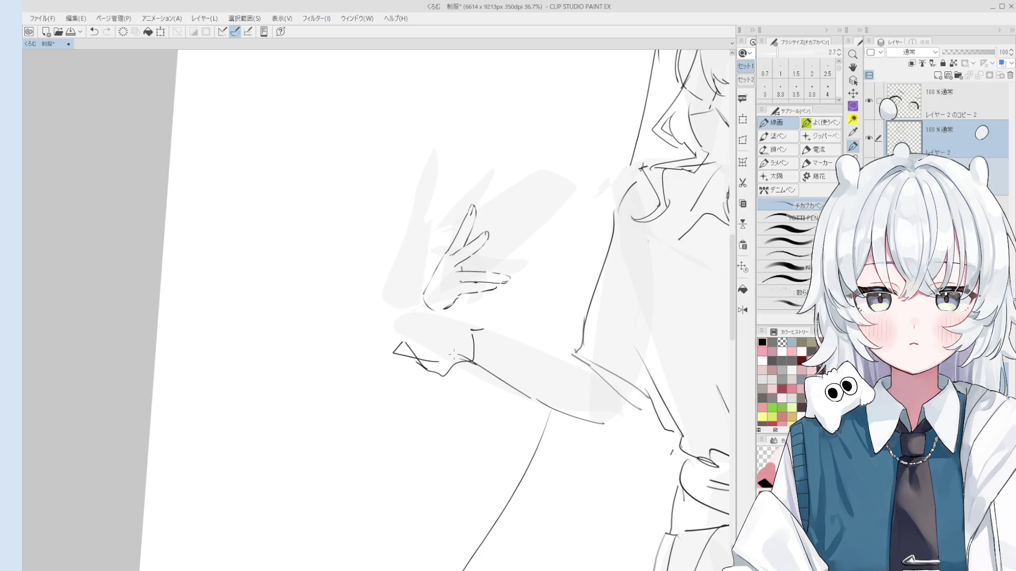
drag(460, 335, 433, 329)
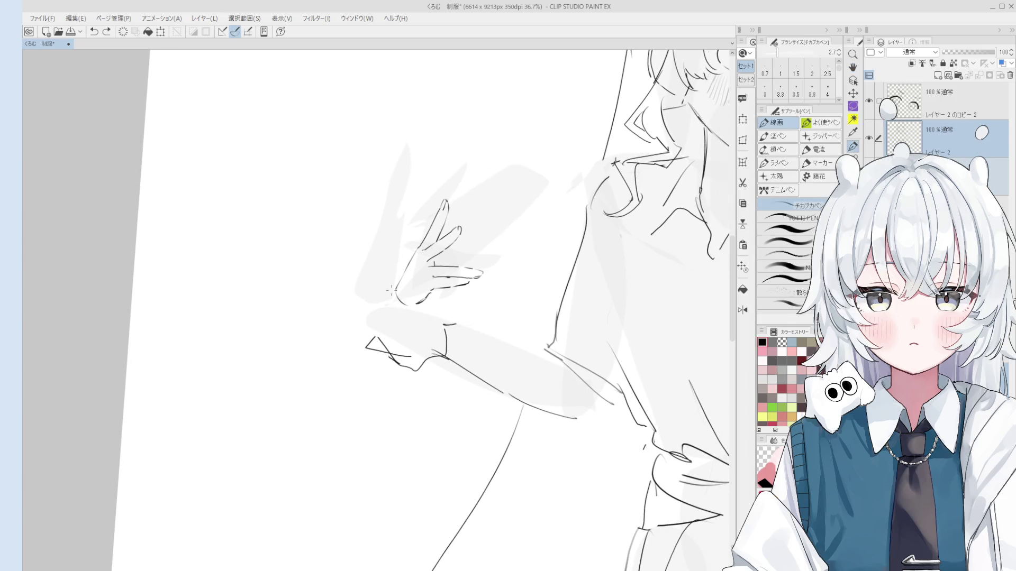
scroll(398, 305, down, 2)
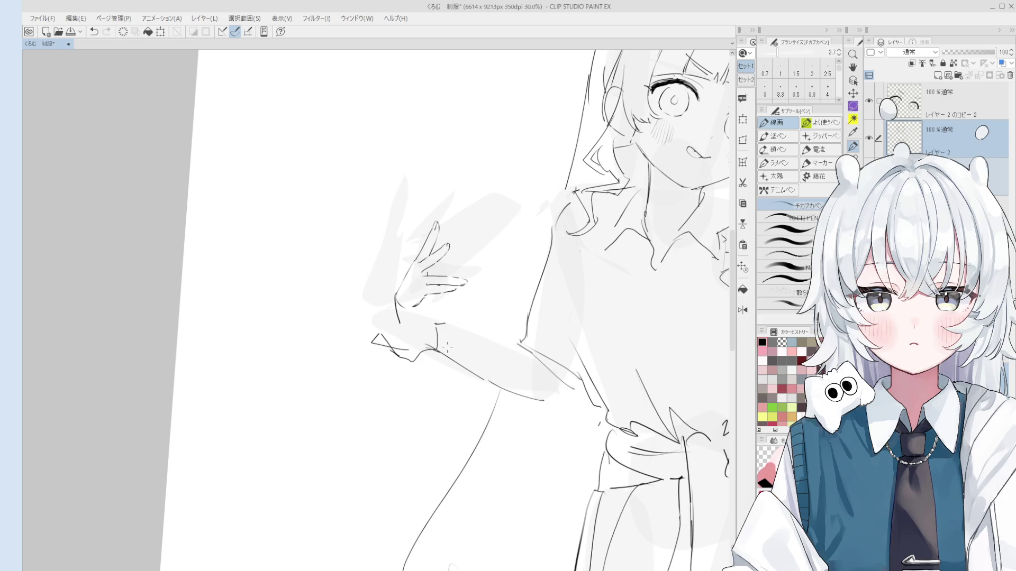
- Lasso the waving hand's line art and nudge it slightly down to meet the wrist, then deselect
key(m)
mouse_move(428, 317)
mouse_down()
mouse_move(415, 329)
mouse_move(468, 300)
mouse_up()
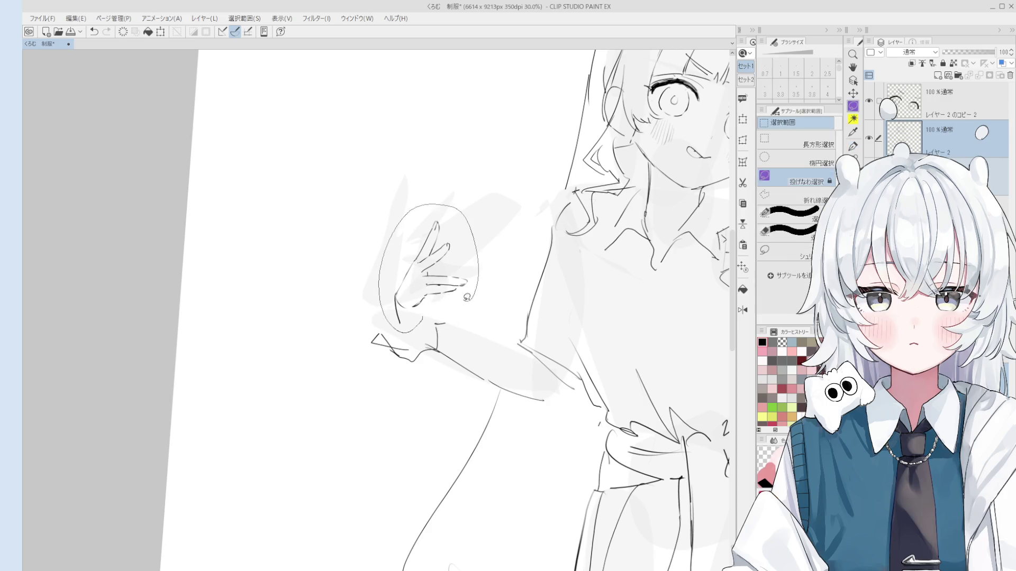
scroll(481, 291, down, 1)
scroll(487, 283, down, 2)
key(ctrl+t)
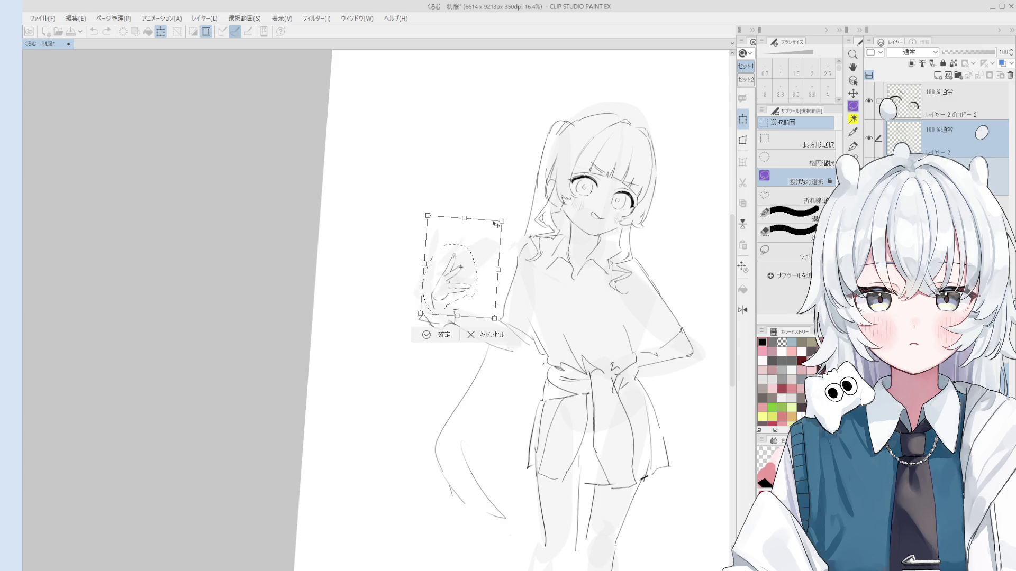
drag(491, 259, 491, 267)
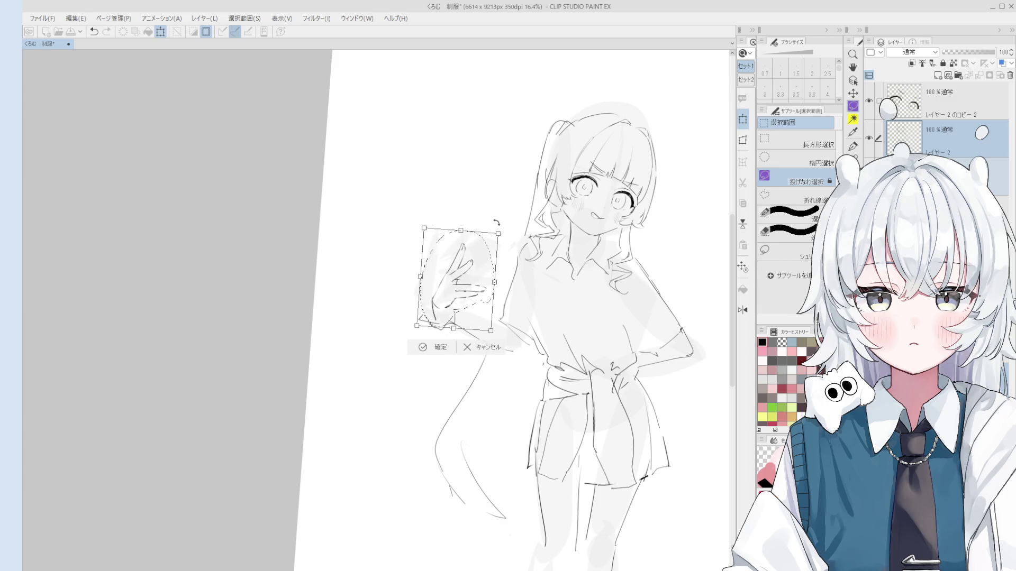
key(ctrl+z)
drag(465, 295, 464, 296)
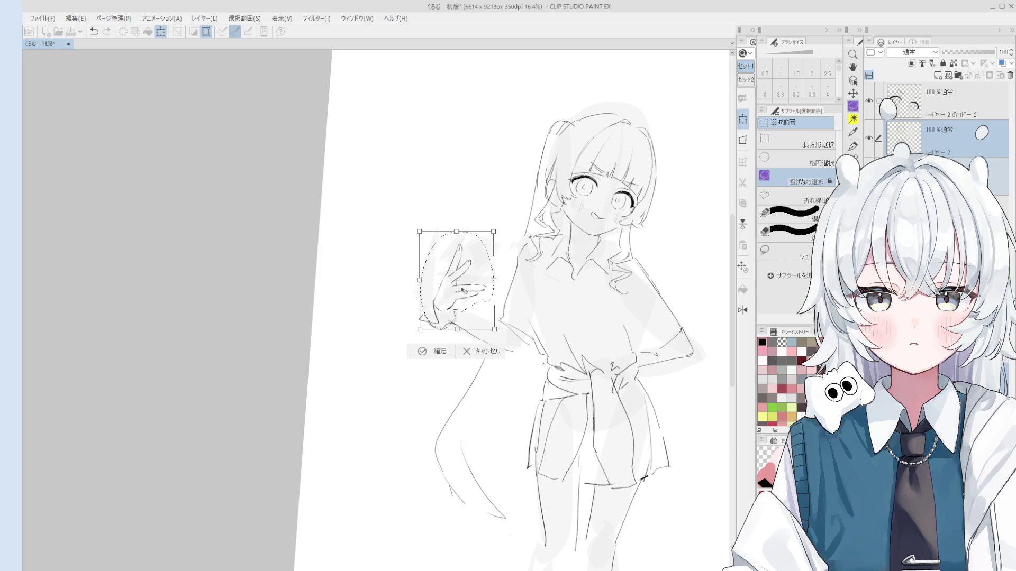
click(440, 353)
key(ctrl+d)
- Redraw the wrist line of the waving hand with the pen
key(e)
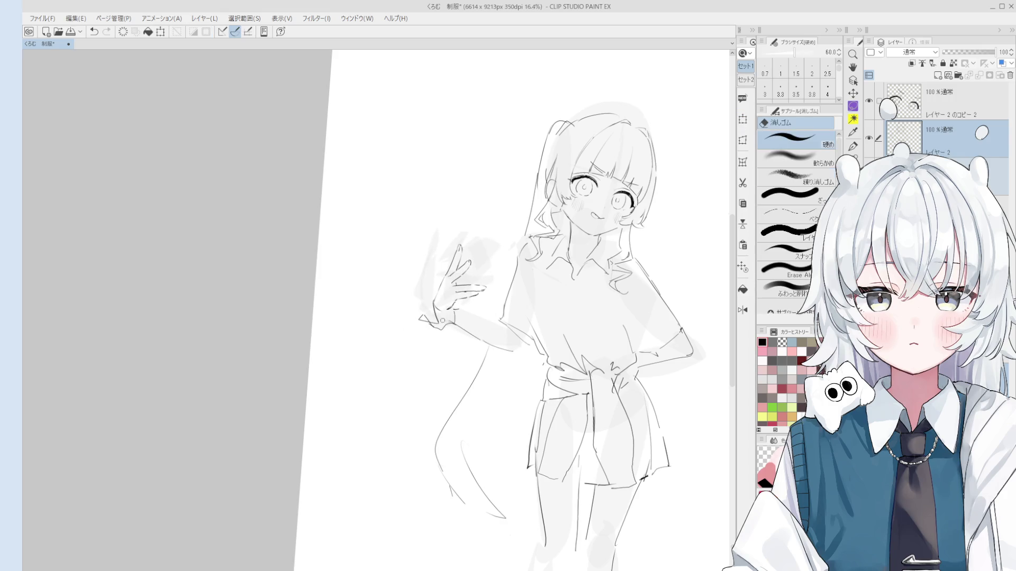
scroll(439, 321, up, 1)
key(p)
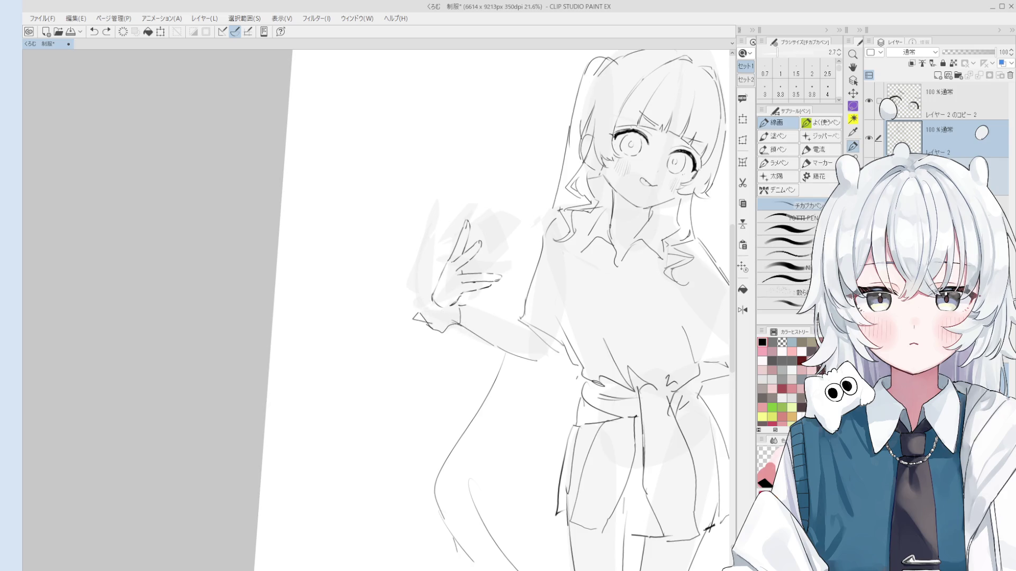
scroll(437, 310, up, 1)
drag(424, 285, 428, 298)
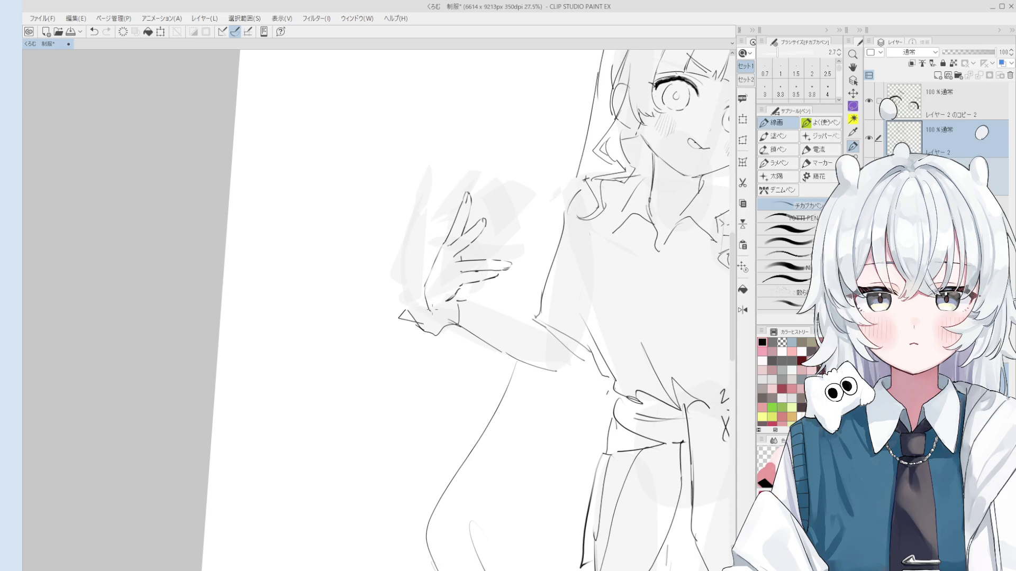
scroll(428, 302, down, 1)
scroll(427, 305, up, 2)
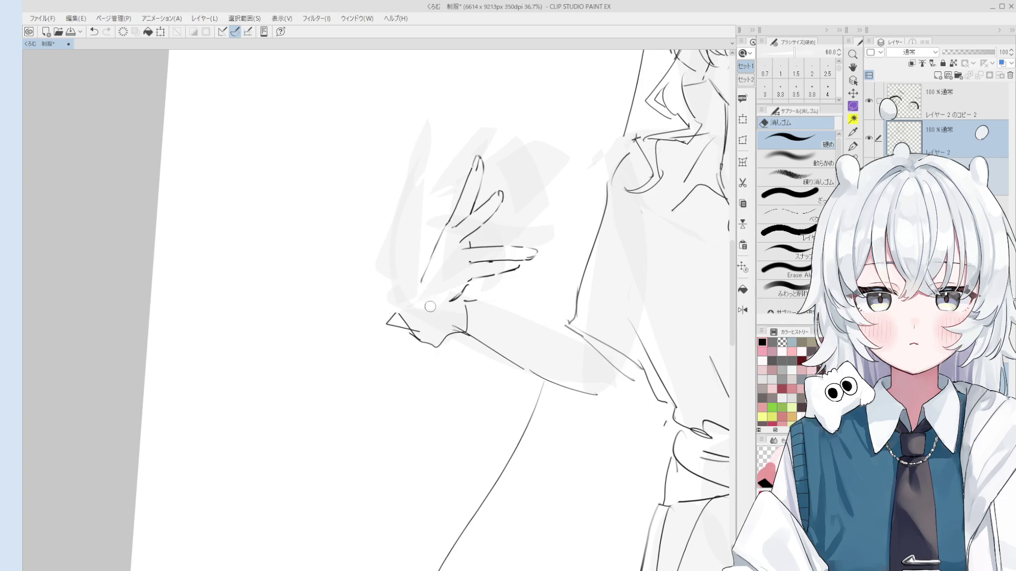
scroll(447, 301, up, 1)
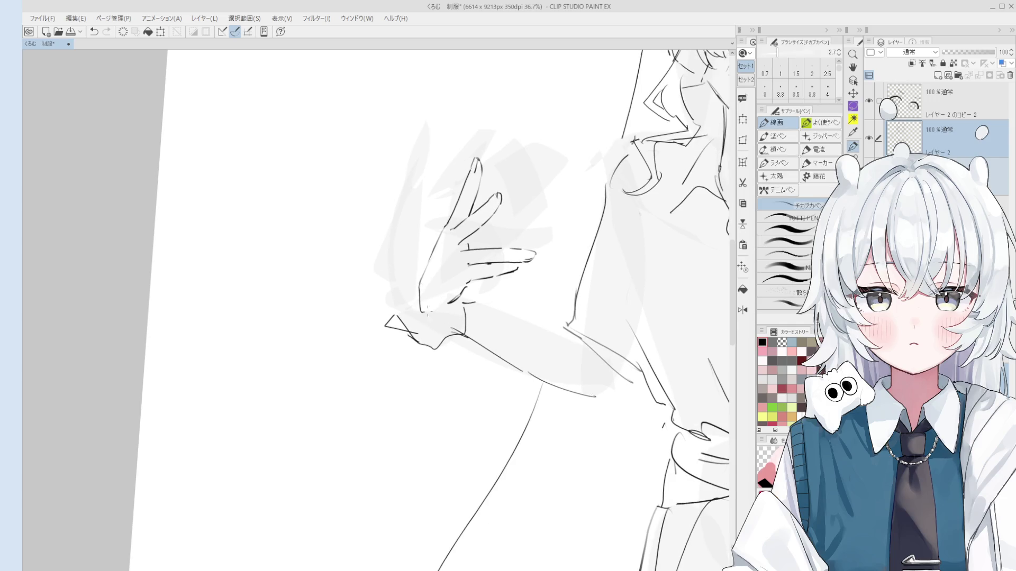
- Ink the top edge of the raised forearm
key(e)
key(p)
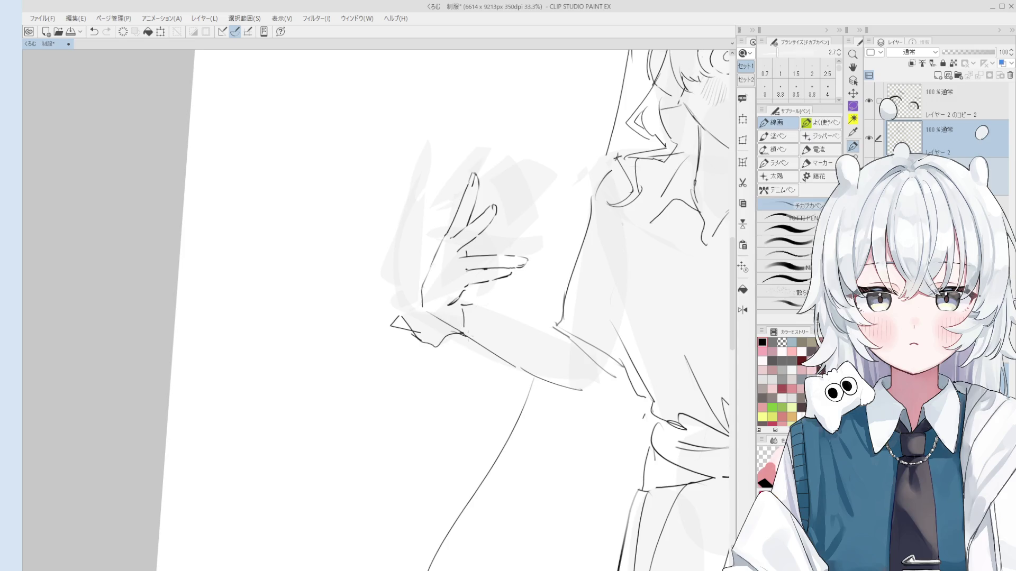
scroll(439, 327, down, 1)
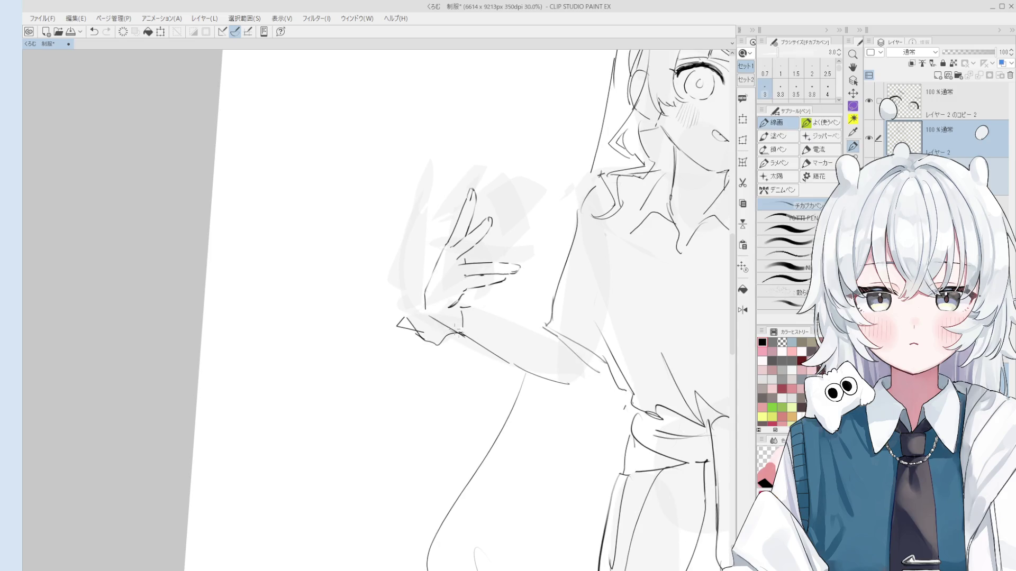
scroll(439, 328, down, 1)
scroll(457, 320, down, 3)
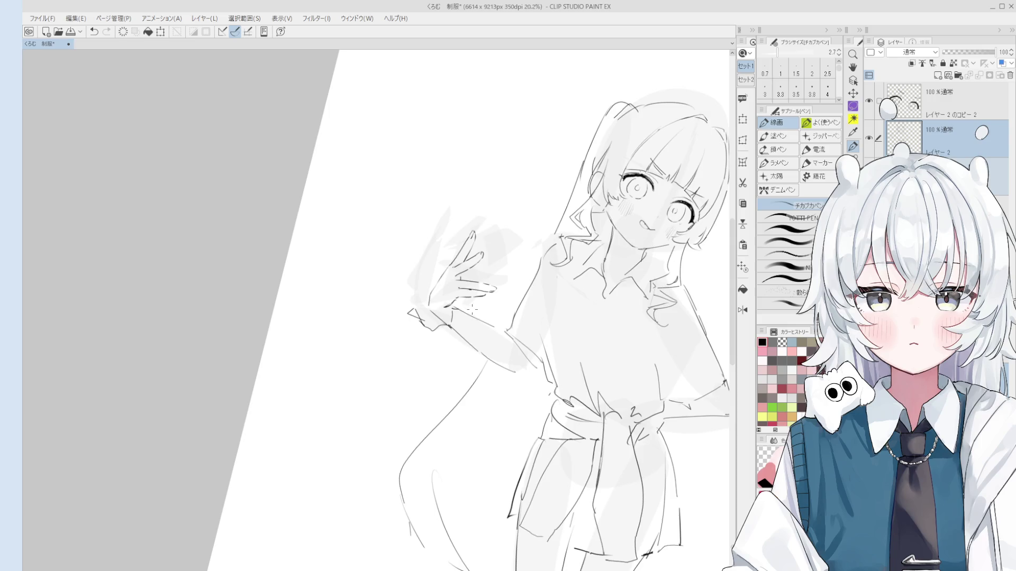
drag(463, 312, 495, 332)
key(e)
scroll(534, 347, down, 2)
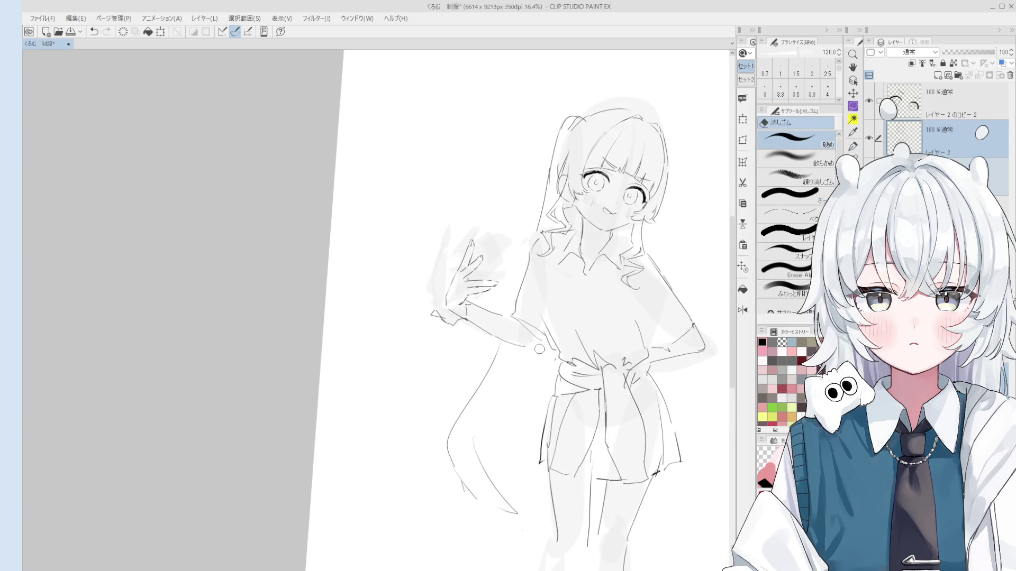
- Pan the view and reink the ear and cheek contour beside the hair, retrying until it fits
key(h)
drag(532, 344, 531, 370)
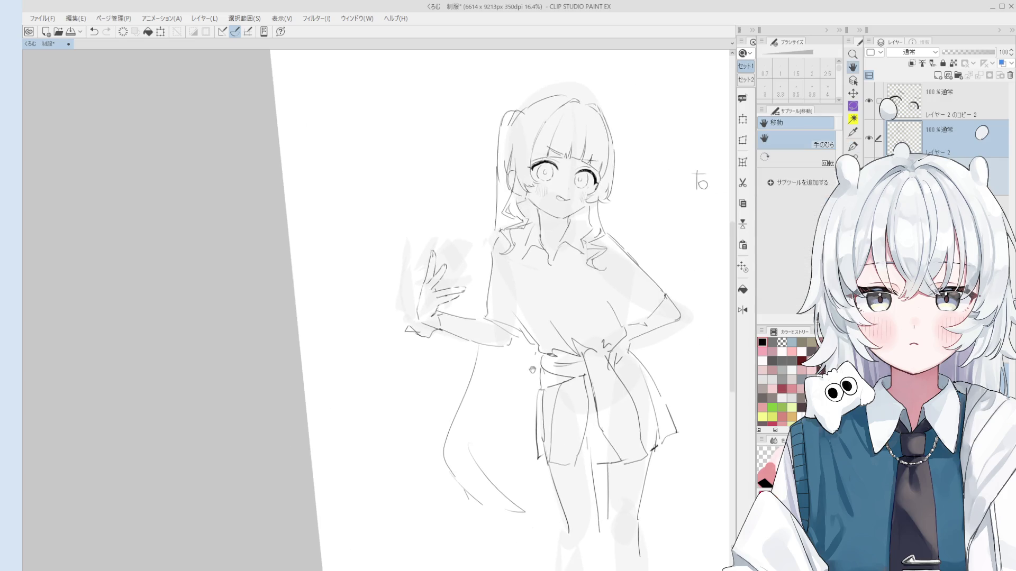
scroll(532, 370, down, 3)
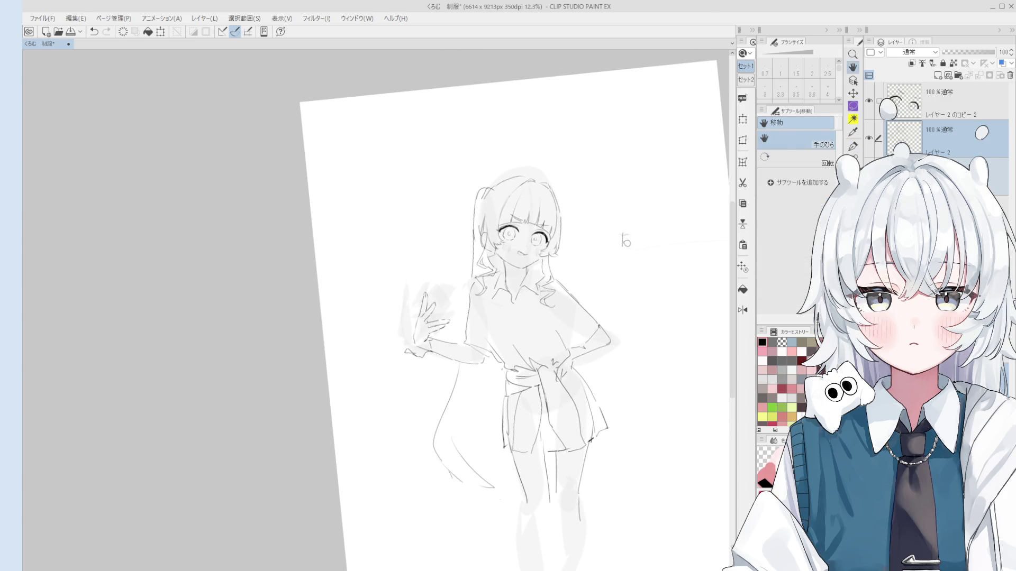
key(e)
scroll(516, 258, up, 6)
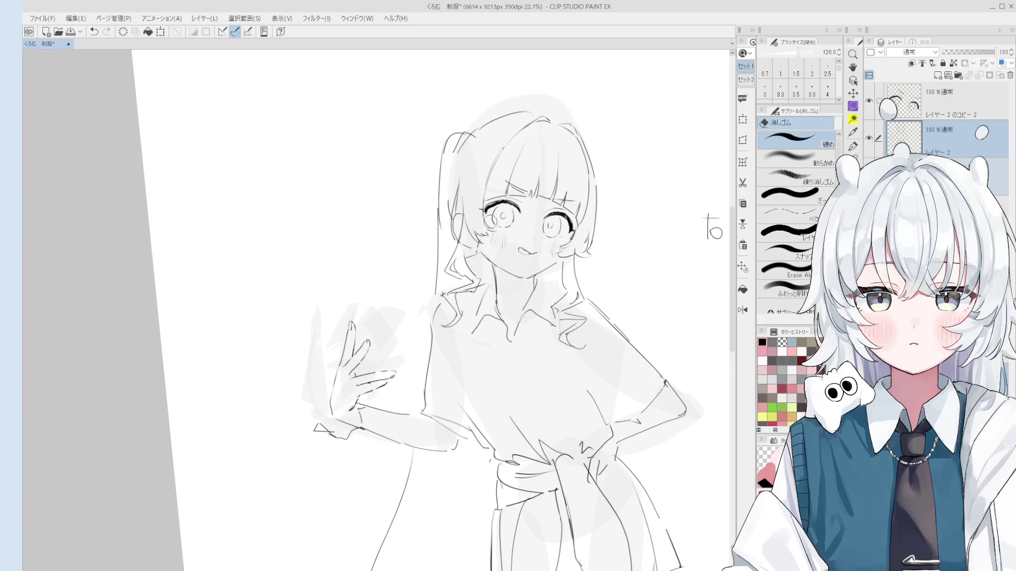
key(p)
scroll(489, 259, up, 2)
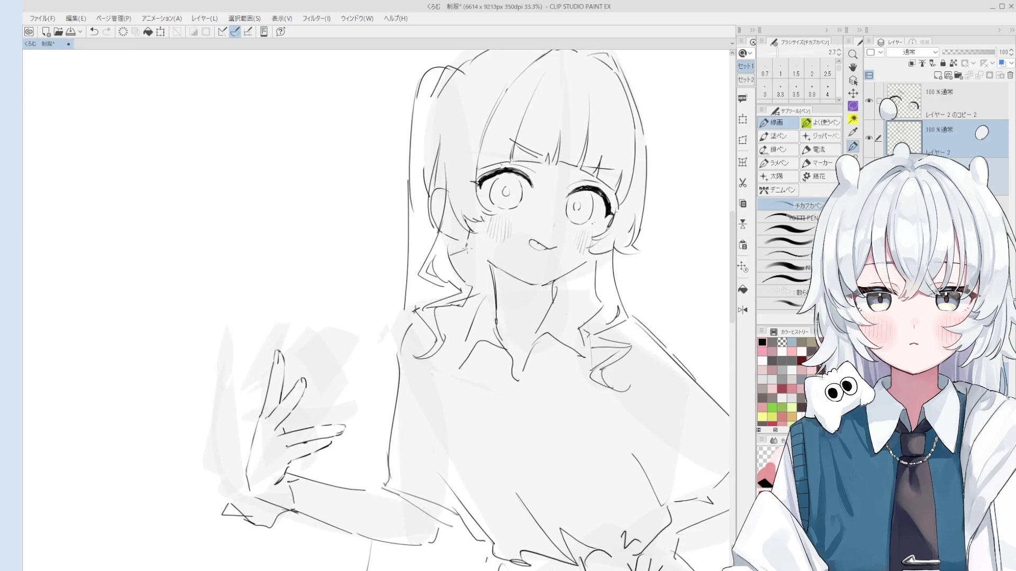
key(ctrl+z)
drag(447, 197, 471, 239)
key(ctrl+z)
key(ctrl+z)
drag(444, 192, 471, 239)
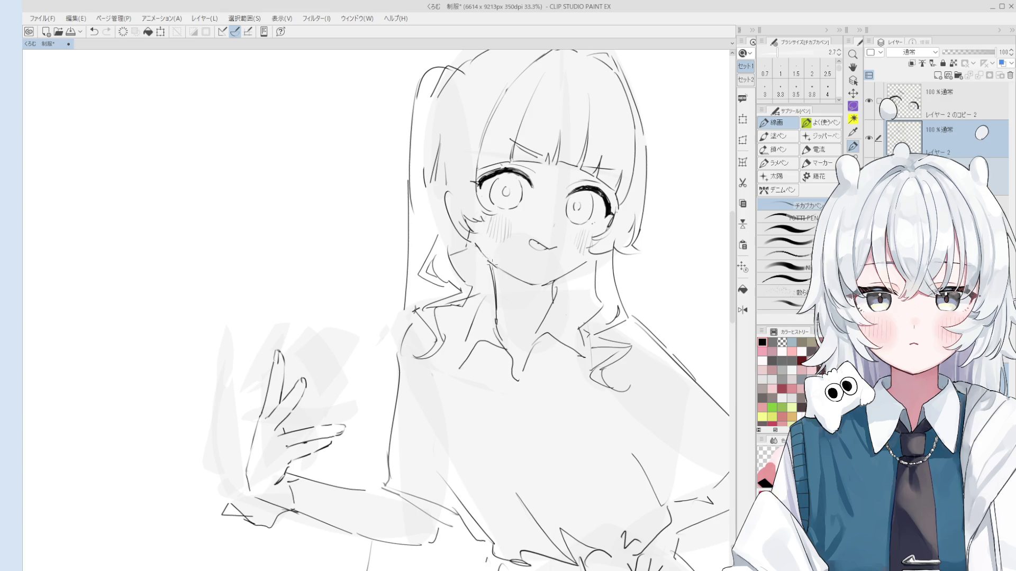
key(ctrl+z)
- Redo the short stroke near the cheek and remove the extra small cheek stroke
drag(482, 257, 487, 256)
mouse_move(498, 194)
mouse_down()
mouse_move(461, 209)
mouse_move(452, 186)
mouse_move(432, 175)
mouse_move(446, 183)
mouse_move(452, 220)
mouse_up()
key(ctrl+z)
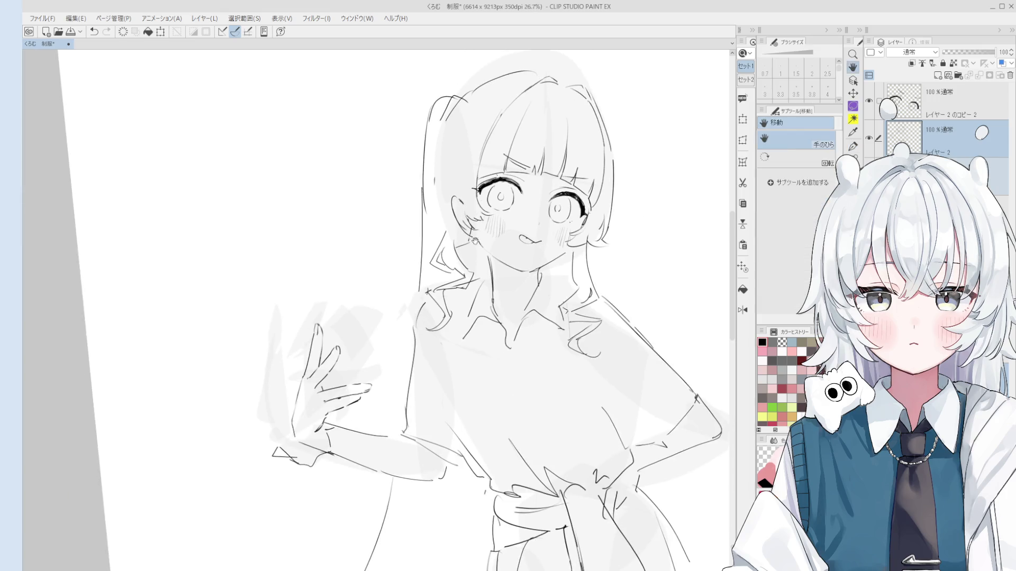
key(e)
key(p)
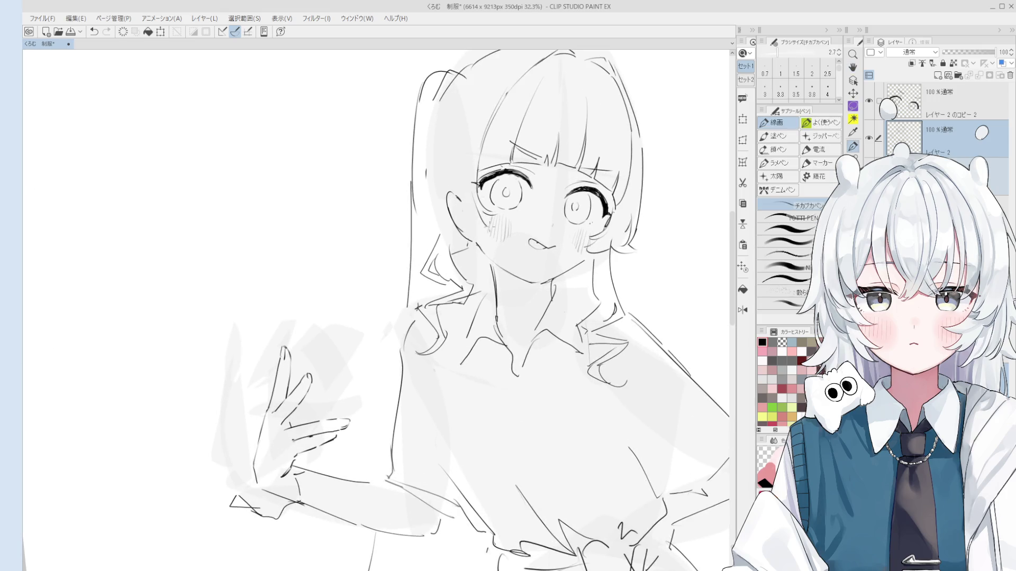
key(ctrl+z)
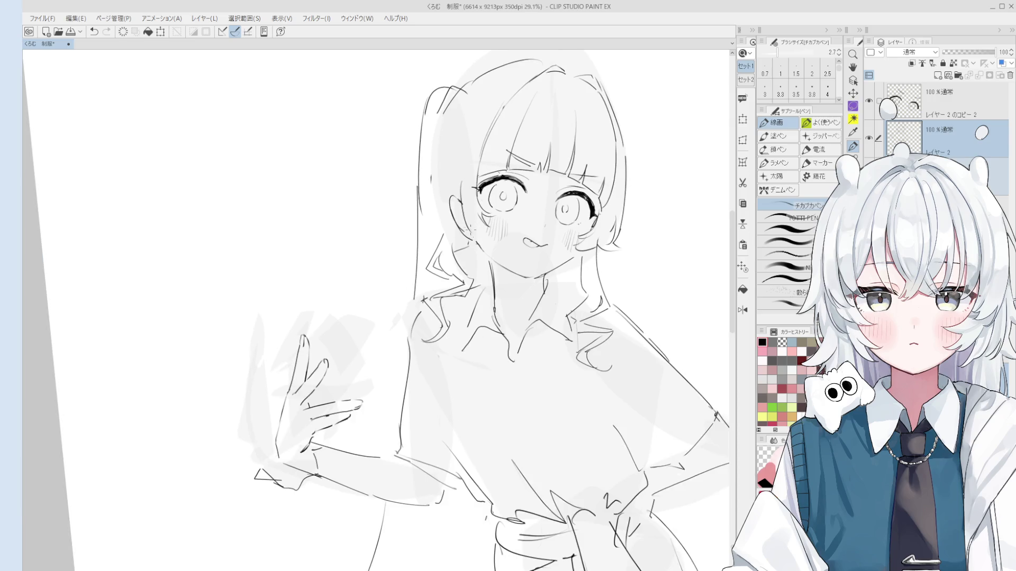
scroll(479, 233, down, 1)
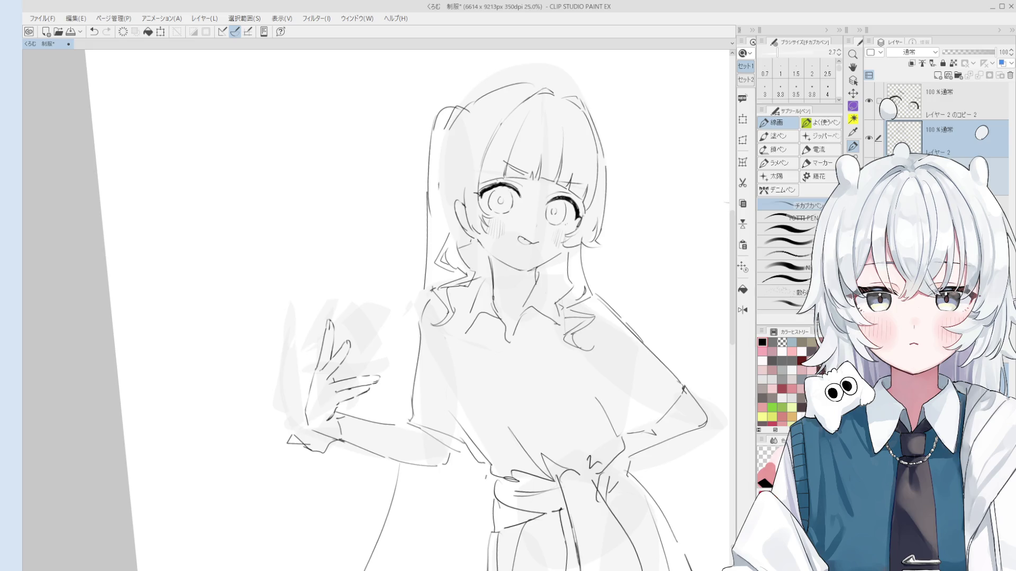
- Toggle between pen and eraser while rotating and zooming the canvas view
key(e)
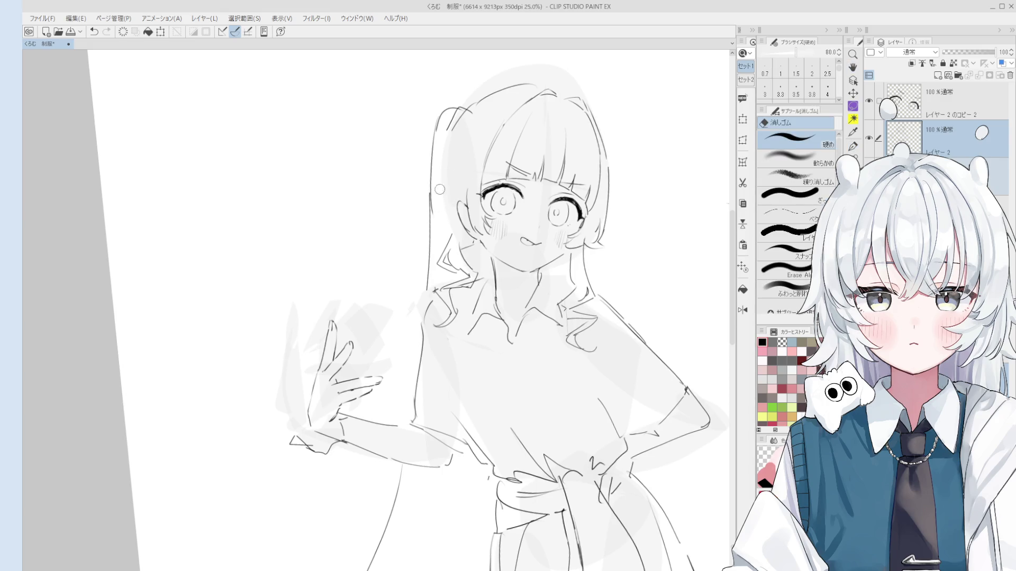
key(minus)
key(p)
key(minus)
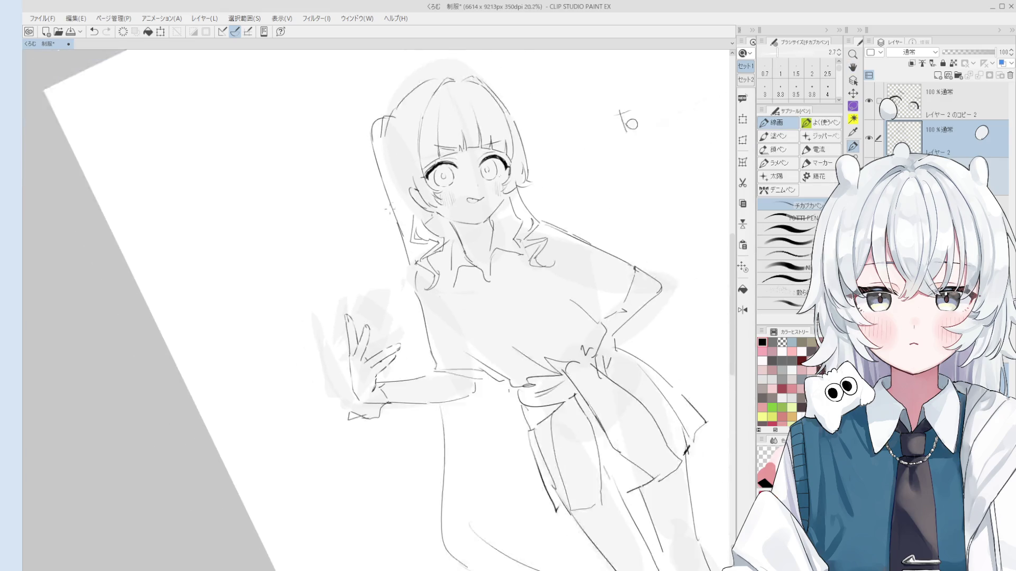
key(e)
key(p)
key(e)
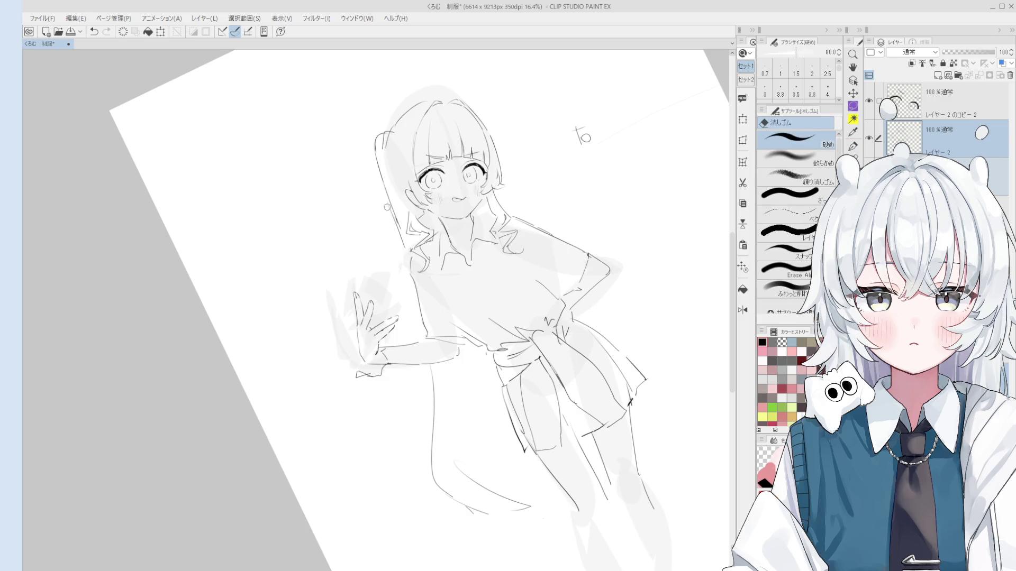
key(asciicircum)
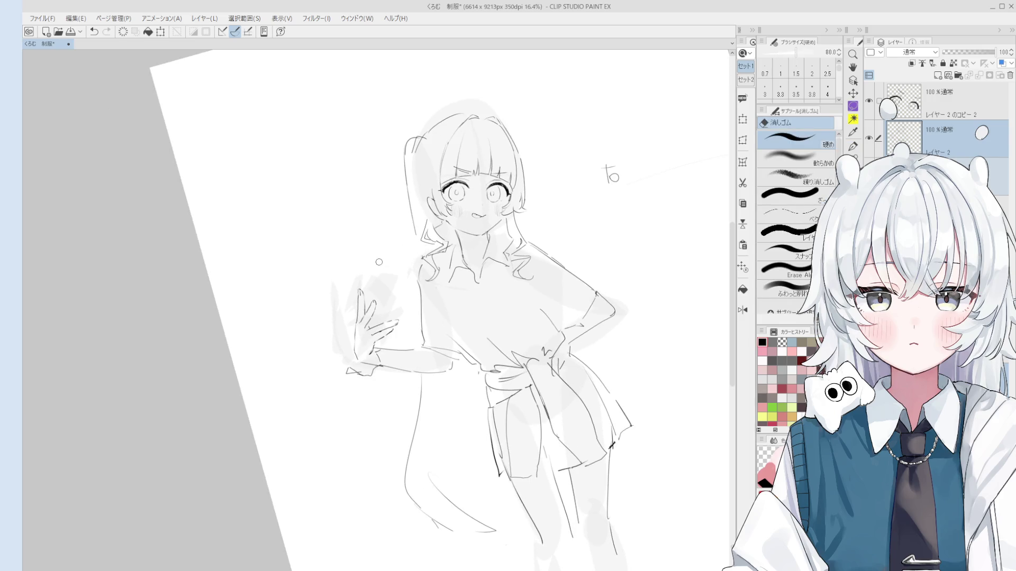
scroll(429, 212, up, 3)
key(e)
key(p)
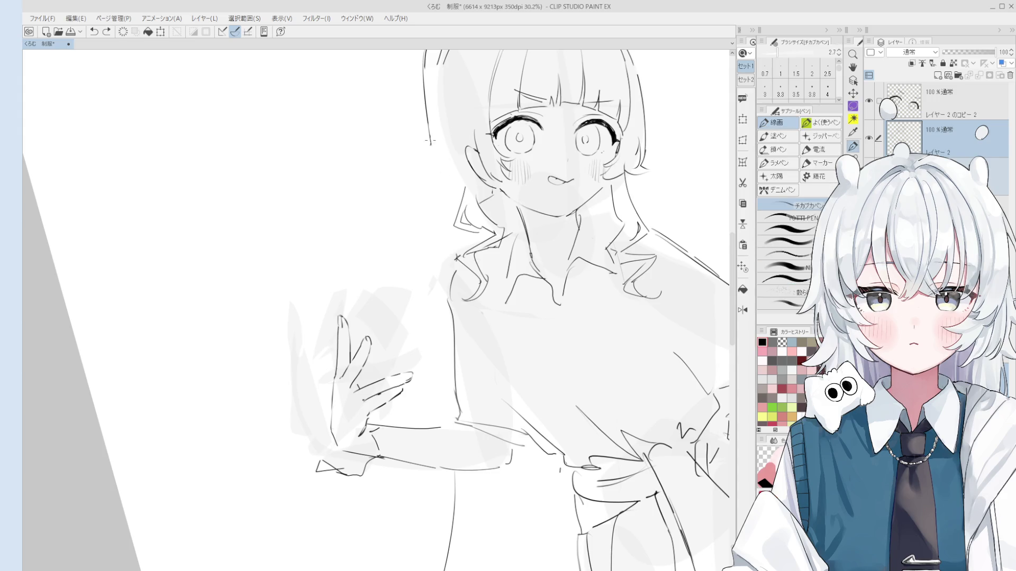
scroll(445, 214, down, 1)
scroll(563, 229, down, 4)
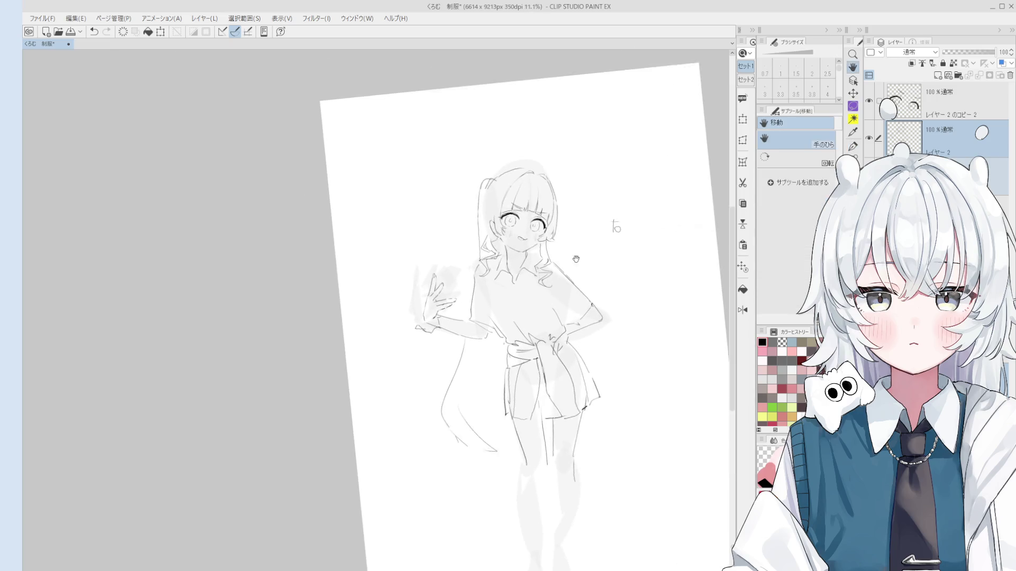
- Raise the brush size to 3.0, then mirror and rotate the view to center the face
key(bracketright)
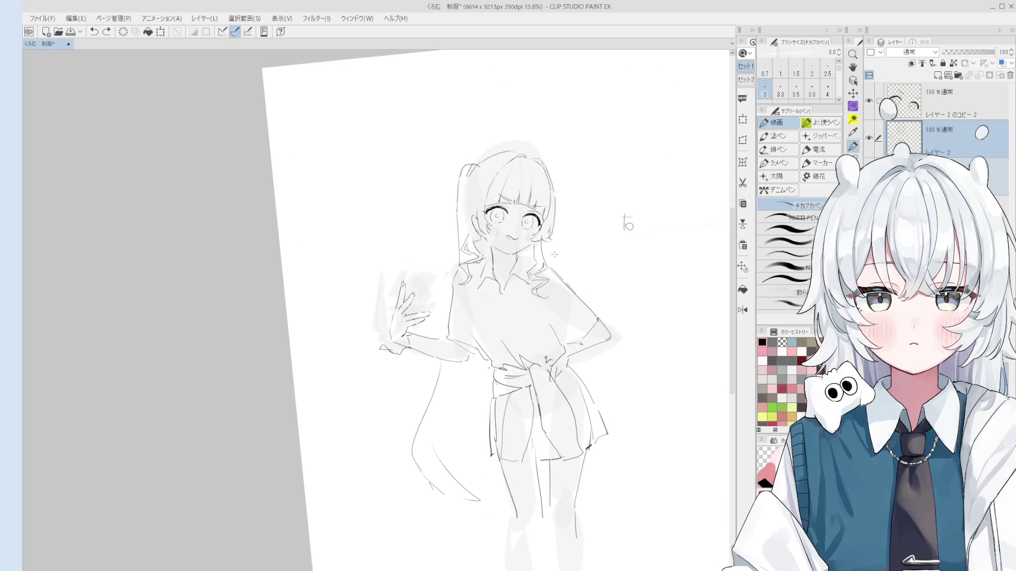
scroll(508, 243, up, 8)
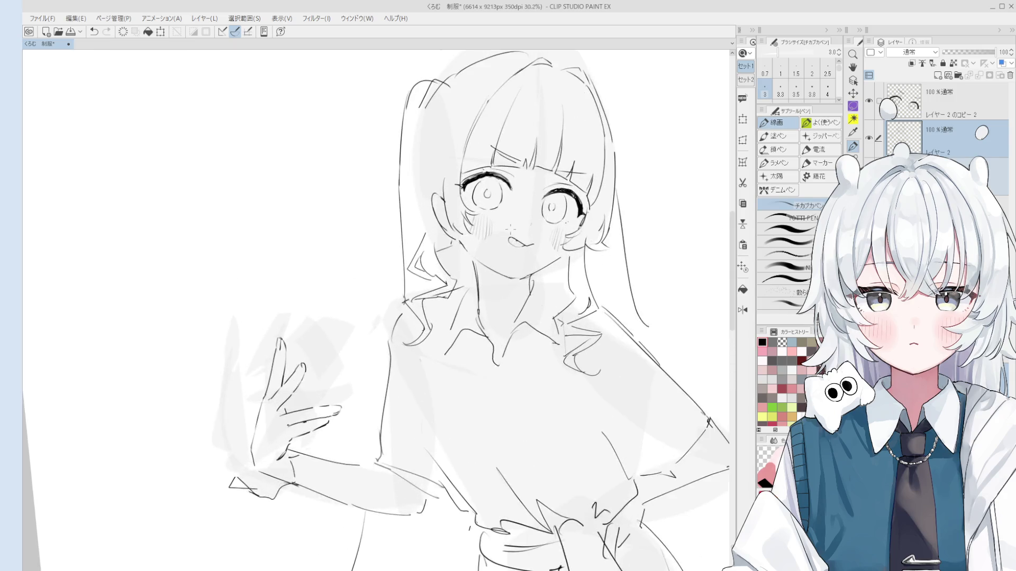
key(e)
scroll(496, 243, down, 3)
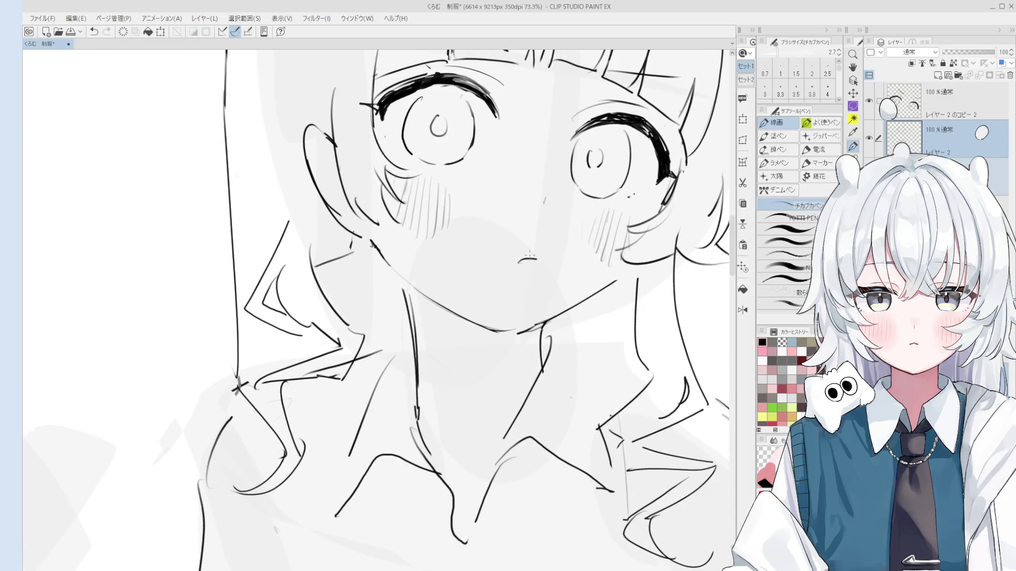
key(h)
mouse_move(459, 298)
mouse_down()
mouse_move(543, 335)
mouse_move(600, 319)
mouse_up()
key(e)
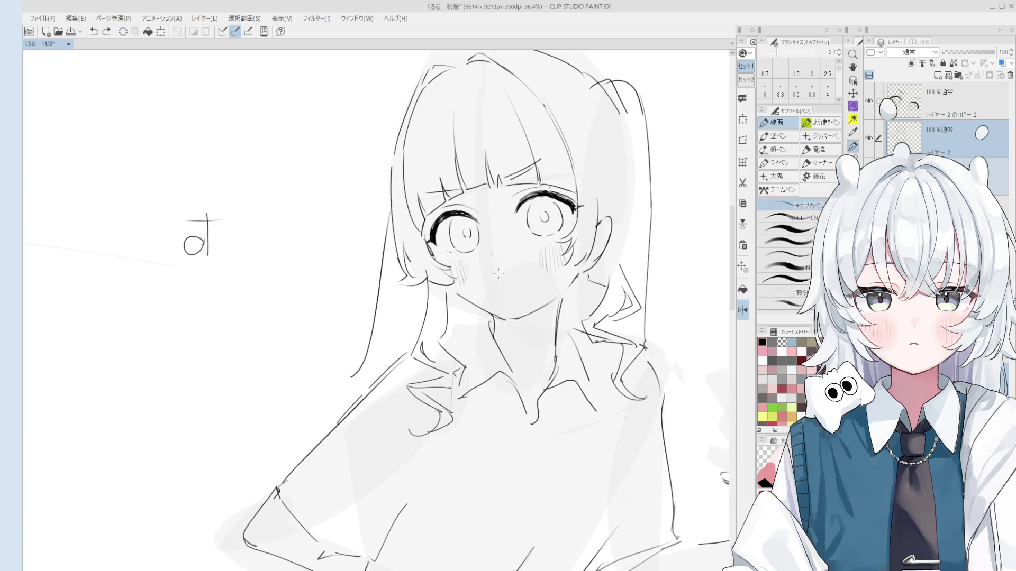
scroll(487, 330, up, 3)
key(asciicircum)
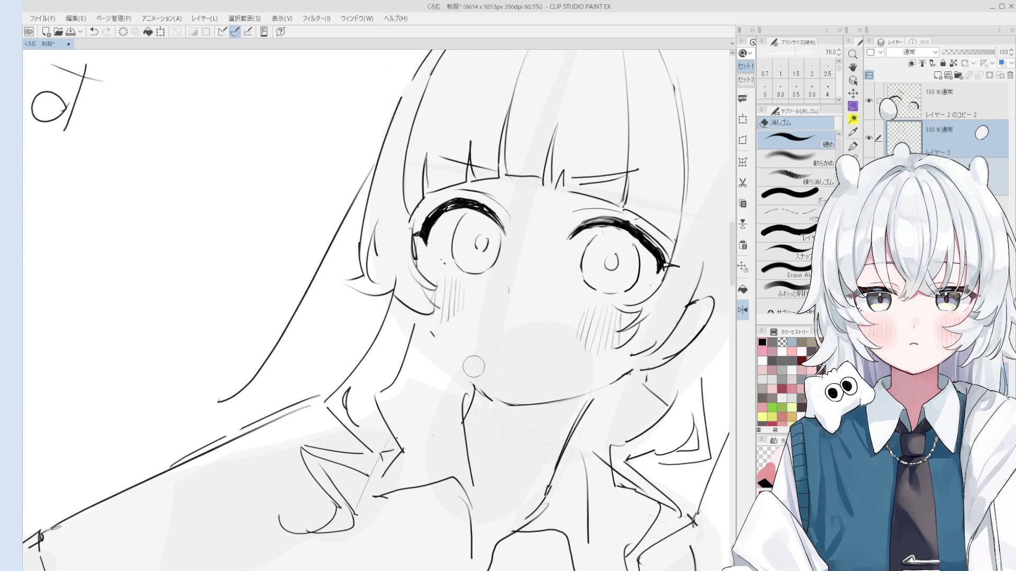
key(p)
key(minus)
key(minus)
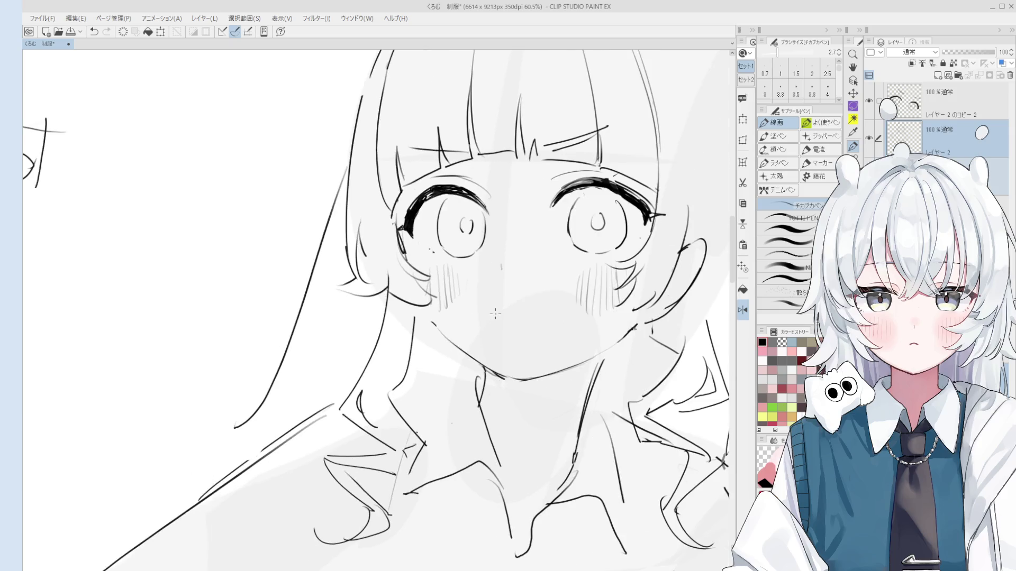
scroll(453, 331, up, 1)
- Undo the old chin stroke, redraw it shorter below the mouth, and re-tilt the view
key(ctrl+z)
drag(439, 324, 451, 334)
key(ctrl+z)
scroll(455, 333, down, 1)
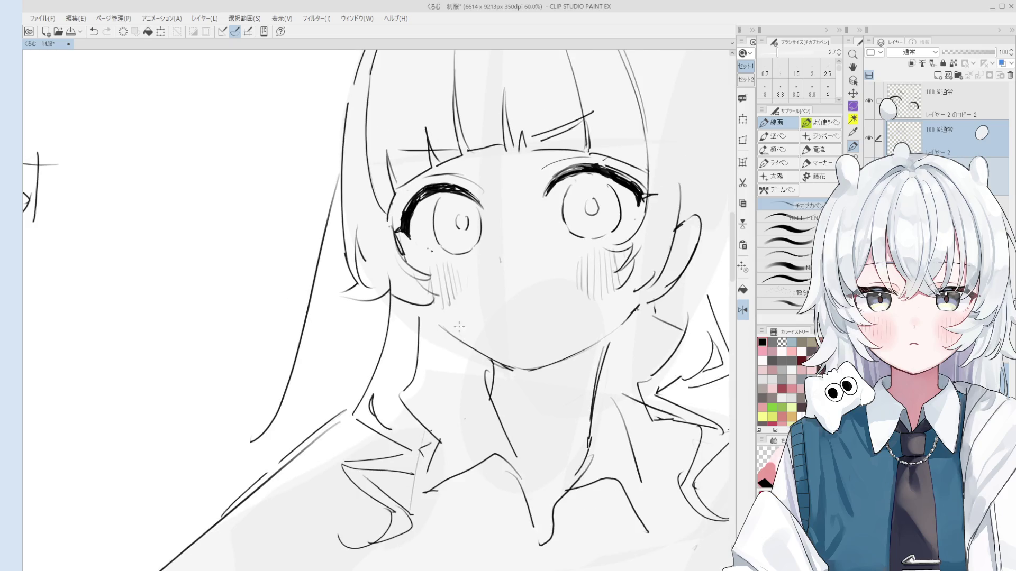
key(minus)
key(h)
drag(560, 239, 579, 275)
key(asciicircum)
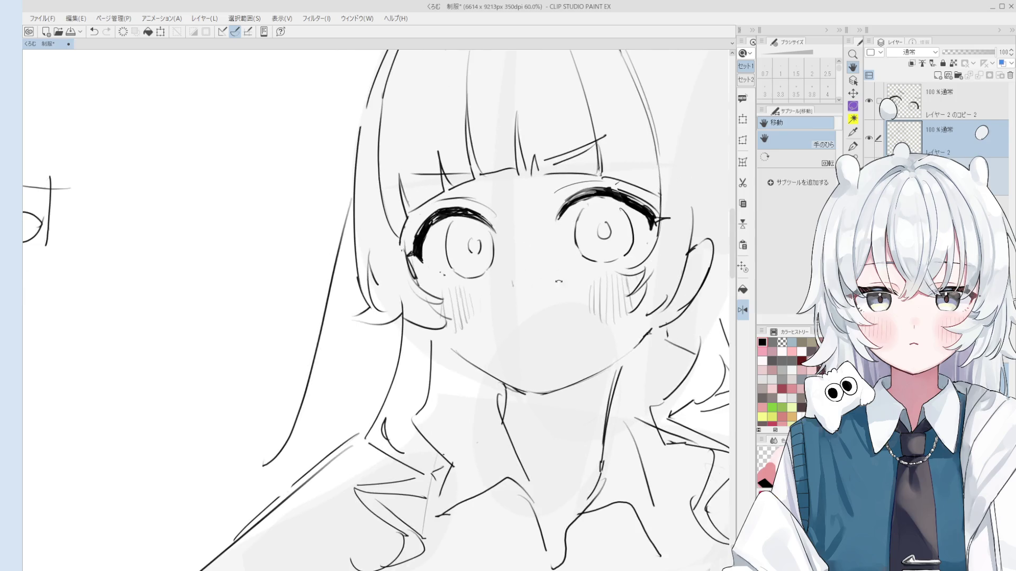
key(minus)
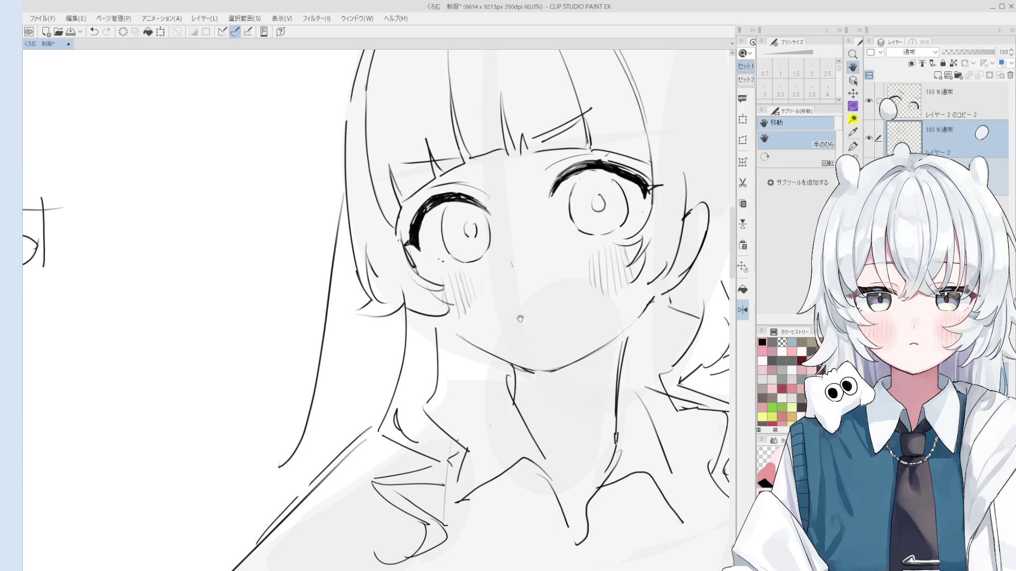
- Reposition and rotate the view on the face, then try a mouth stroke and undo it
scroll(551, 349, down, 3)
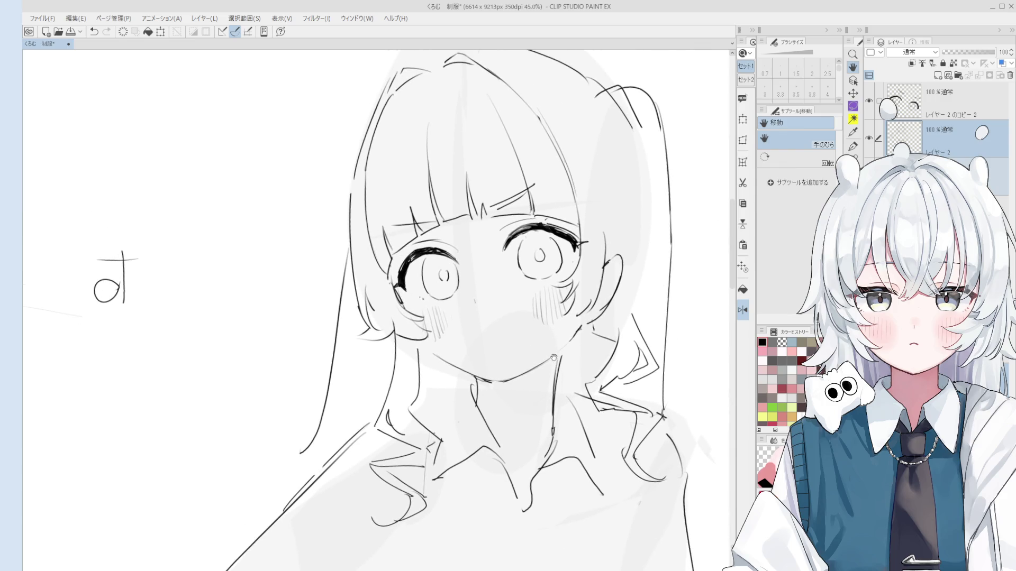
scroll(568, 321, down, 2)
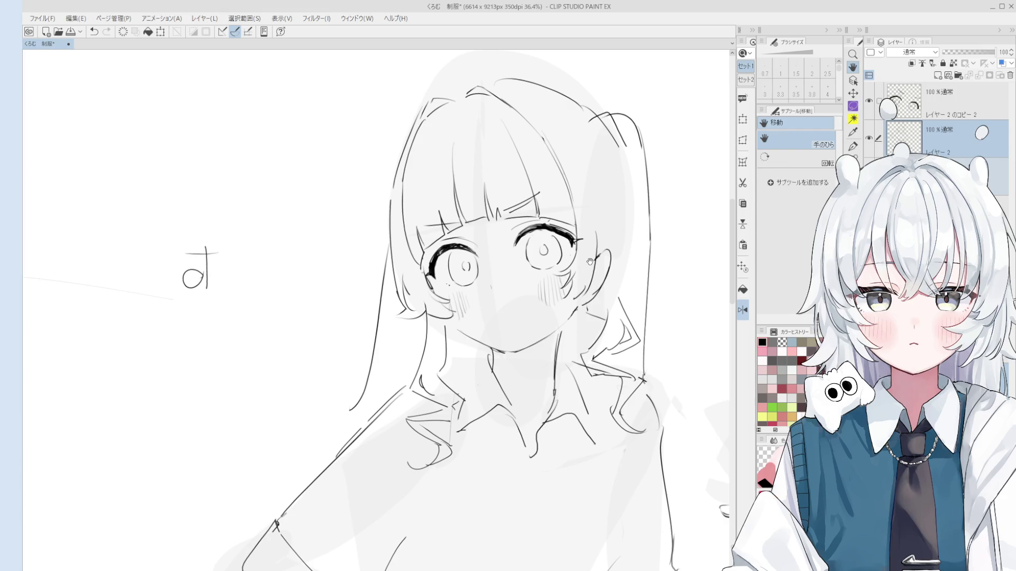
drag(567, 315, 564, 329)
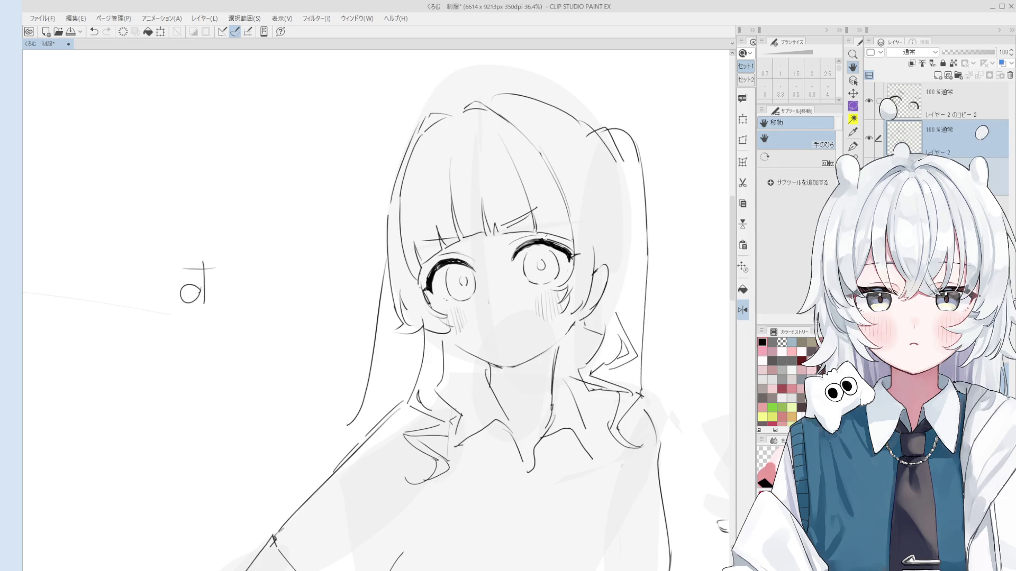
scroll(558, 317, up, 1)
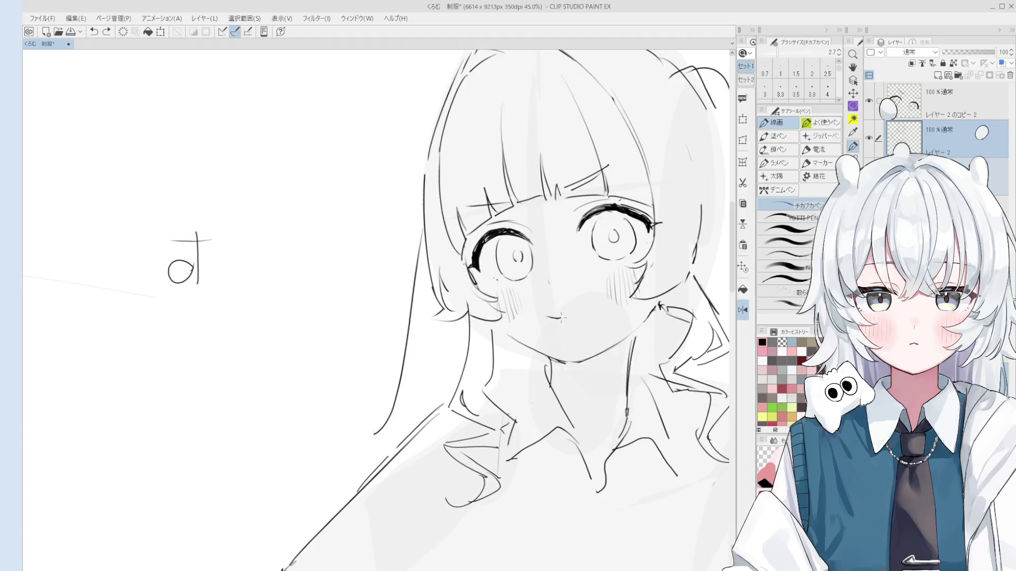
scroll(558, 318, down, 3)
mouse_move(375, 275)
mouse_down()
mouse_move(267, 256)
mouse_move(532, 295)
mouse_move(640, 215)
mouse_move(716, 206)
mouse_up()
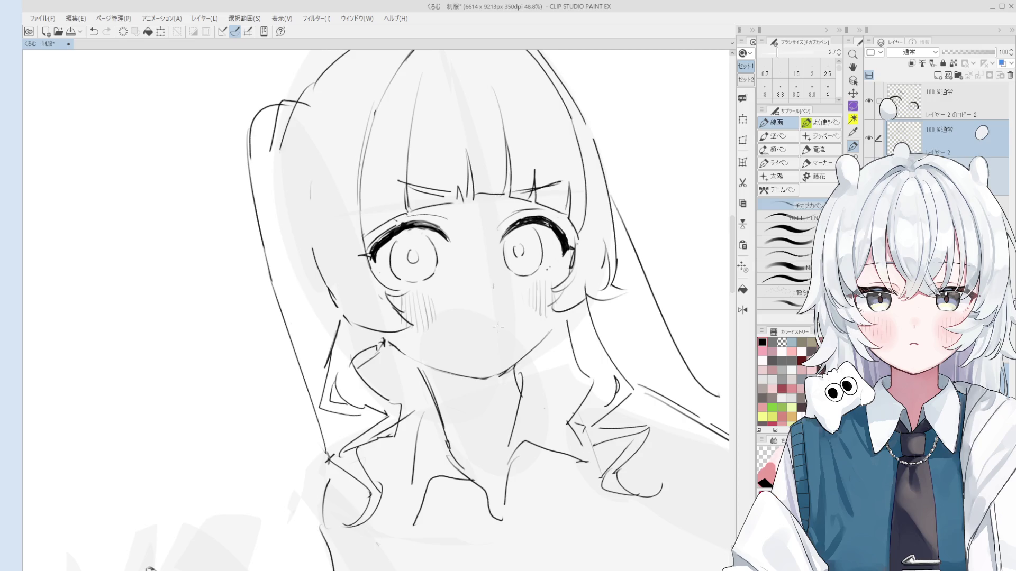
mouse_move(500, 315)
mouse_down()
mouse_move(461, 322)
mouse_move(456, 340)
mouse_move(477, 346)
mouse_move(466, 318)
mouse_move(476, 338)
mouse_move(507, 321)
mouse_up()
key(ctrl+z)
key(ctrl+z)
key(ctrl+z)
- Unmirror the view, lasso the grinning mouth and start Free Transform to tilt it
scroll(370, 317, down, 2)
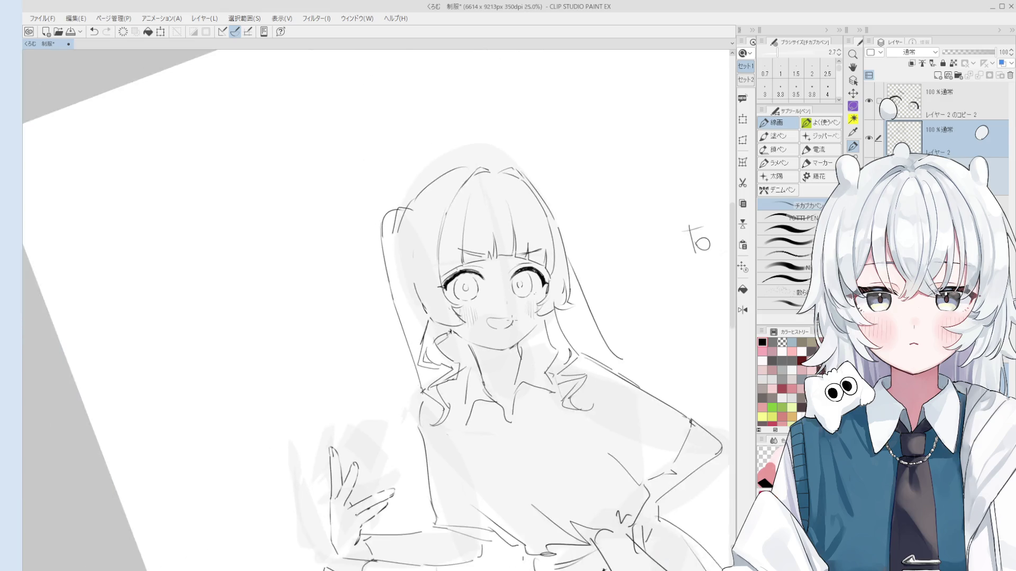
key(h)
scroll(499, 333, up, 1)
key(m)
mouse_move(566, 286)
mouse_down()
mouse_move(559, 300)
mouse_move(548, 297)
mouse_up()
scroll(558, 300, up, 1)
key(ctrl+t)
scroll(549, 297, down, 3)
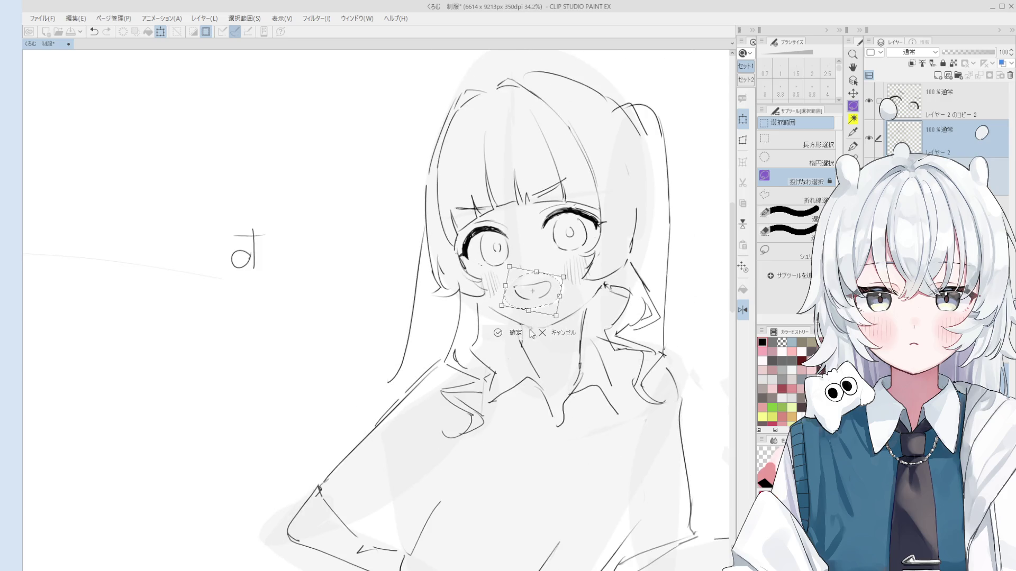
- Commit the slight mouth rotation and switch to the レイヤー 2 のコピー 2 layer
click(500, 336)
scroll(452, 329, down, 4)
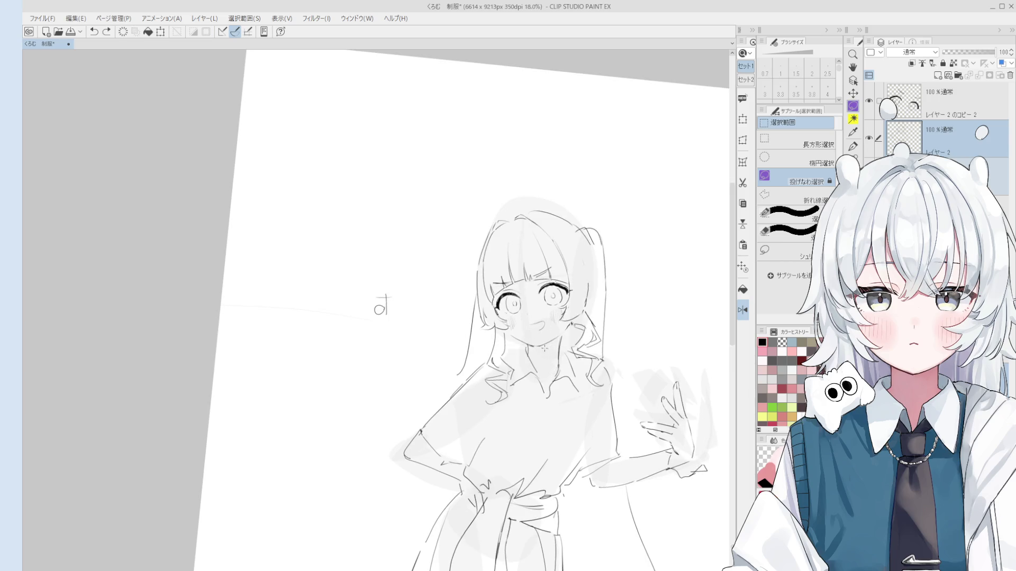
scroll(542, 317, up, 1)
click(905, 102)
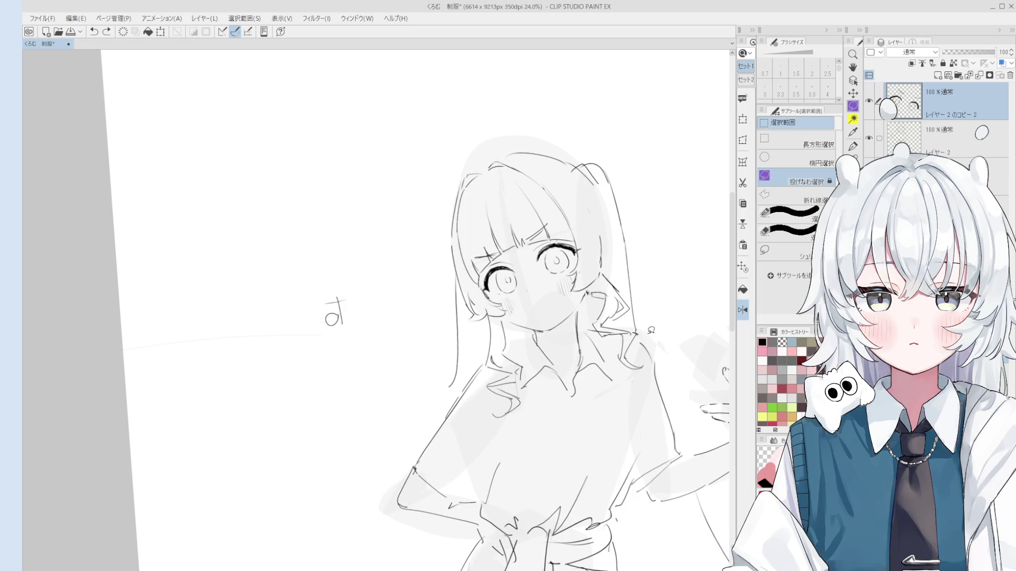
- Add a short pen stroke along the jawline near the cheek
scroll(523, 314, up, 5)
key(p)
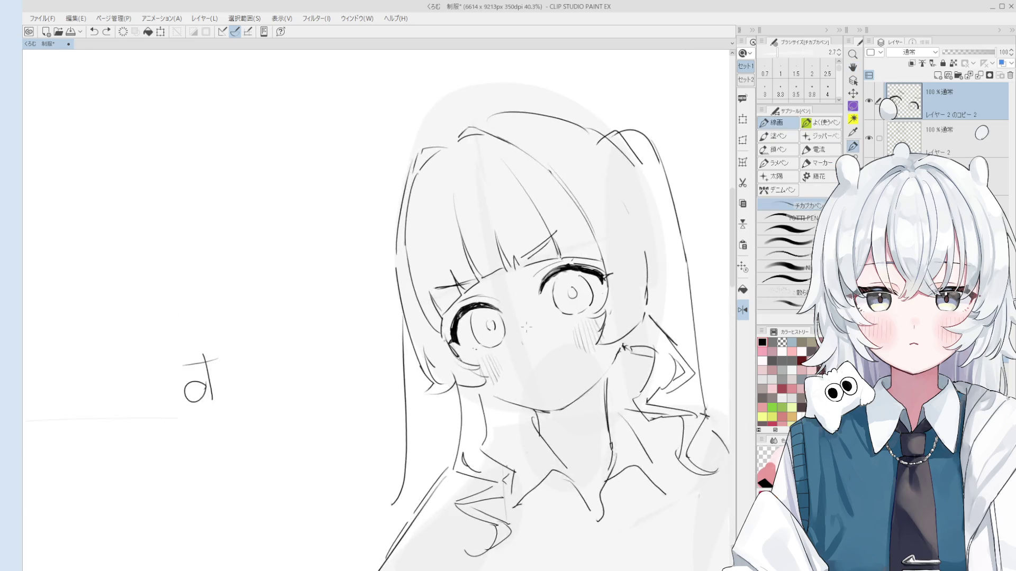
scroll(498, 365, up, 4)
drag(464, 402, 493, 423)
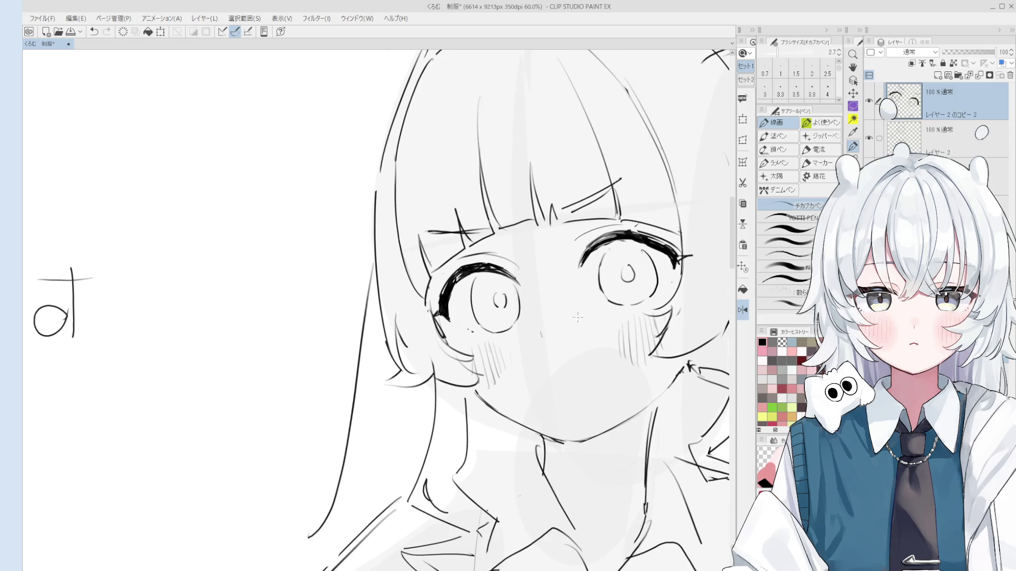
- Try a small curved mouth stroke and undo it
scroll(576, 385, up, 2)
mouse_move(537, 378)
mouse_down()
mouse_move(585, 371)
mouse_move(567, 390)
mouse_move(597, 373)
mouse_move(570, 392)
mouse_move(593, 376)
mouse_move(577, 386)
mouse_move(599, 389)
mouse_up()
key(ctrl+z)
key(ctrl+z)
scroll(568, 391, down, 3)
key(ctrl+z)
key(ctrl+z)
key(ctrl+z)
key(ctrl+z)
scroll(592, 397, down, 1)
scroll(601, 396, up, 2)
scroll(564, 385, down, 5)
scroll(603, 378, up, 1)
- Turn off horizontal view mirroring and pan the figure to the right
drag(628, 338, 615, 330)
key(h)
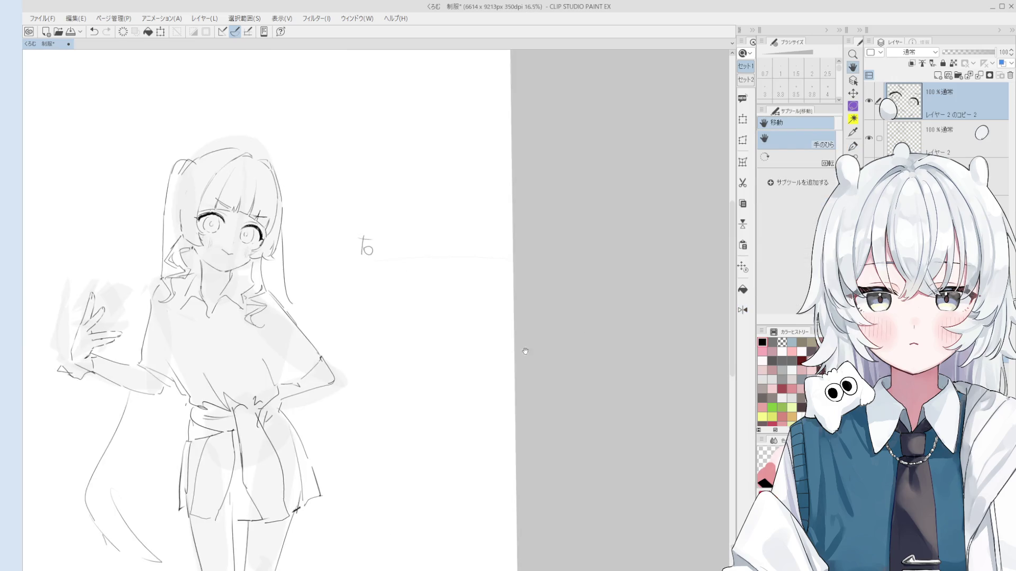
drag(539, 344, 656, 403)
drag(497, 388, 587, 366)
drag(469, 336, 550, 327)
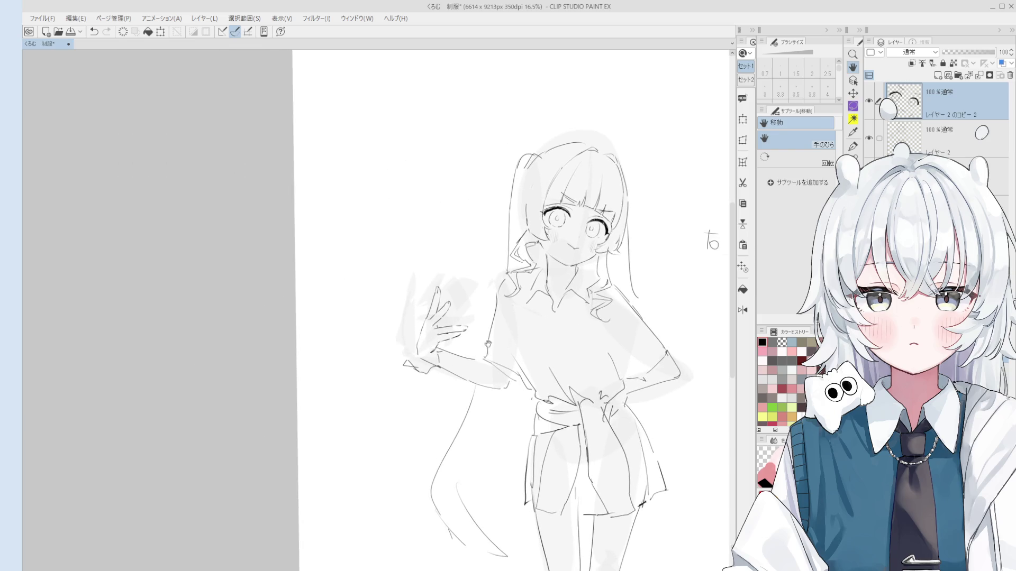
scroll(416, 320, up, 1)
- Select the working layer and add a new layer for the phone
key(p)
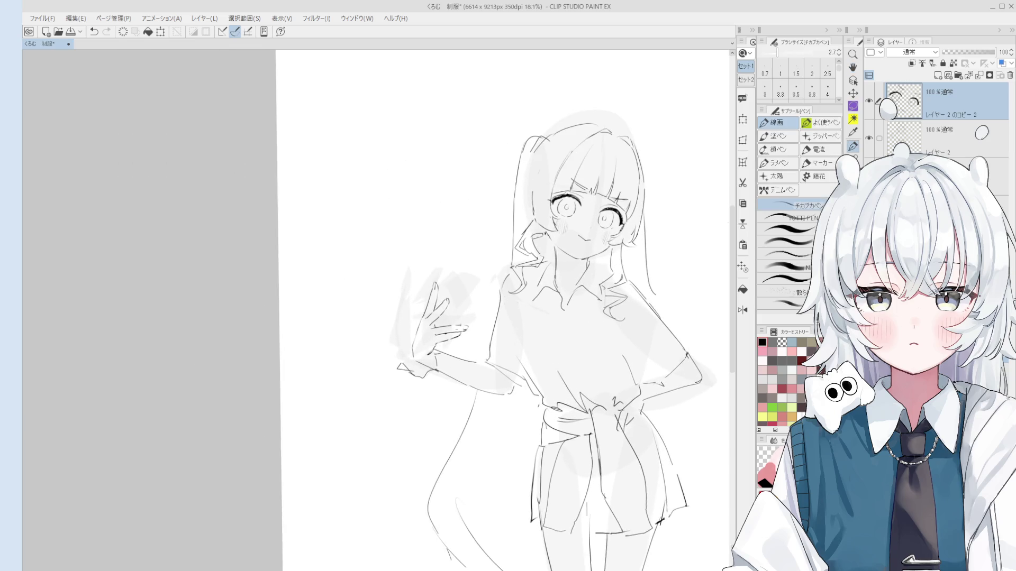
click(927, 139)
click(937, 75)
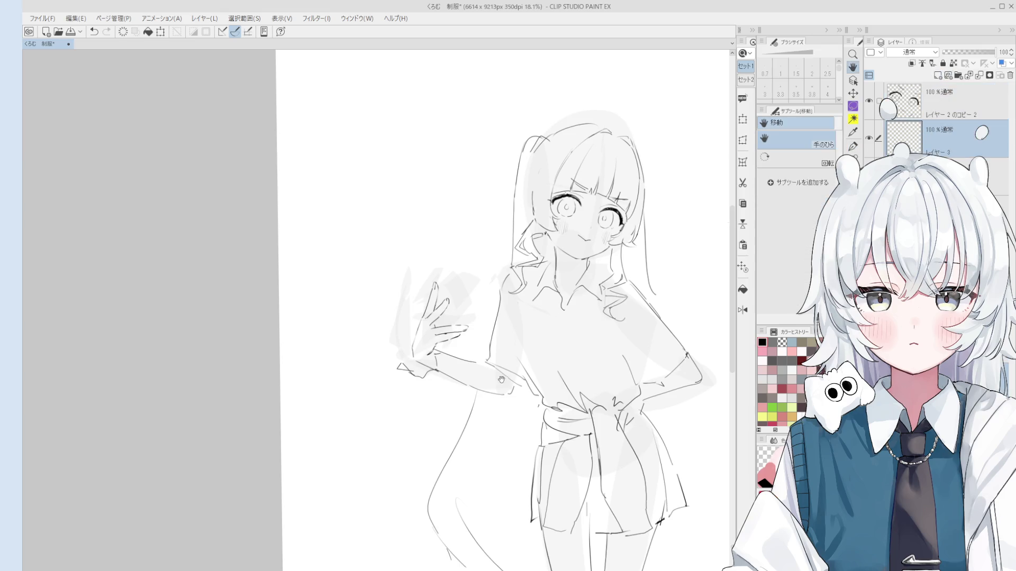
scroll(411, 313, up, 5)
key(bracketright)
key(bracketright)
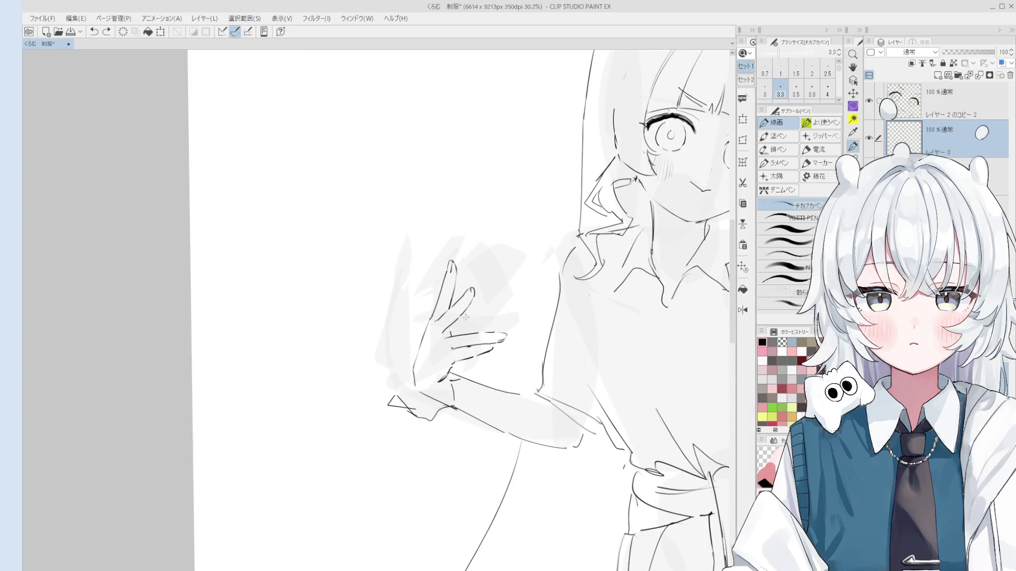
- Sketch the phone's edge and outline in the raised hand, retrying the edge stroke
drag(460, 317, 533, 270)
scroll(534, 269, down, 1)
key(ctrl+z)
drag(467, 316, 523, 283)
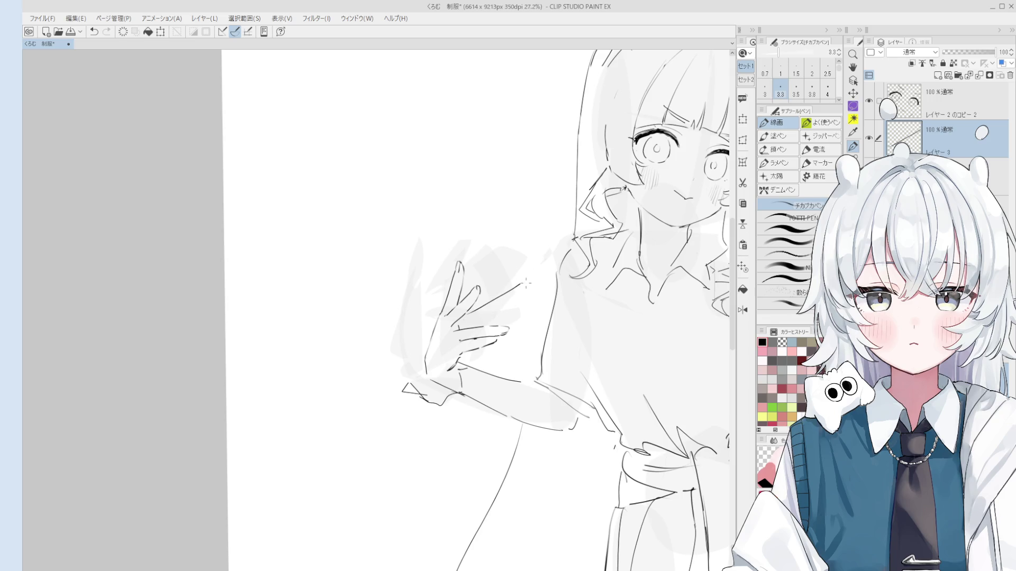
key(ctrl+z)
mouse_move(467, 312)
mouse_down()
mouse_move(521, 274)
mouse_move(534, 304)
mouse_move(505, 324)
mouse_up()
key(e)
key(p)
key(ctrl+z)
key(ctrl+z)
key(ctrl+z)
drag(531, 283, 524, 290)
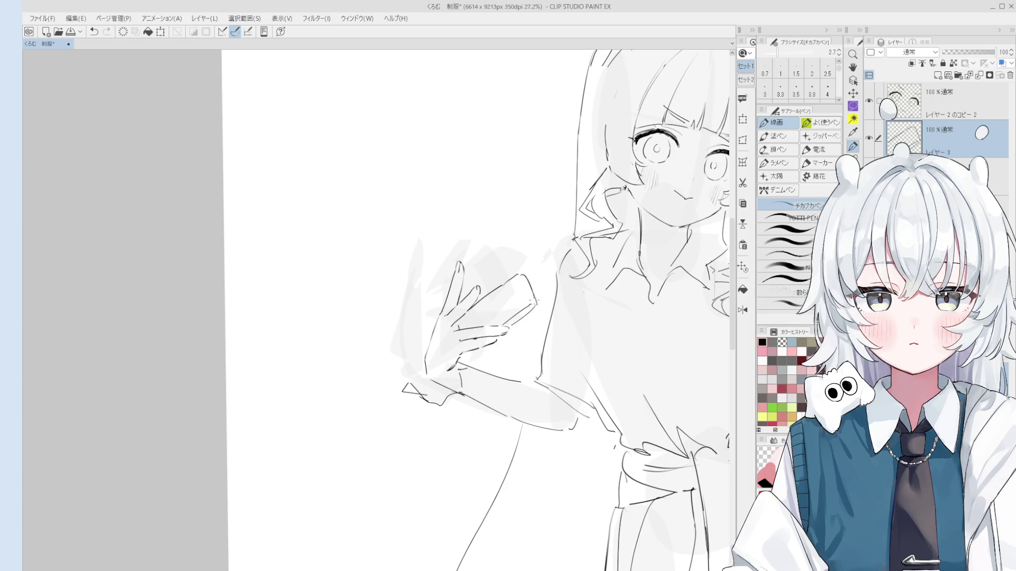
scroll(521, 292, down, 2)
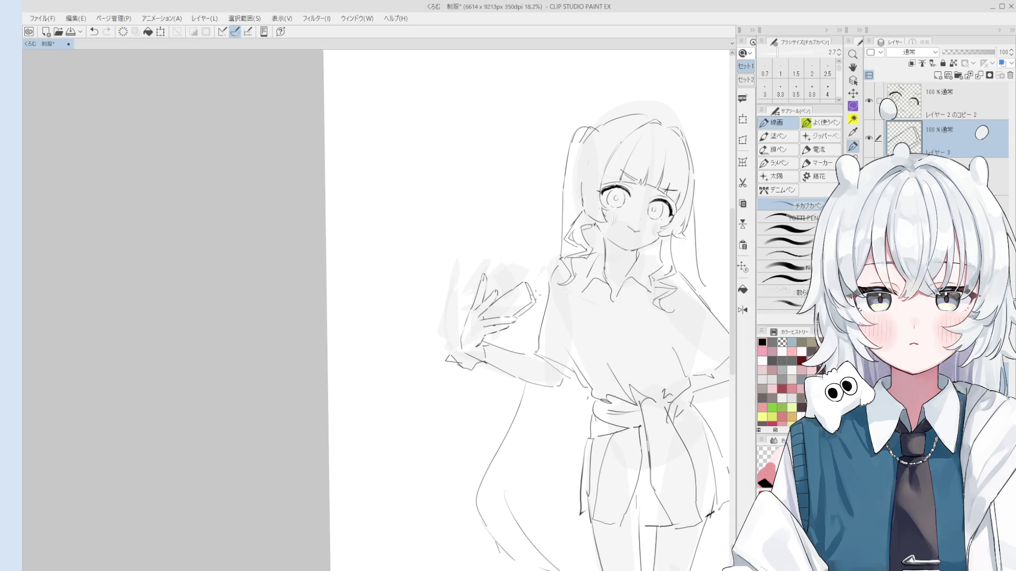
scroll(521, 321, up, 2)
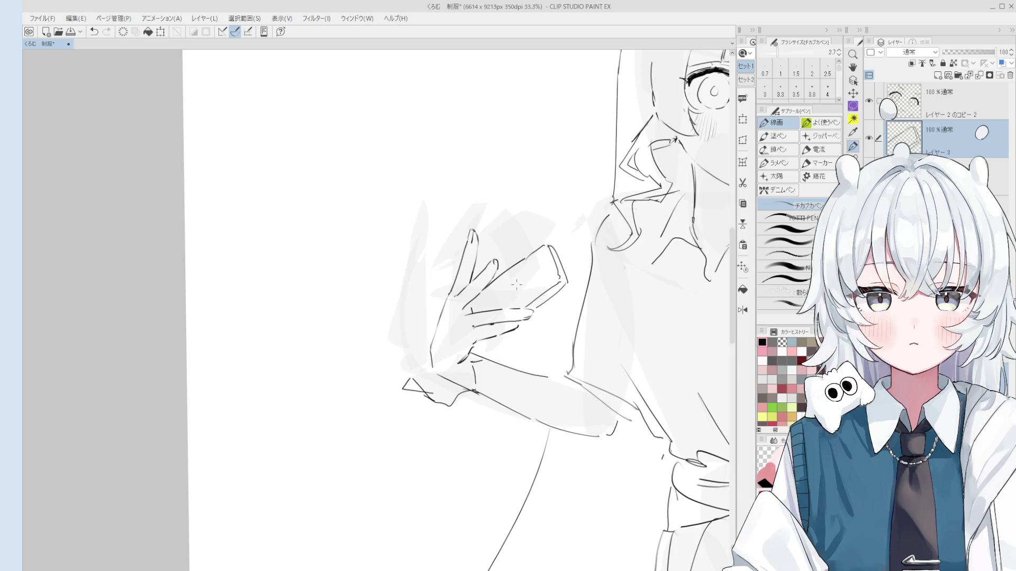
- Lasso the phone sketch, resize it with Scale/Rotate and confirm
key(m)
mouse_move(548, 309)
mouse_down()
mouse_move(534, 291)
mouse_move(569, 304)
mouse_move(498, 310)
mouse_move(527, 295)
mouse_up()
click(587, 329)
key(Return)
key(p)
scroll(525, 295, up, 1)
key(ctrl+z)
scroll(542, 295, down, 1)
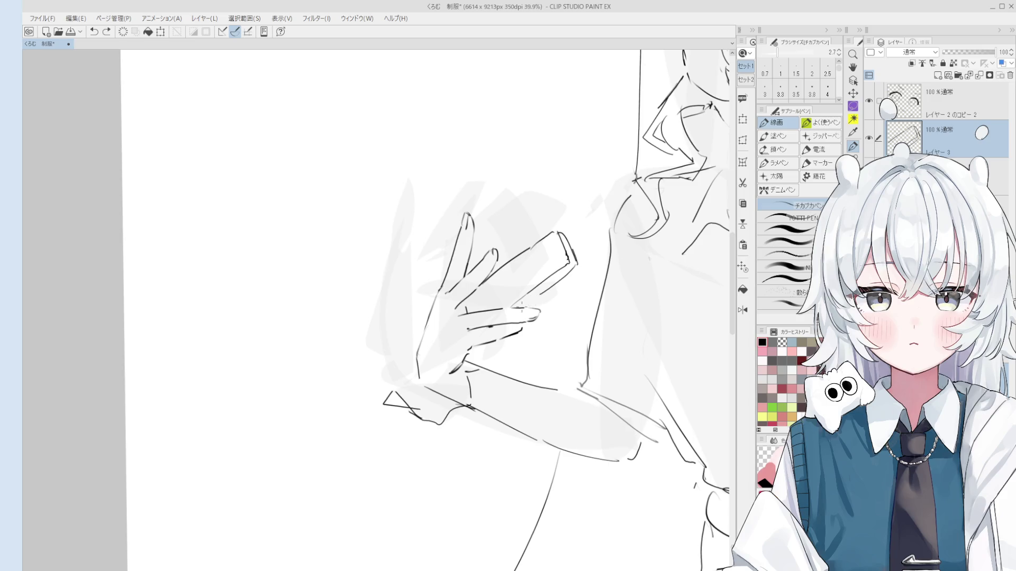
scroll(539, 316, down, 1)
key(m)
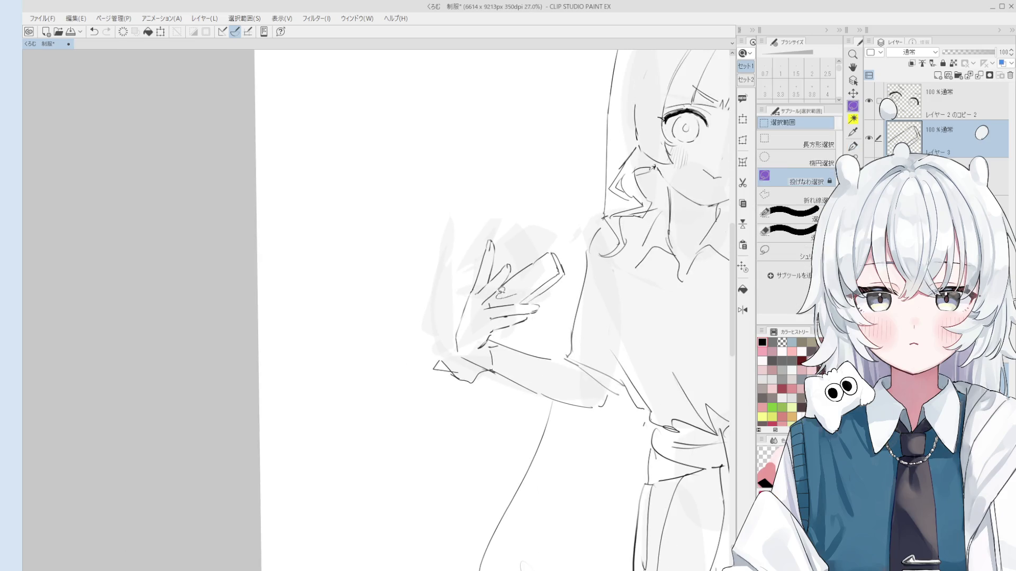
- Lasso the phone, transform it to a new size and position, and deselect
drag(519, 301, 500, 288)
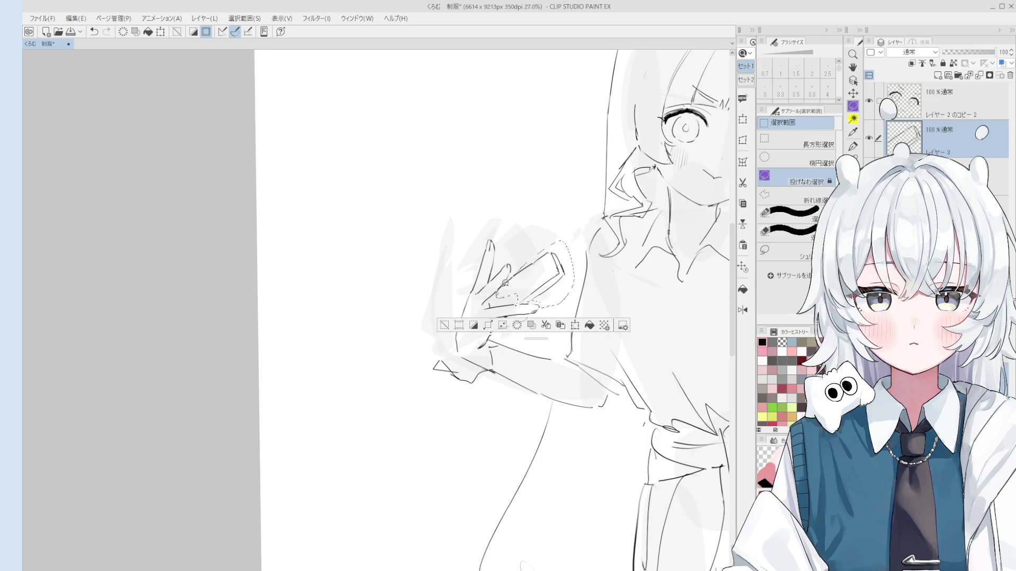
click(576, 326)
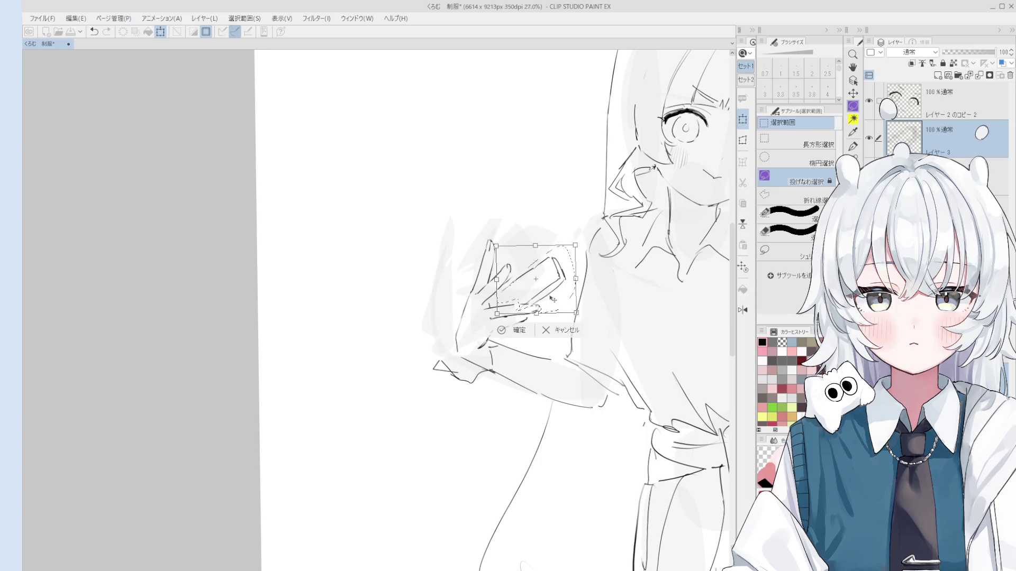
click(510, 331)
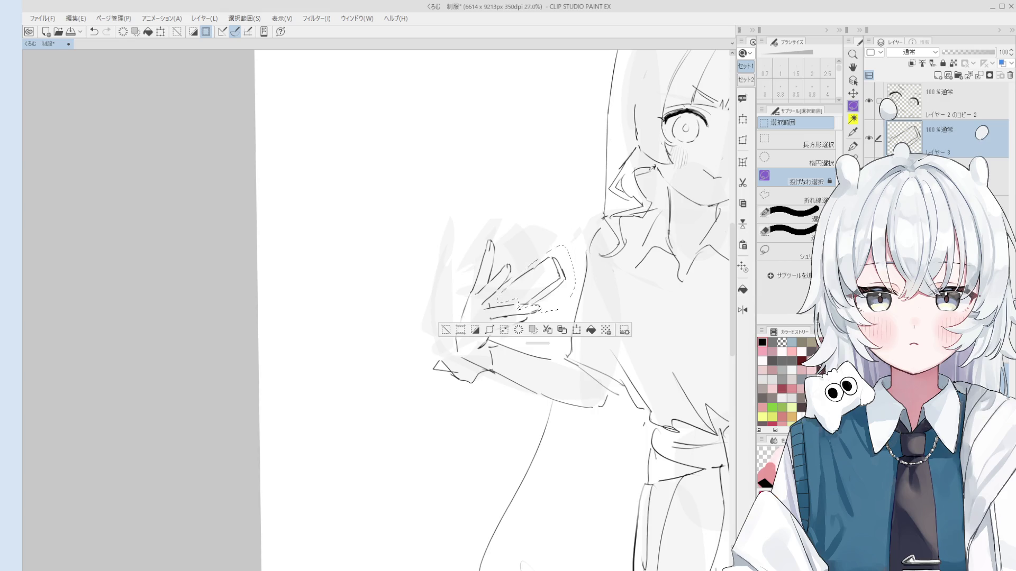
key(ctrl+d)
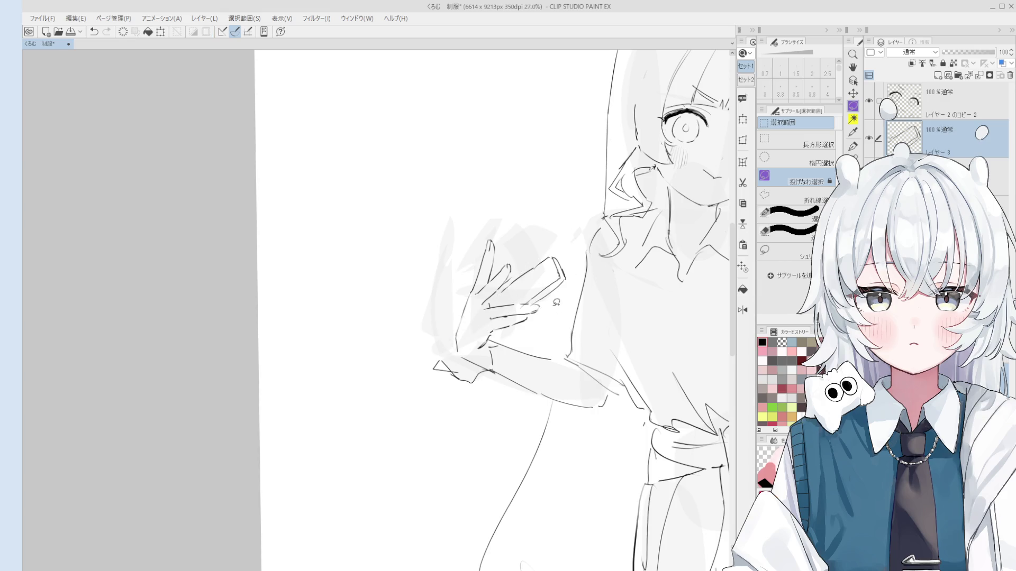
- Erase the phone's old outline beside the hand, toggling between eraser and pen
key(h)
key(e)
scroll(543, 268, up, 1)
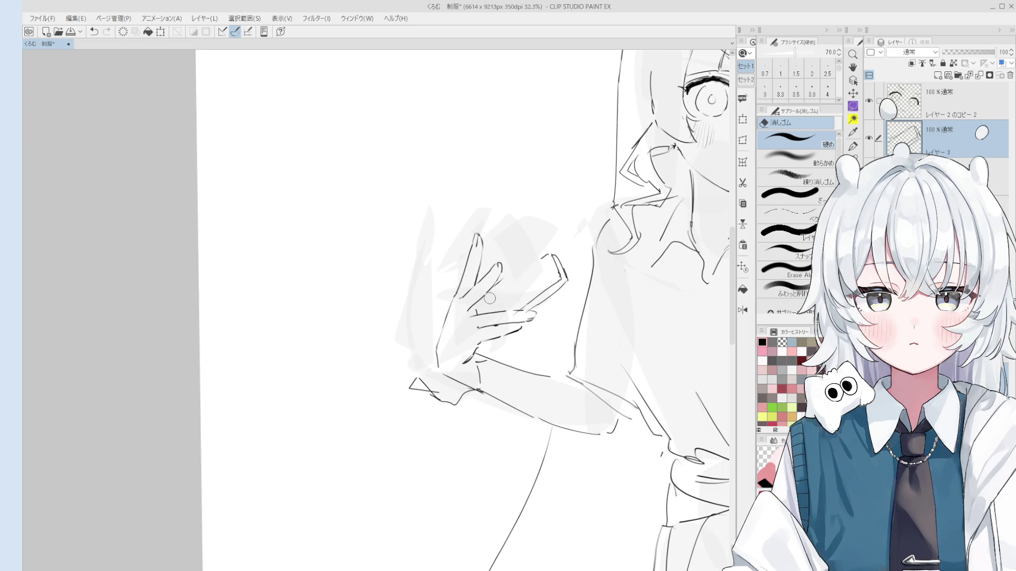
key(p)
key(ctrl+z)
mouse_move(495, 285)
mouse_down()
mouse_move(550, 251)
mouse_move(568, 279)
mouse_up()
key(e)
key(p)
key(e)
key(p)
key(ctrl+z)
key(ctrl+z)
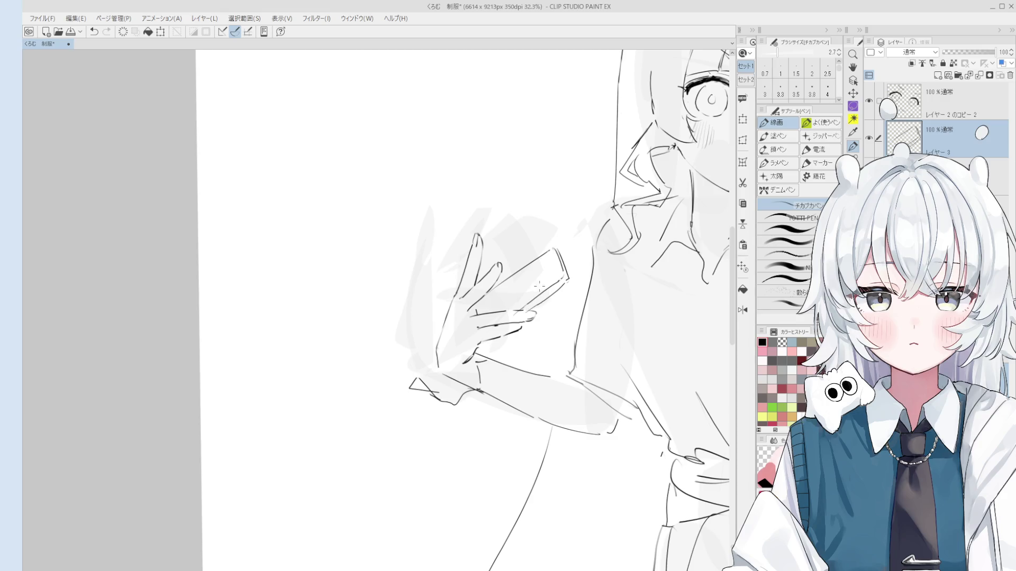
- Pan the view slightly right and undo the last phone edit
key(space)
mouse_move(540, 301)
mouse_down()
mouse_move(545, 260)
mouse_move(560, 252)
mouse_move(562, 259)
mouse_move(538, 265)
mouse_up()
key(ctrl+z)
scroll(561, 245, down, 1)
scroll(580, 253, down, 2)
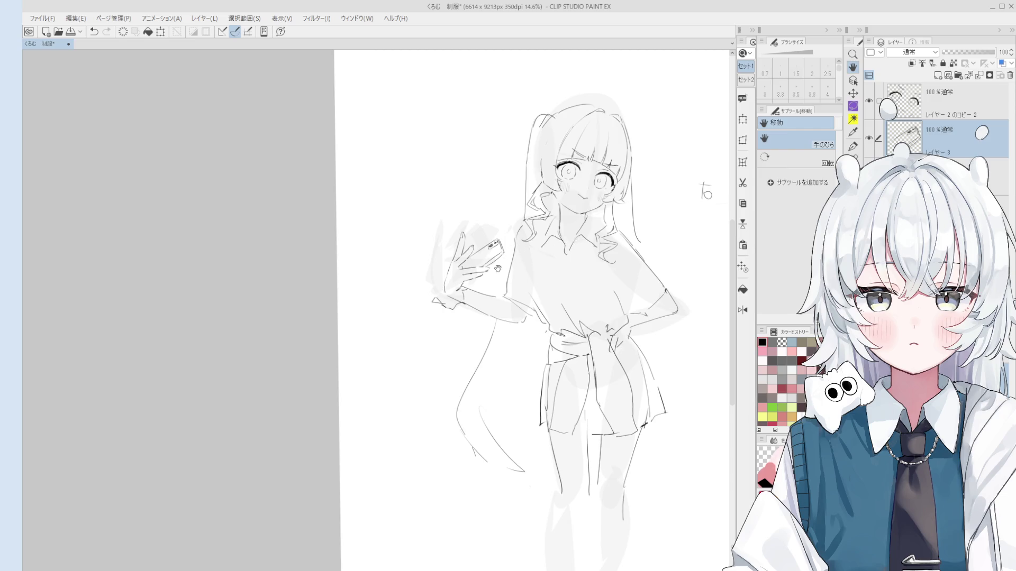
key(space)
scroll(496, 263, up, 1)
- Lasso the phone, resize and tilt it with Scale/Rotate, and deselect
mouse_move(484, 264)
mouse_down()
mouse_move(516, 216)
mouse_move(509, 262)
mouse_up()
click(521, 282)
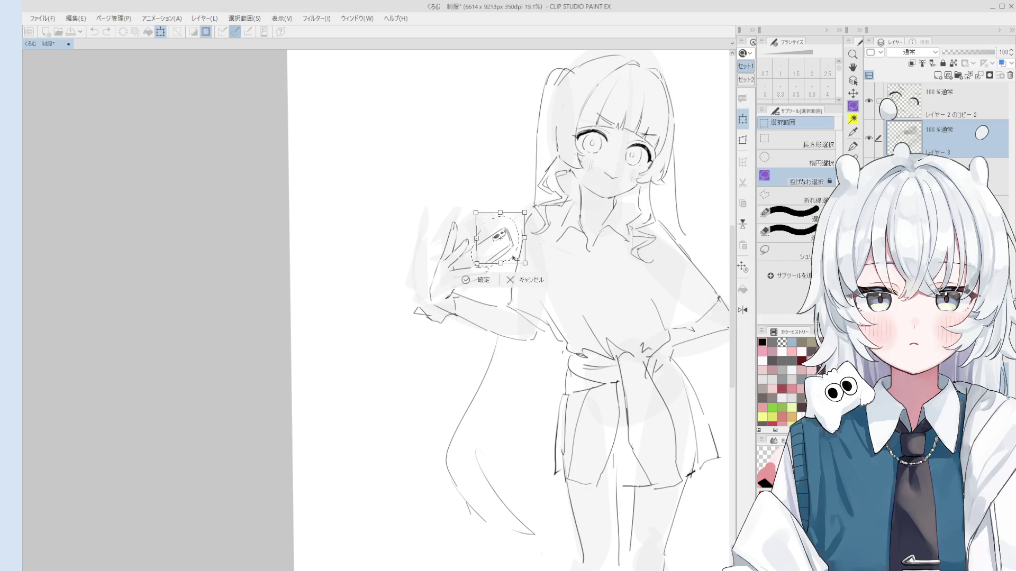
click(484, 280)
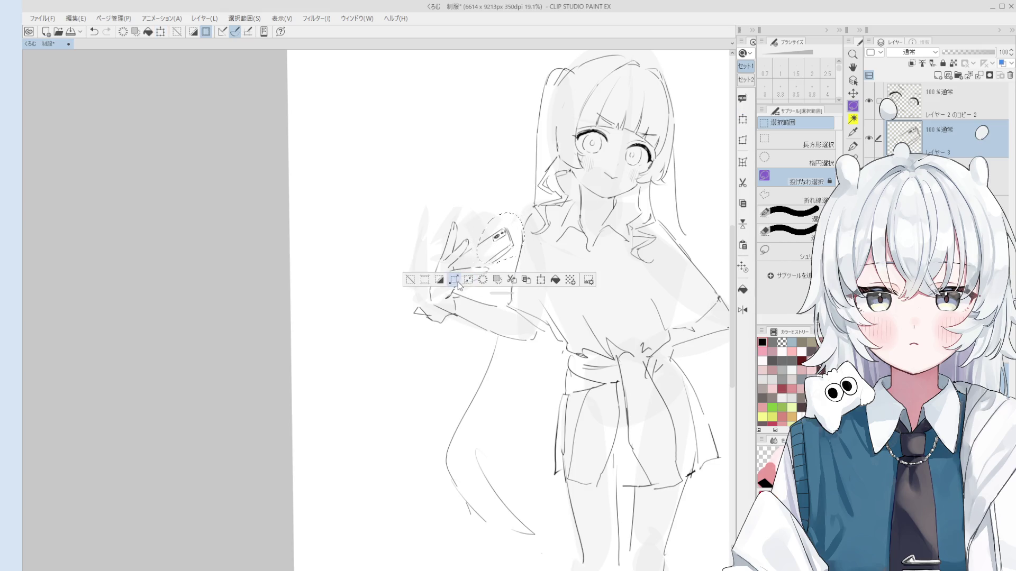
click(411, 279)
- Mirror the canvas view to check the phone drawing
key(p)
scroll(476, 265, up, 3)
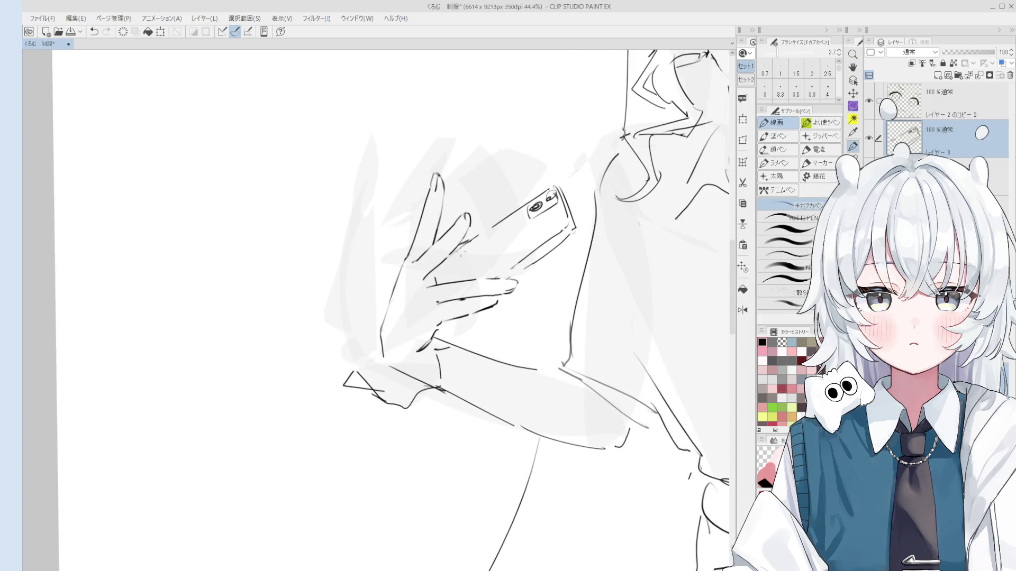
scroll(456, 255, down, 5)
drag(465, 264, 526, 290)
key(e)
scroll(525, 290, up, 1)
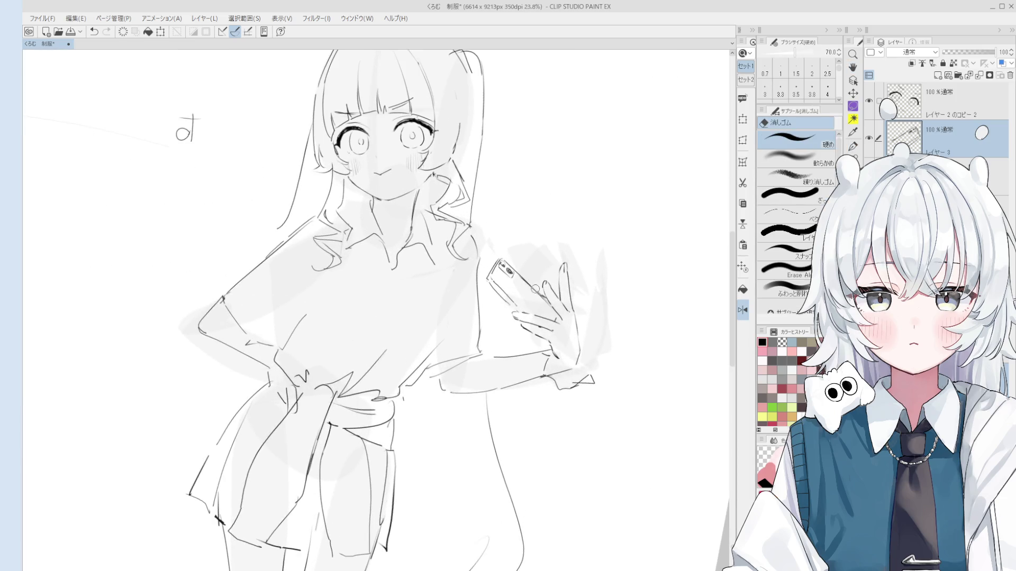
- Touch up the phone's outline, alternating between the eraser and the pen
scroll(529, 296, up, 1)
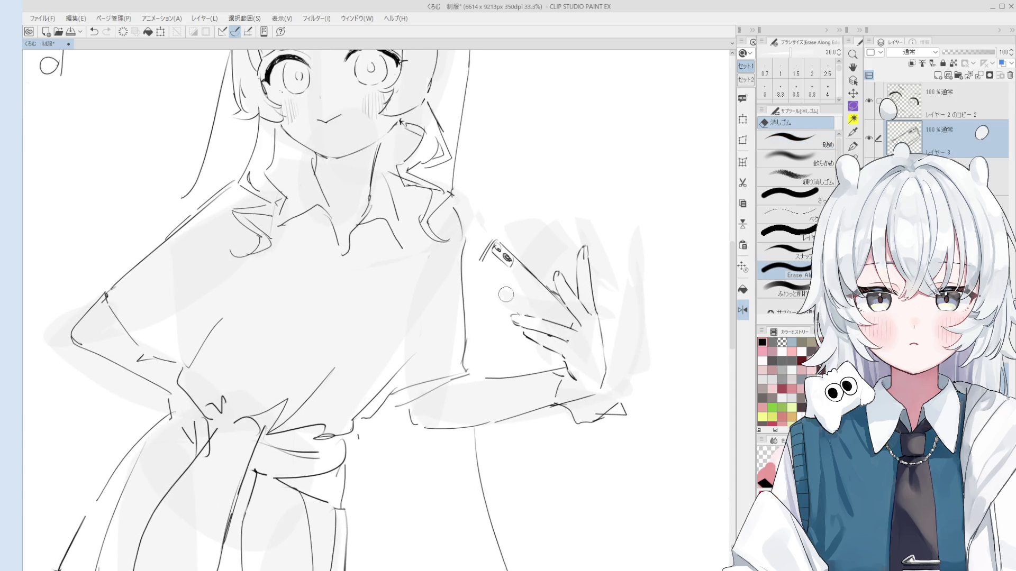
key(p)
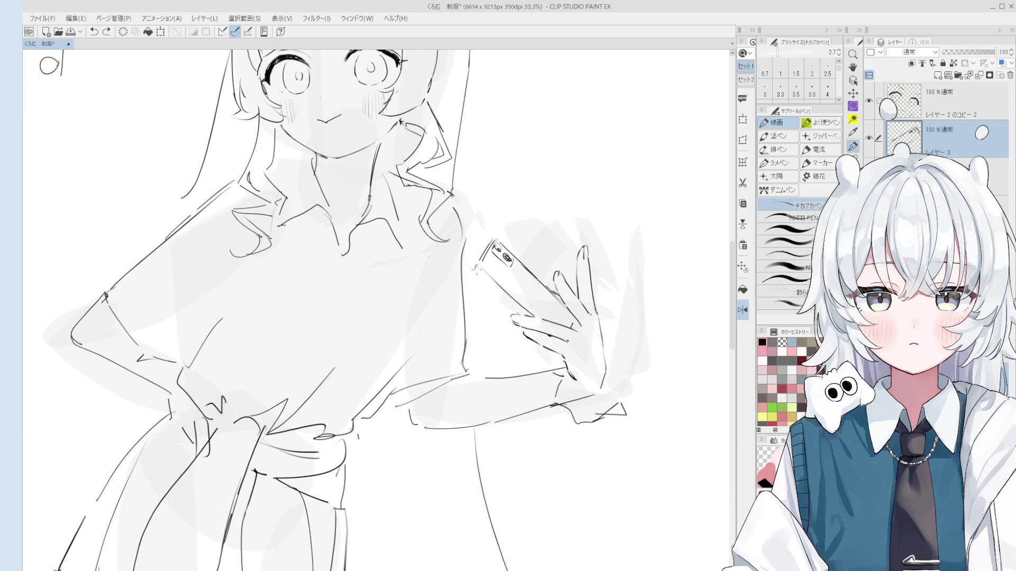
scroll(516, 289, down, 2)
scroll(517, 288, up, 4)
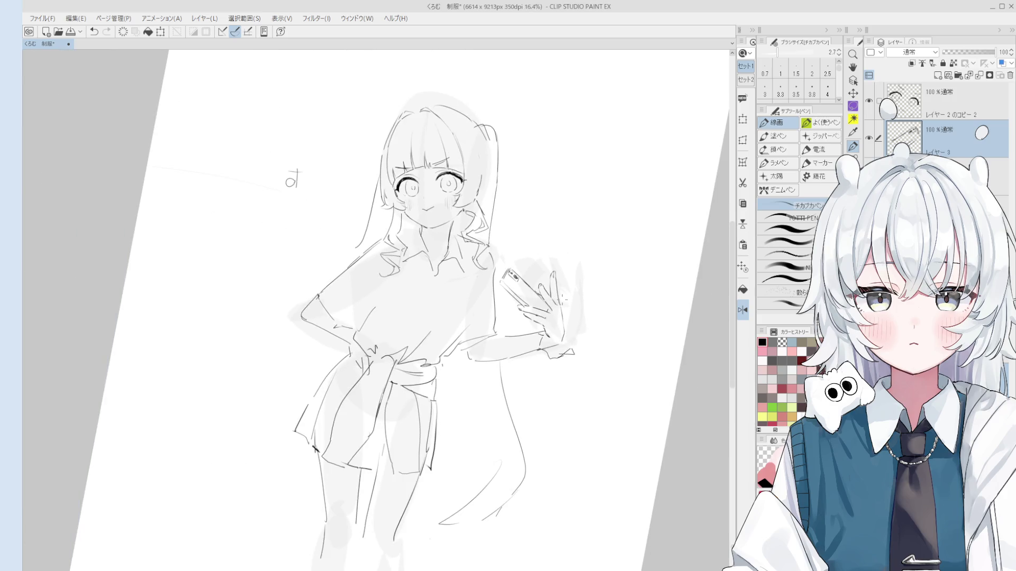
key(e)
key(p)
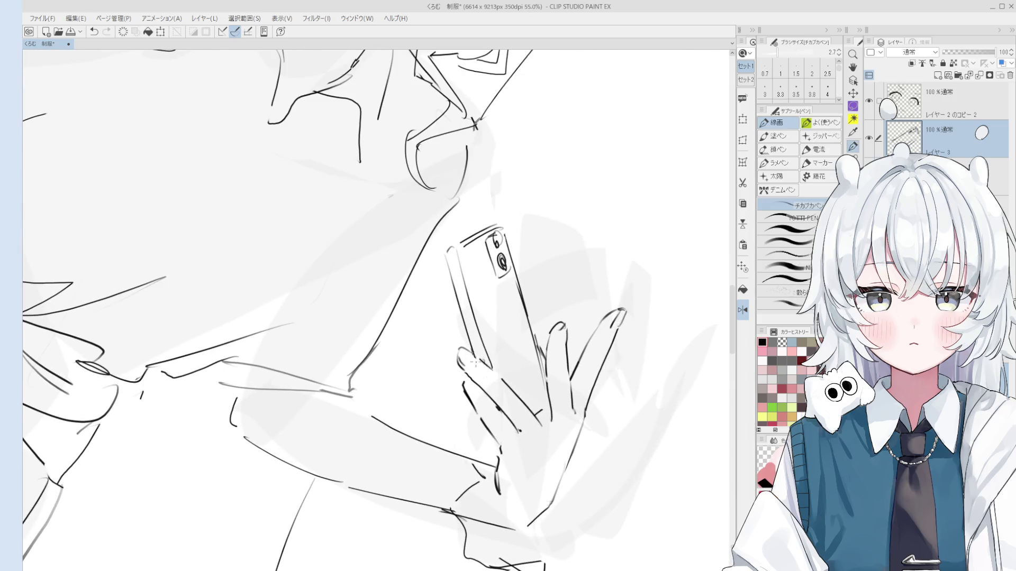
- Shift the view down slightly and clean up the stray lines around the camera lenses
scroll(489, 370, down, 1)
scroll(565, 289, down, 3)
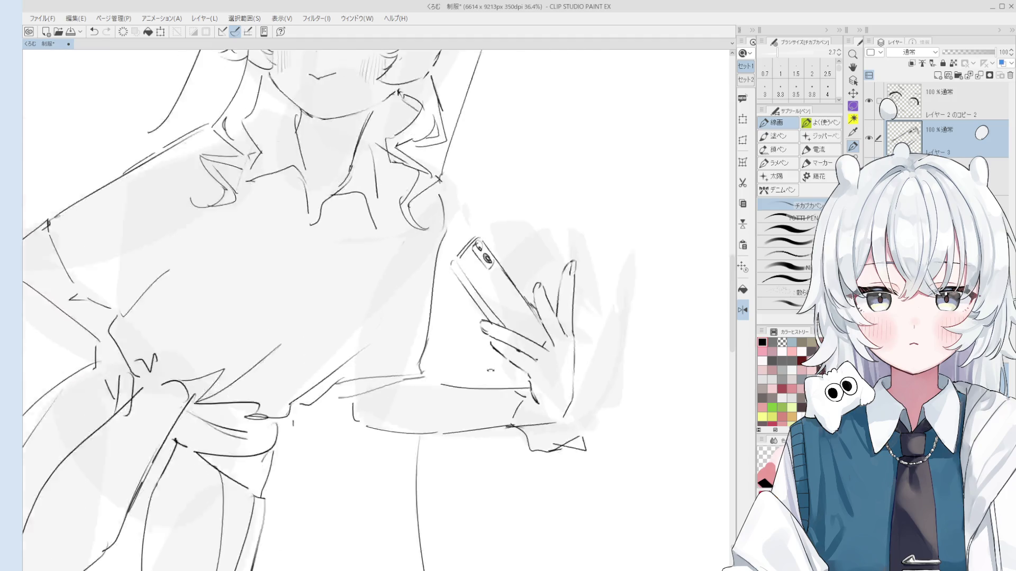
key(space)
scroll(565, 288, down, 1)
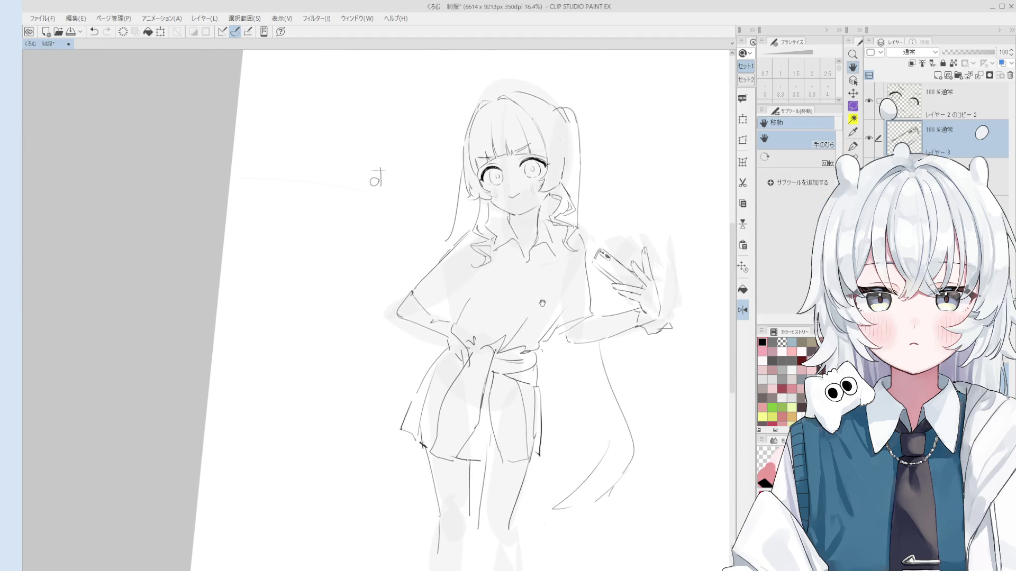
drag(529, 144, 525, 172)
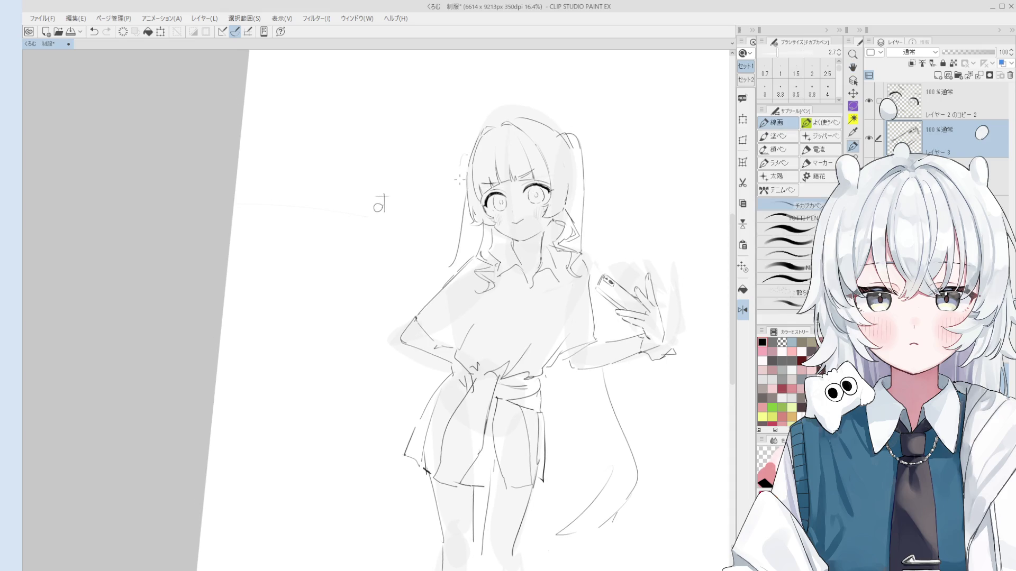
key(e)
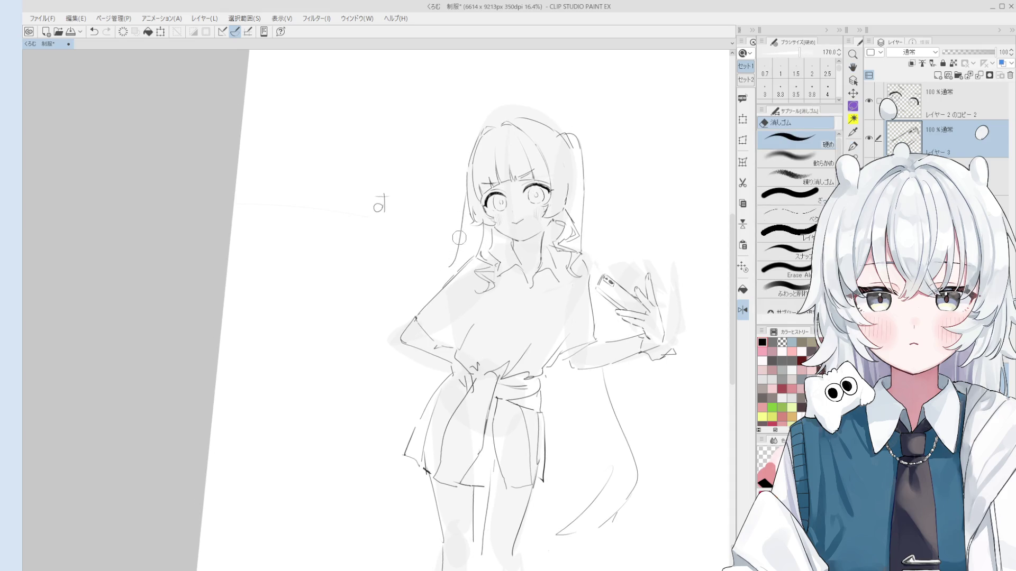
key(p)
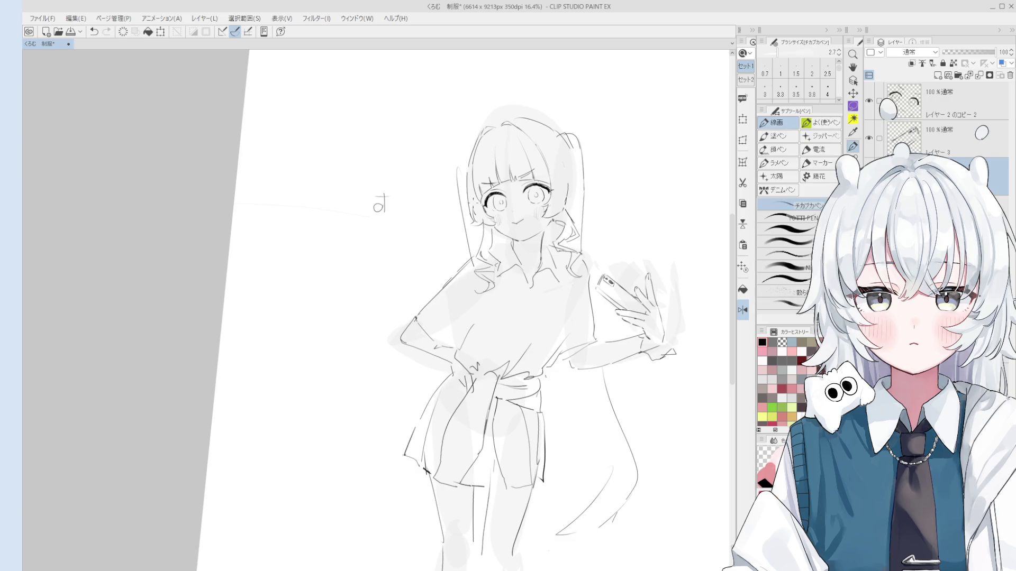
- Dab a small mark at the top of the girl's head, undoing it once and redrawing it
scroll(476, 209, down, 1)
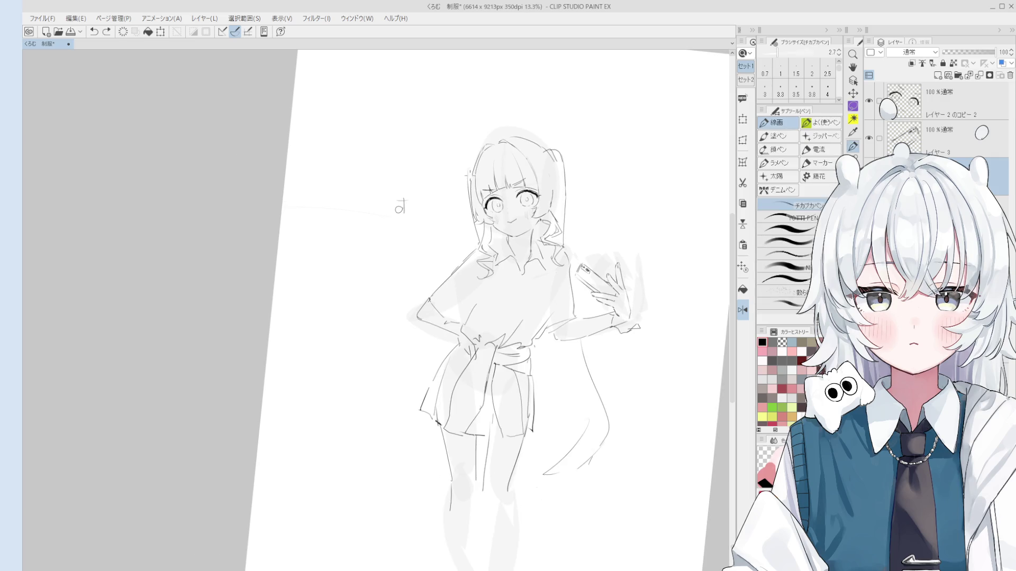
scroll(478, 191, down, 1)
scroll(476, 159, up, 3)
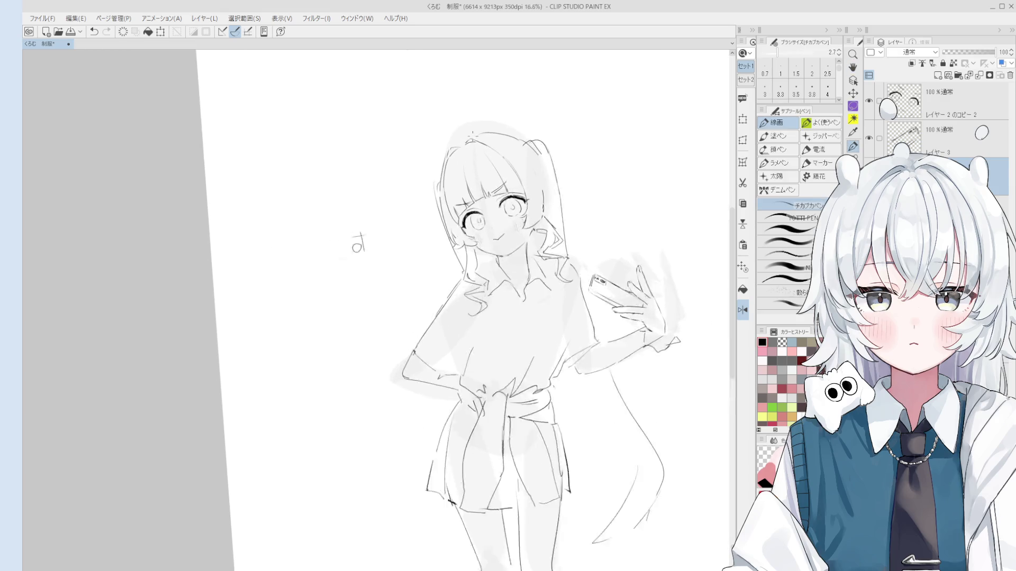
click(475, 131)
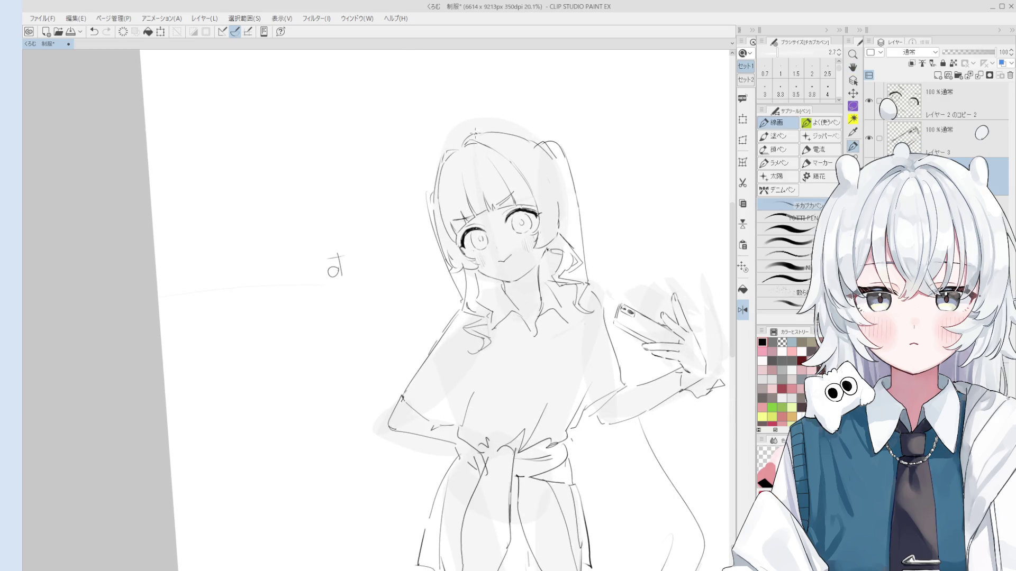
key(ctrl+z)
click(471, 134)
scroll(434, 336, up, 3)
scroll(446, 320, down, 3)
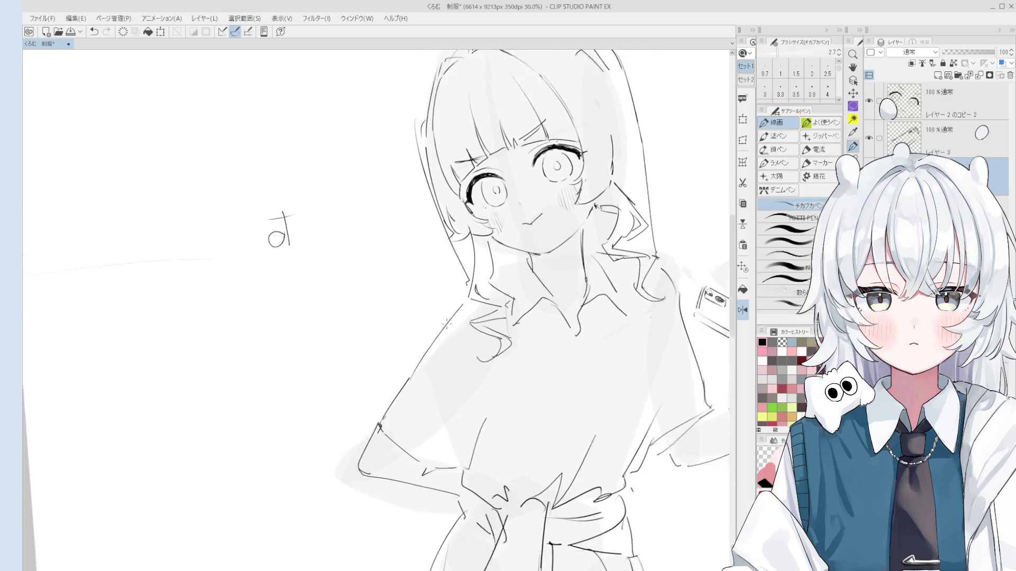
- Erase the stray lines at the girl's elbow and arm
key(e)
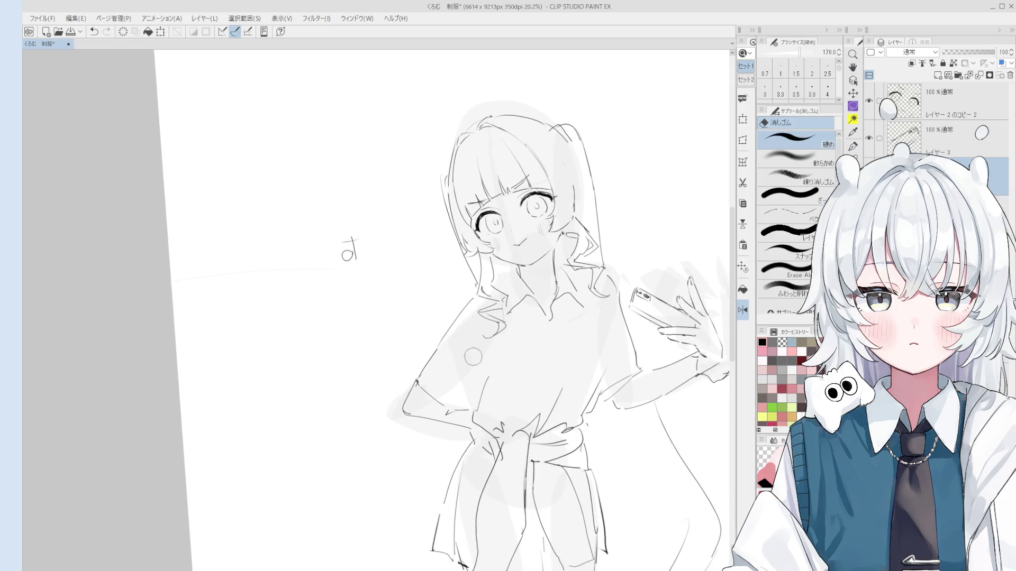
scroll(421, 382, up, 2)
mouse_move(421, 383)
mouse_down()
mouse_move(450, 418)
mouse_move(387, 421)
mouse_up()
key(p)
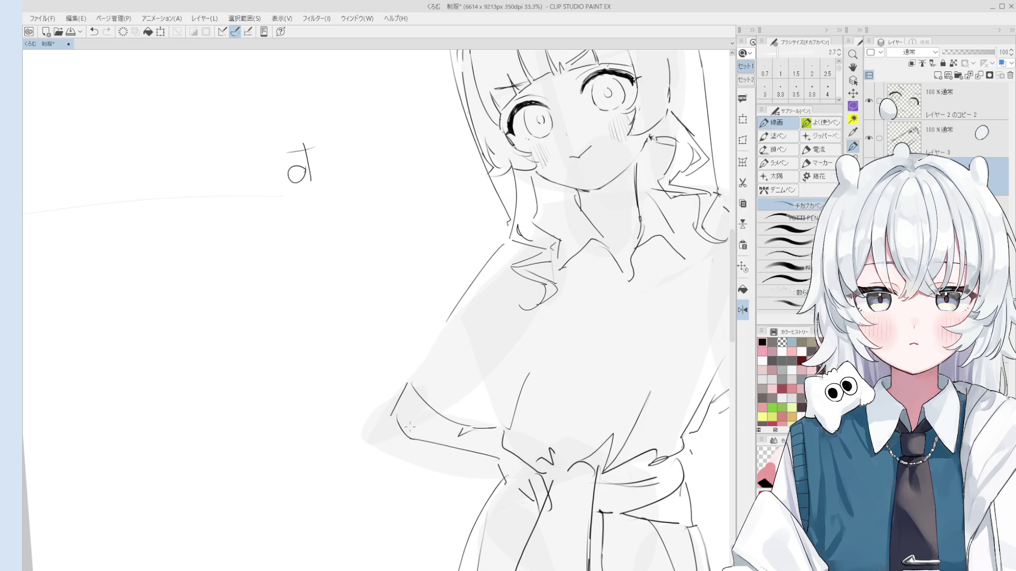
scroll(410, 427, down, 2)
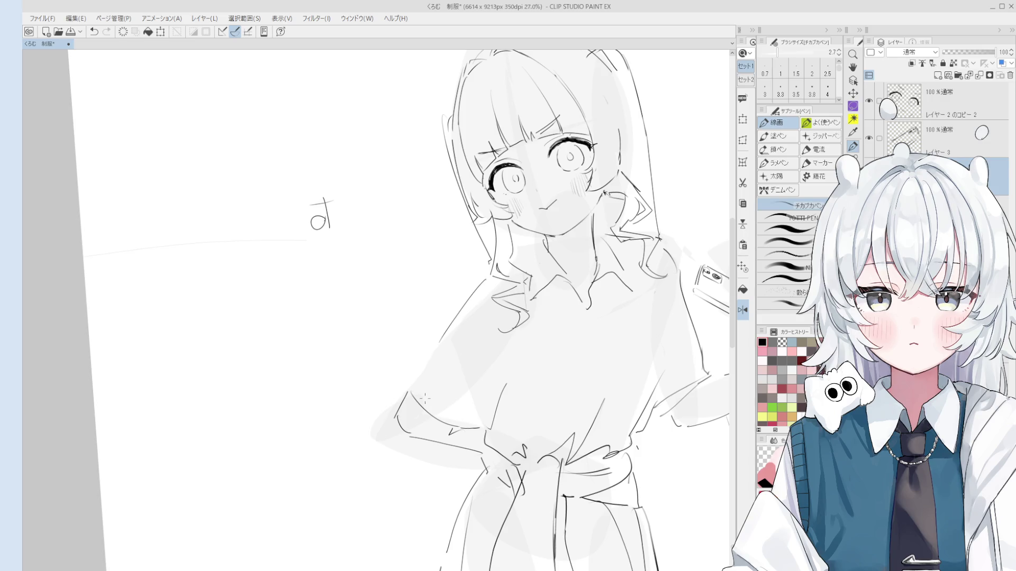
- Nudge the view right and make further eraser and pen touch-ups on the figure
key(space)
drag(424, 399, 427, 397)
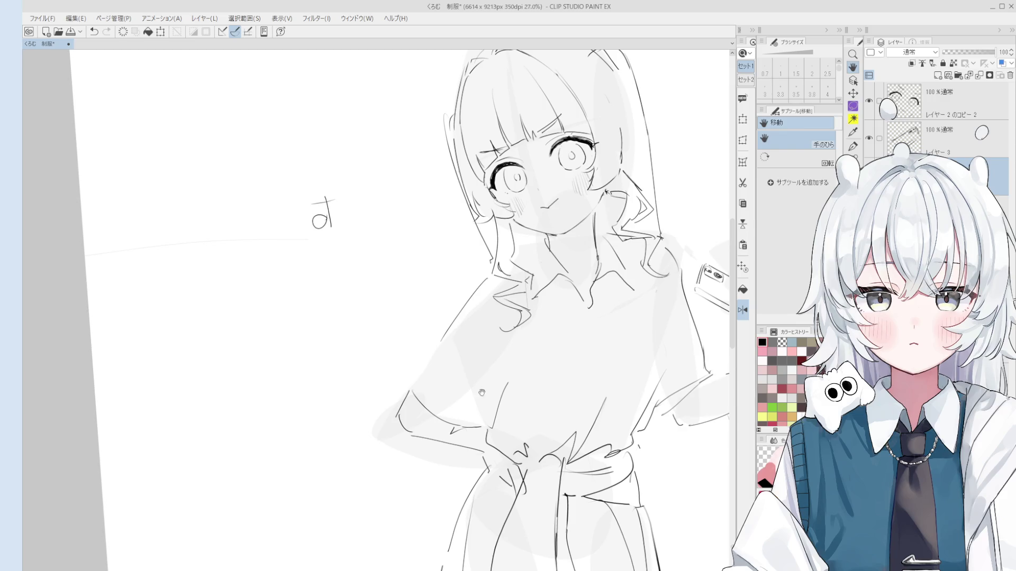
scroll(524, 422, down, 1)
key(p)
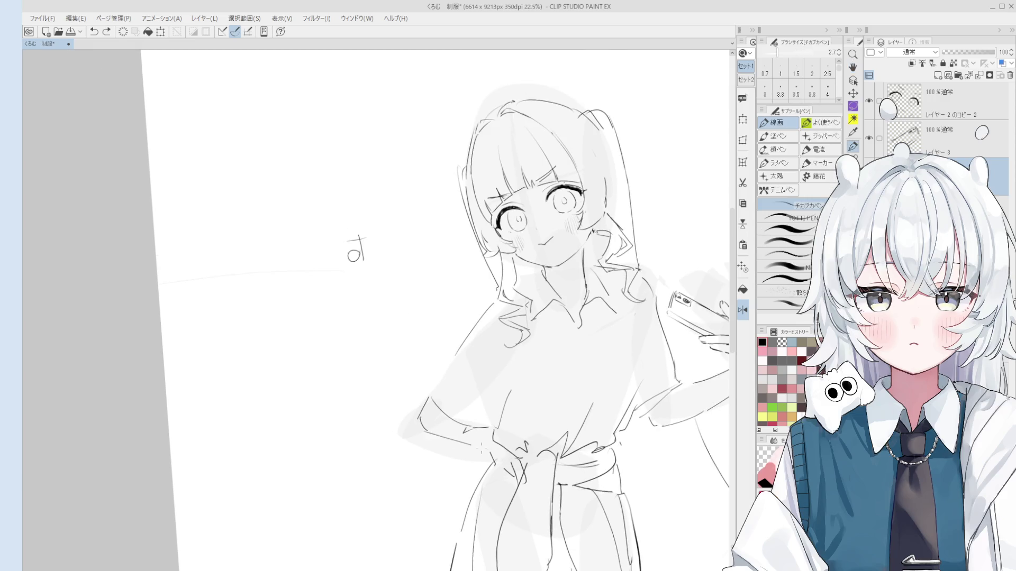
key(e)
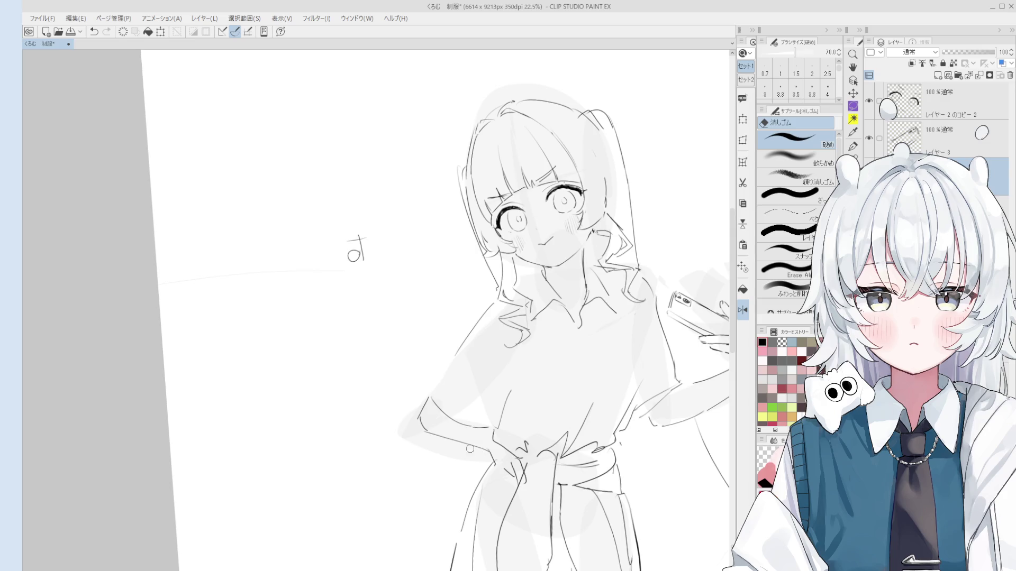
key(p)
scroll(480, 443, down, 1)
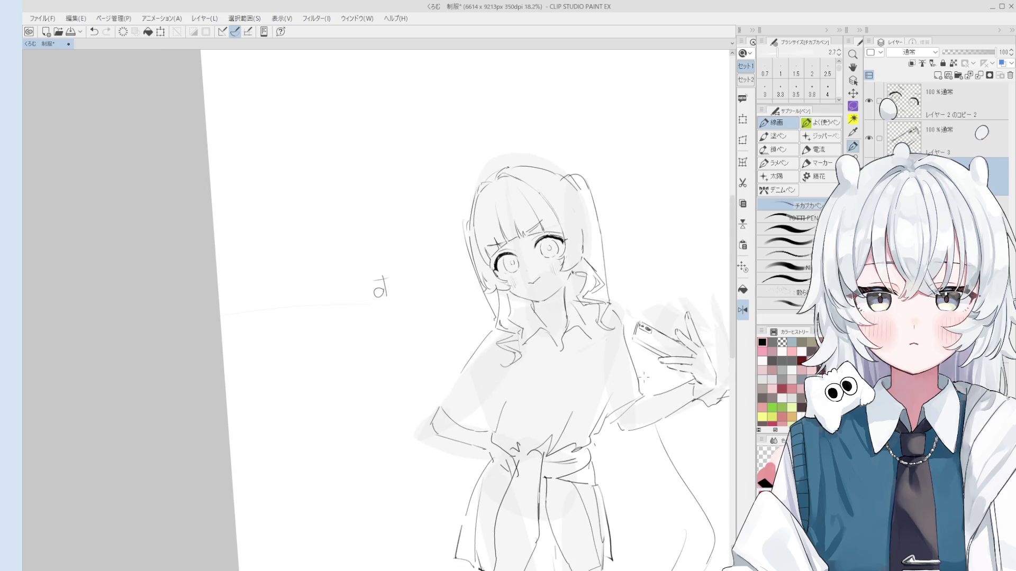
- Pan across the figure to review the skirt, legs and head
key(h)
drag(627, 342, 616, 348)
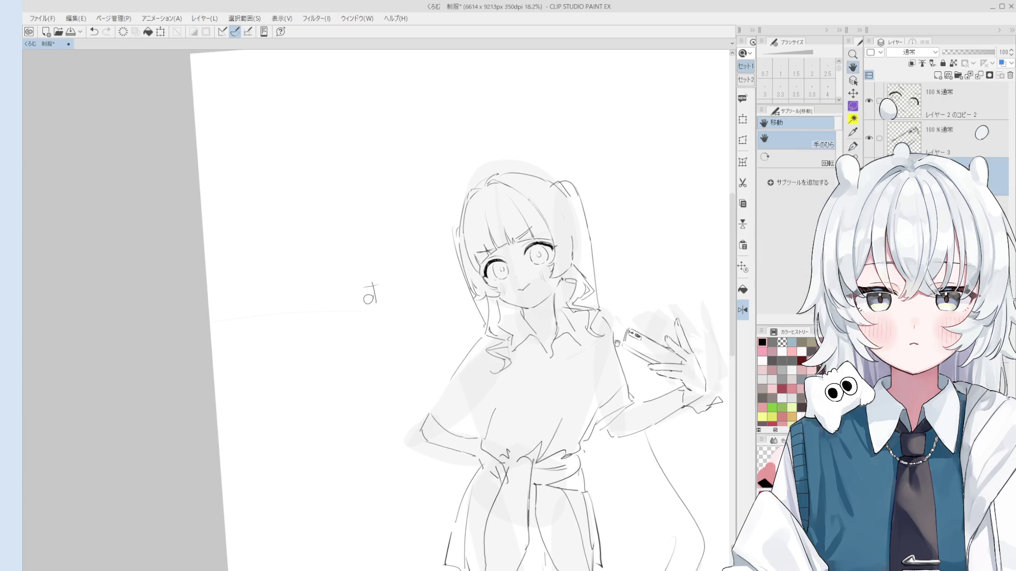
mouse_move(641, 417)
mouse_down()
mouse_move(605, 339)
mouse_move(602, 260)
mouse_move(612, 359)
mouse_move(609, 340)
mouse_up()
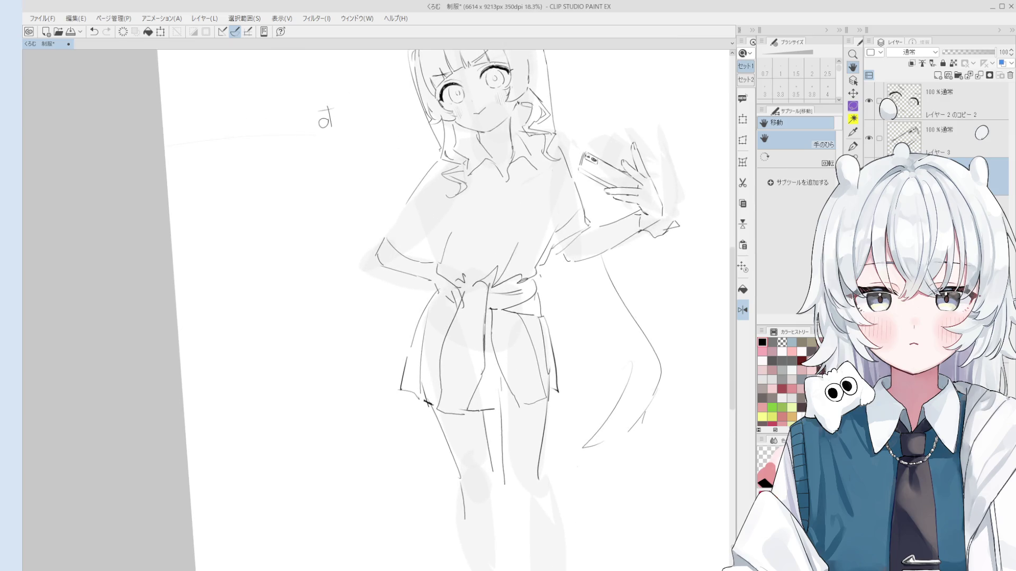
scroll(609, 296, down, 2)
scroll(619, 286, up, 3)
drag(608, 276, 593, 337)
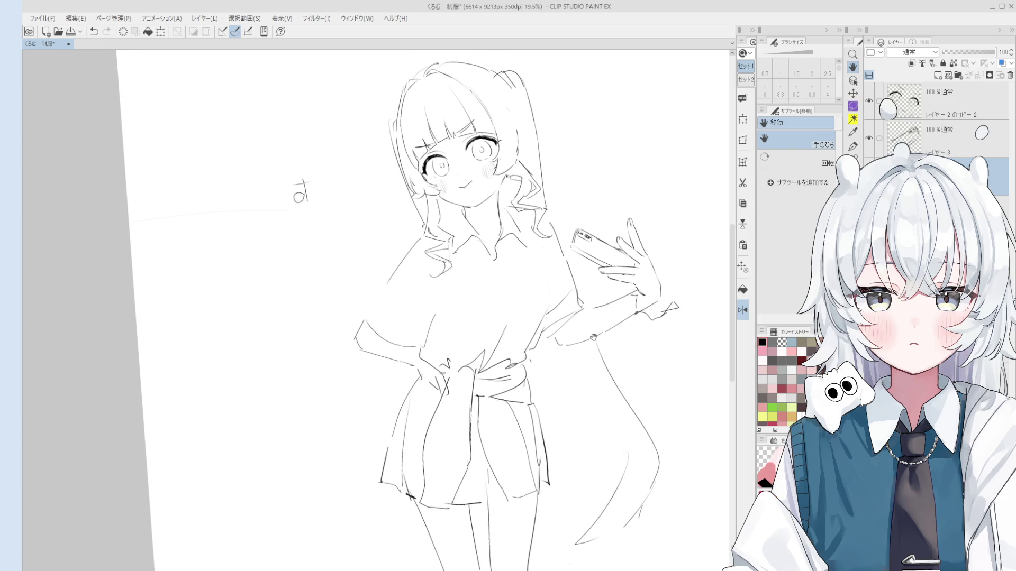
- Tilt the canvas slightly counter-clockwise and write トイレ to the right of the hair
key(minus)
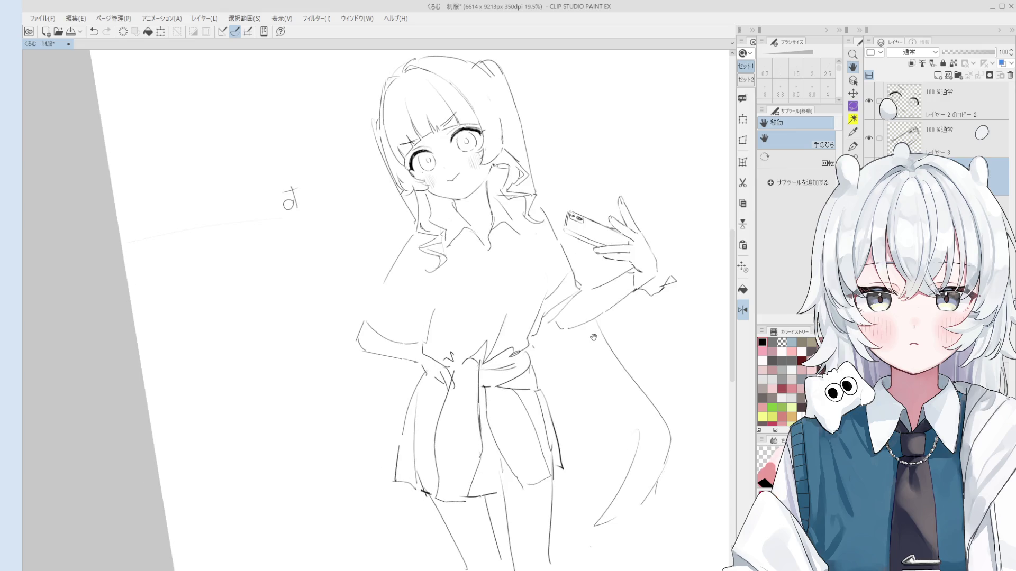
key(p)
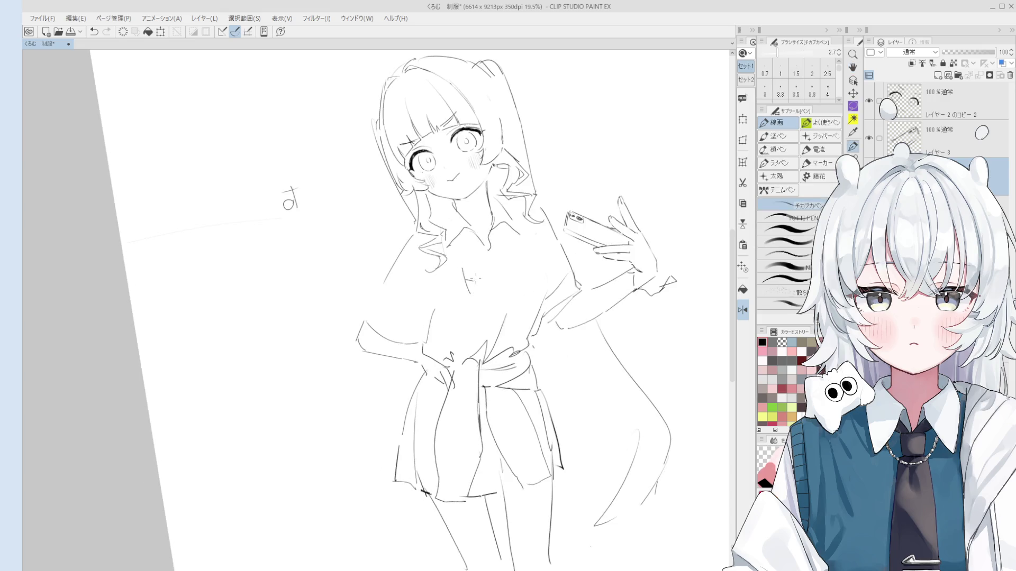
drag(559, 182, 590, 171)
- Touch up the line art, alternating between the eraser and the pen
key(e)
scroll(525, 361, down, 1)
scroll(525, 361, up, 3)
scroll(525, 361, down, 3)
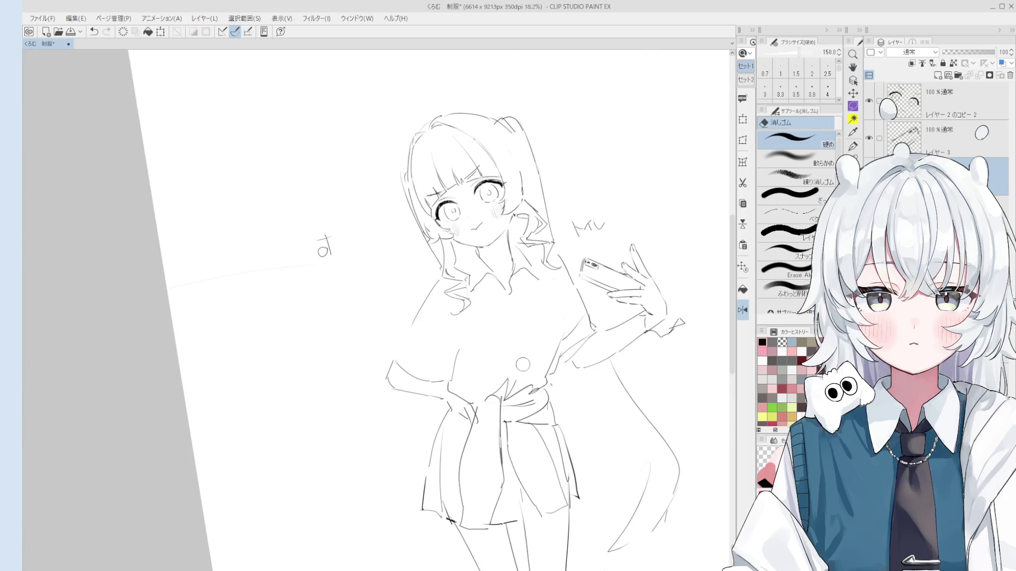
key(p)
scroll(526, 394, up, 3)
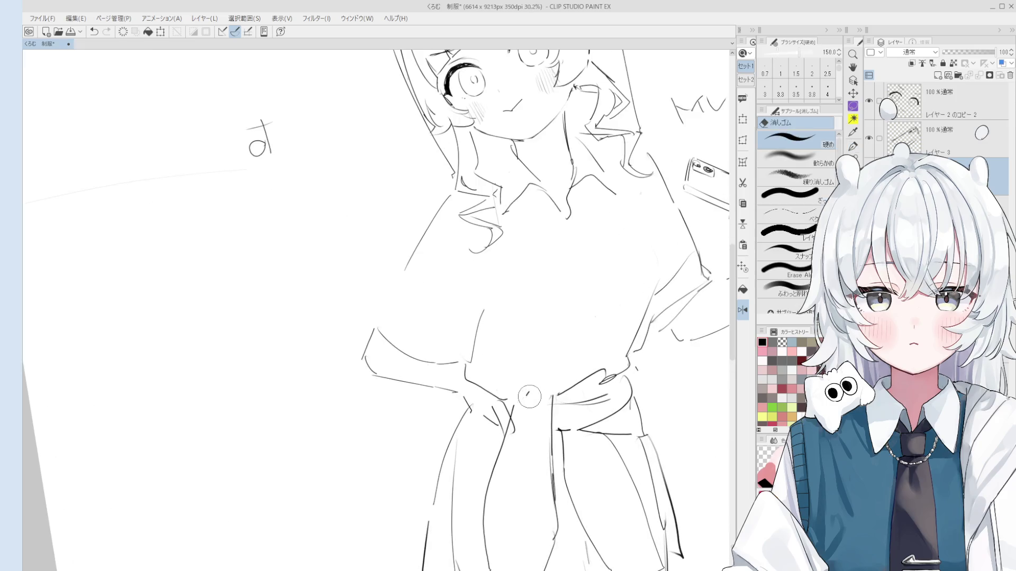
scroll(525, 394, down, 3)
key(h)
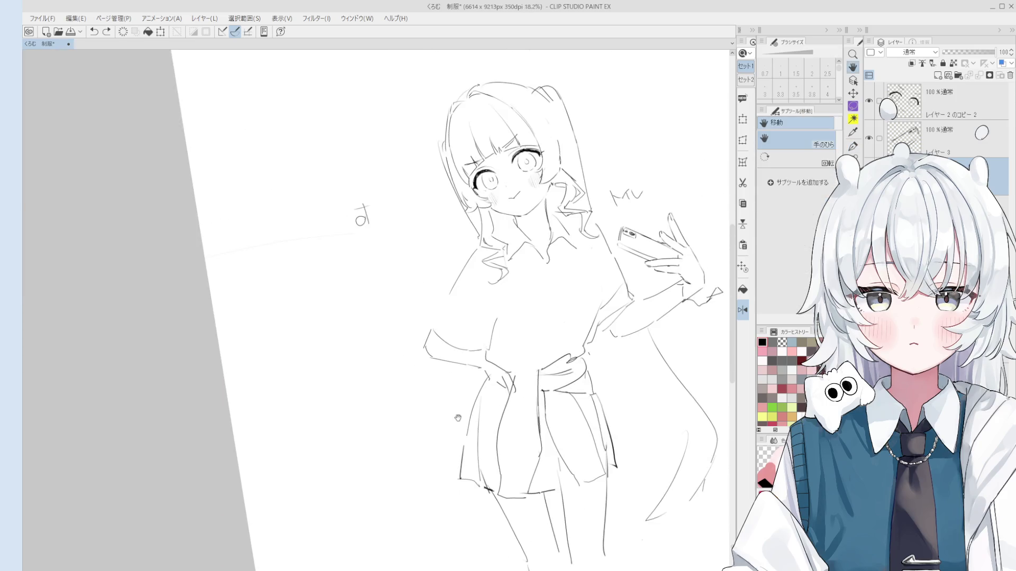
scroll(412, 419, down, 2)
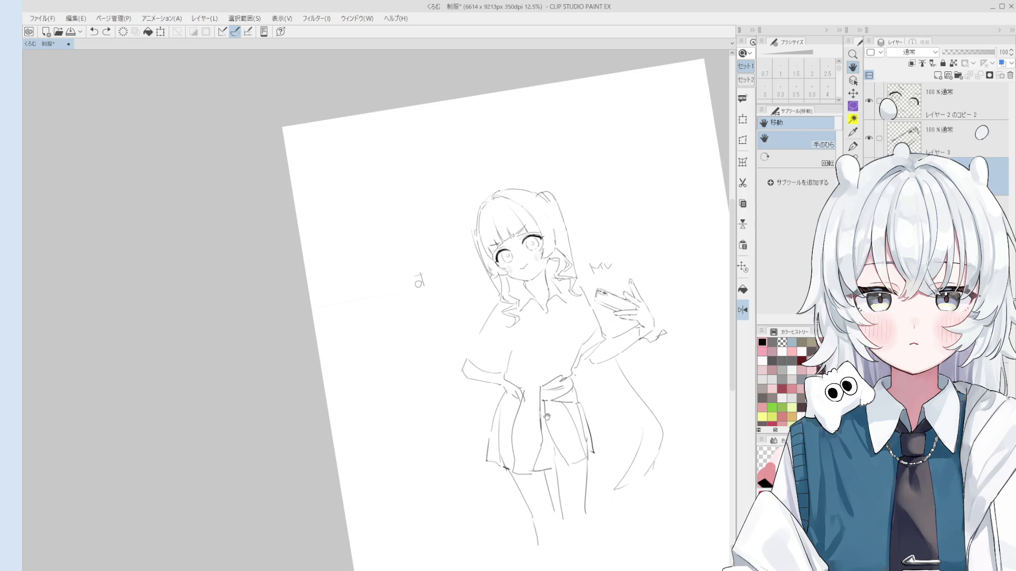
scroll(556, 293, up, 3)
scroll(556, 293, up, 1)
key(p)
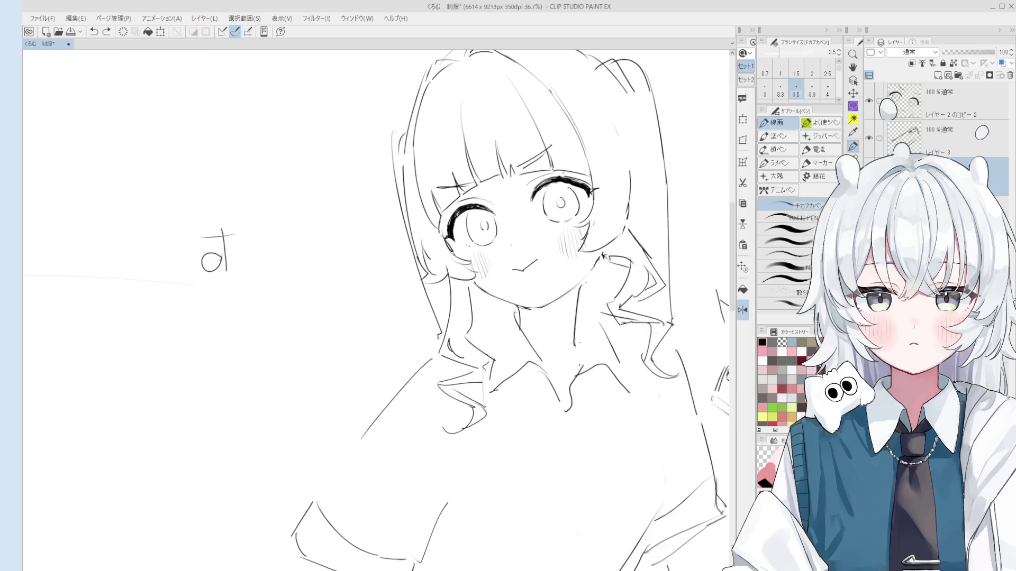
scroll(577, 318, down, 1)
key(e)
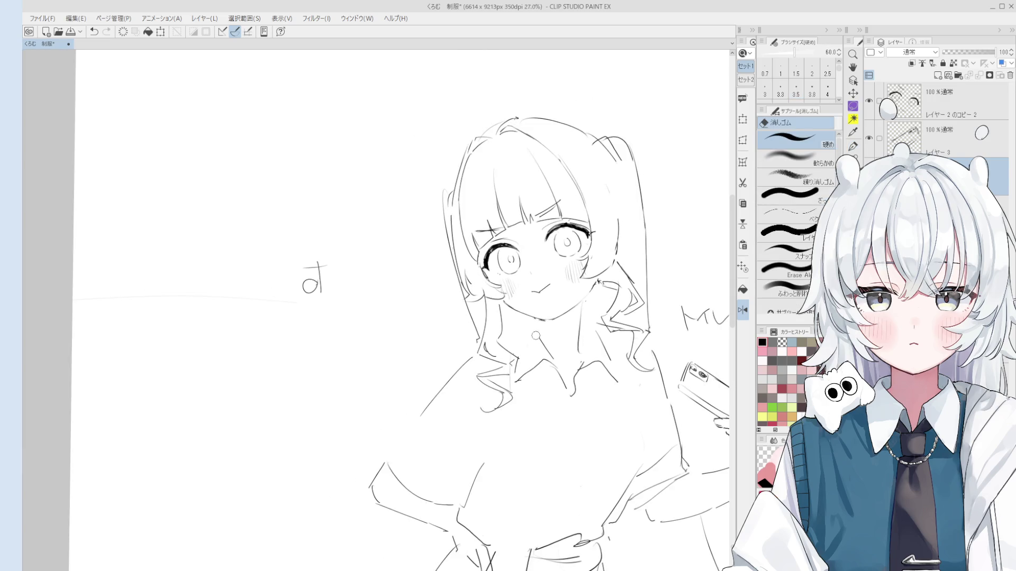
key(p)
scroll(542, 317, up, 1)
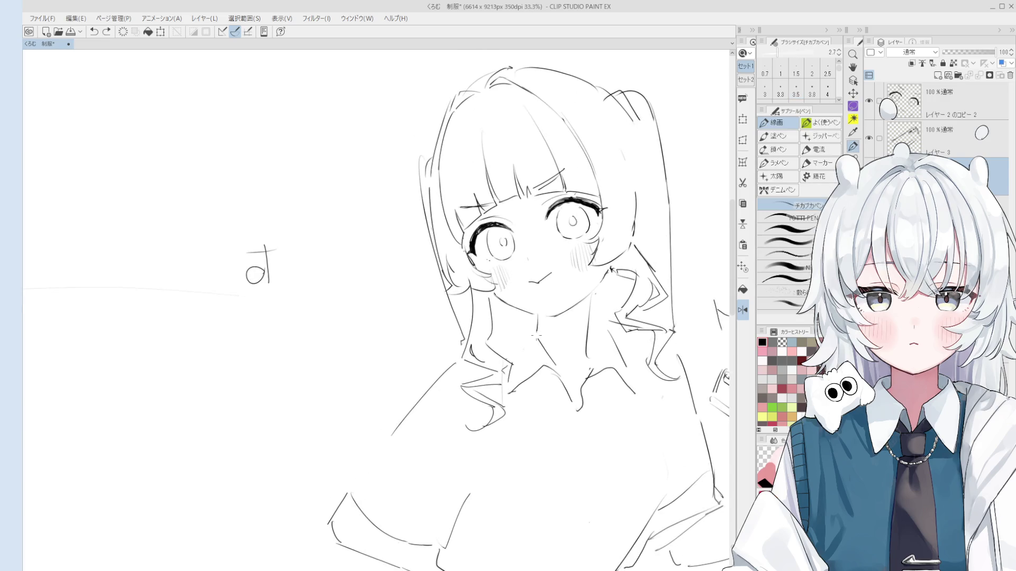
- Flip the canvas view horizontally and check the mirrored line art, fixing lines
key(ctrl+h)
scroll(574, 370, down, 2)
key(h)
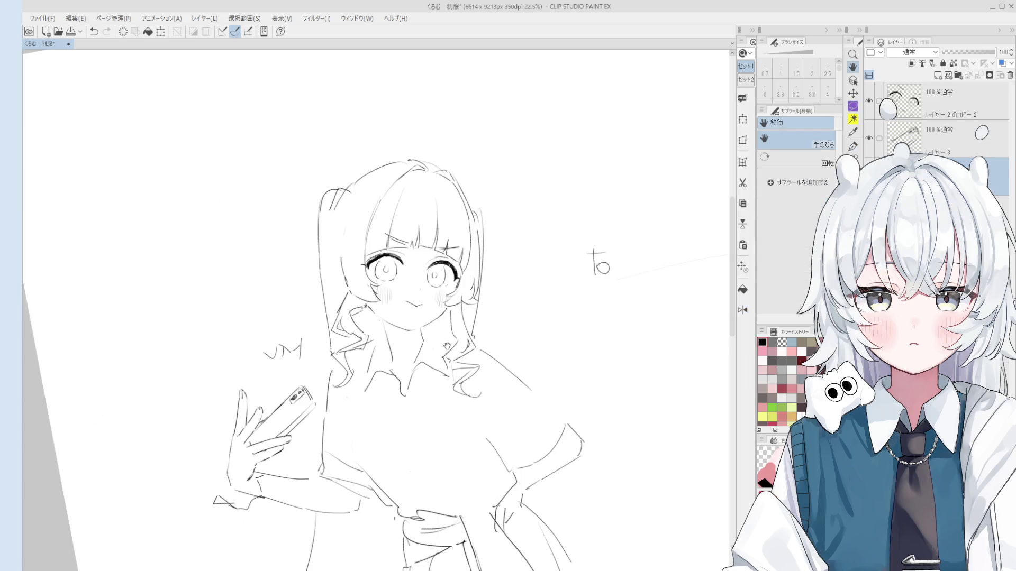
scroll(490, 310, up, 1)
key(p)
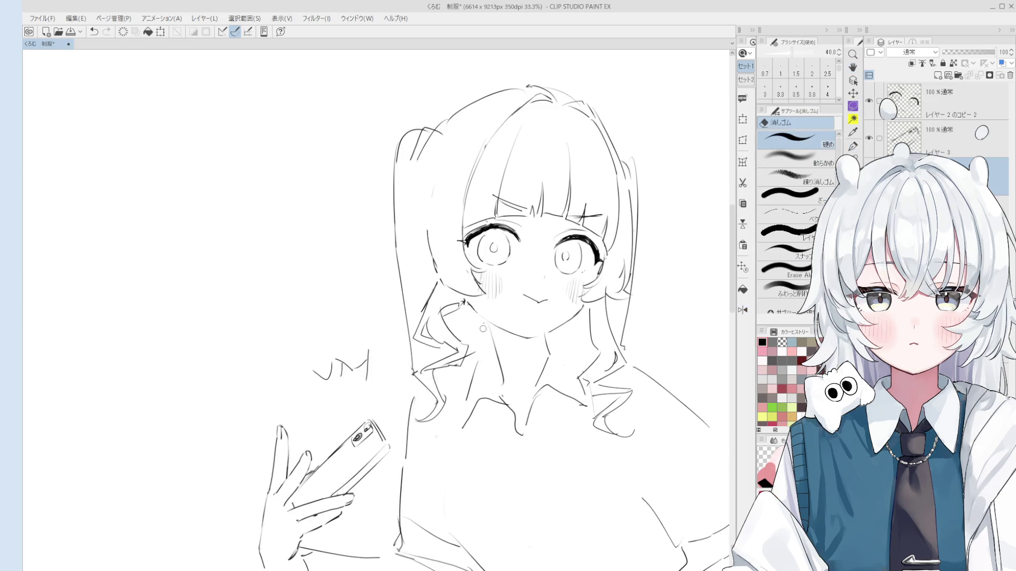
scroll(482, 318, up, 1)
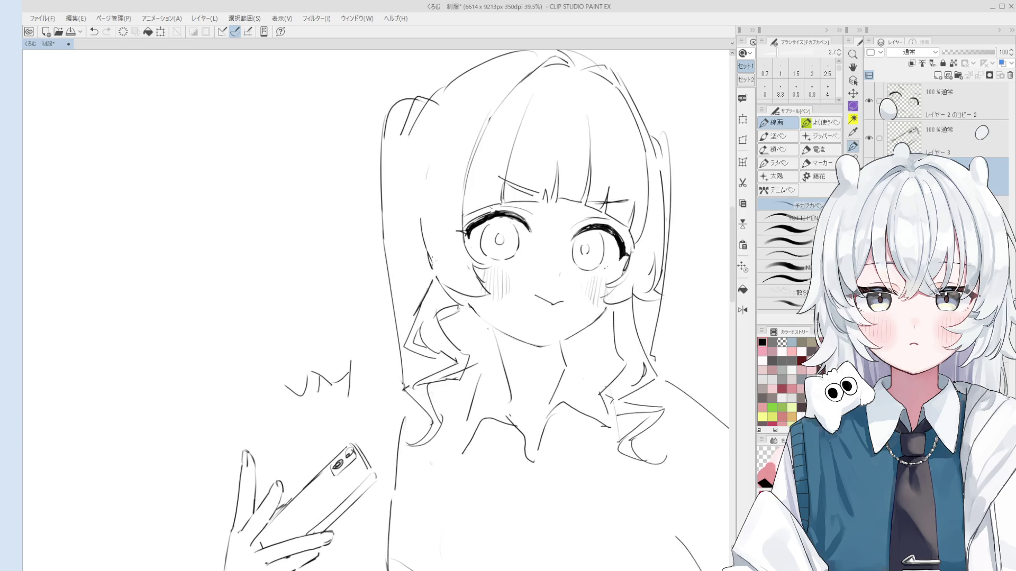
scroll(453, 295, down, 2)
key(e)
key(p)
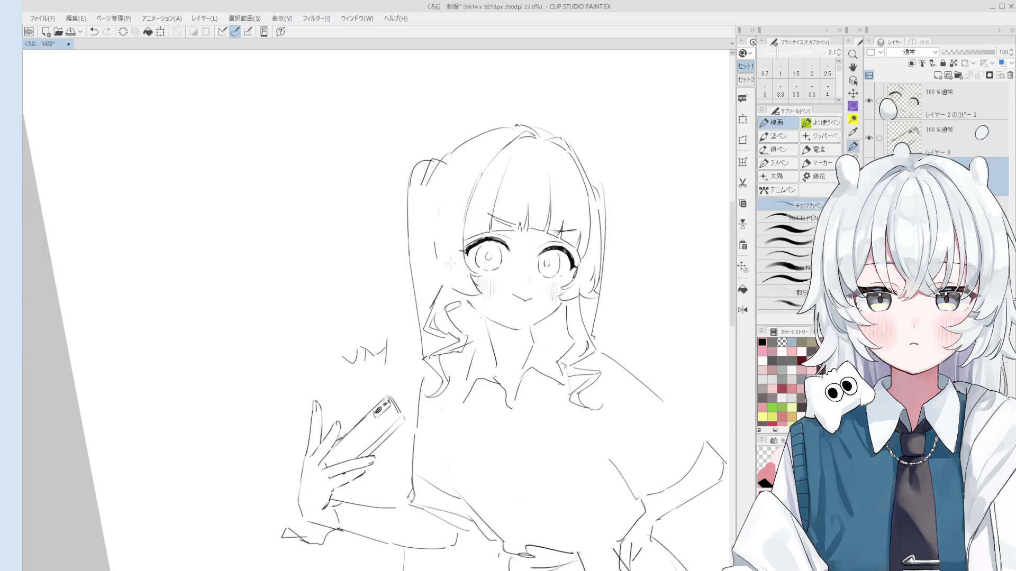
scroll(447, 275, up, 2)
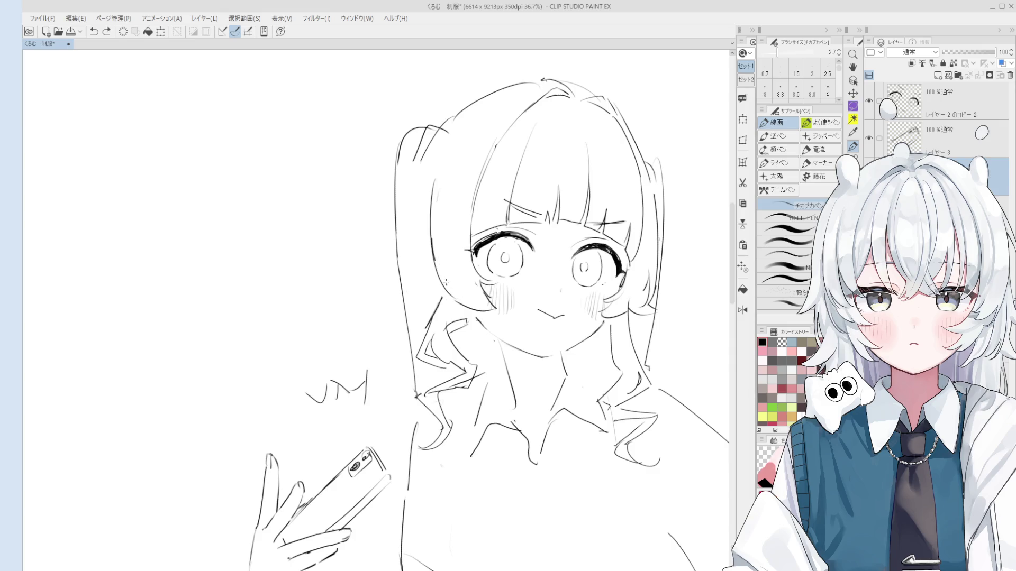
scroll(447, 280, down, 1)
- Save the drawing, then undo the last action
key(ctrl+s)
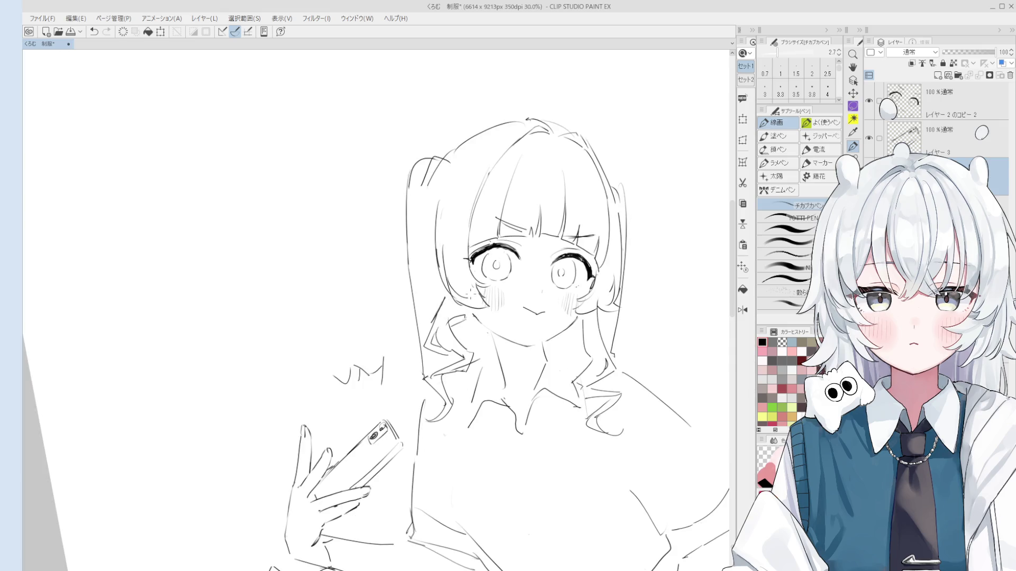
key(ctrl+z)
scroll(447, 283, down, 1)
scroll(447, 283, down, 2)
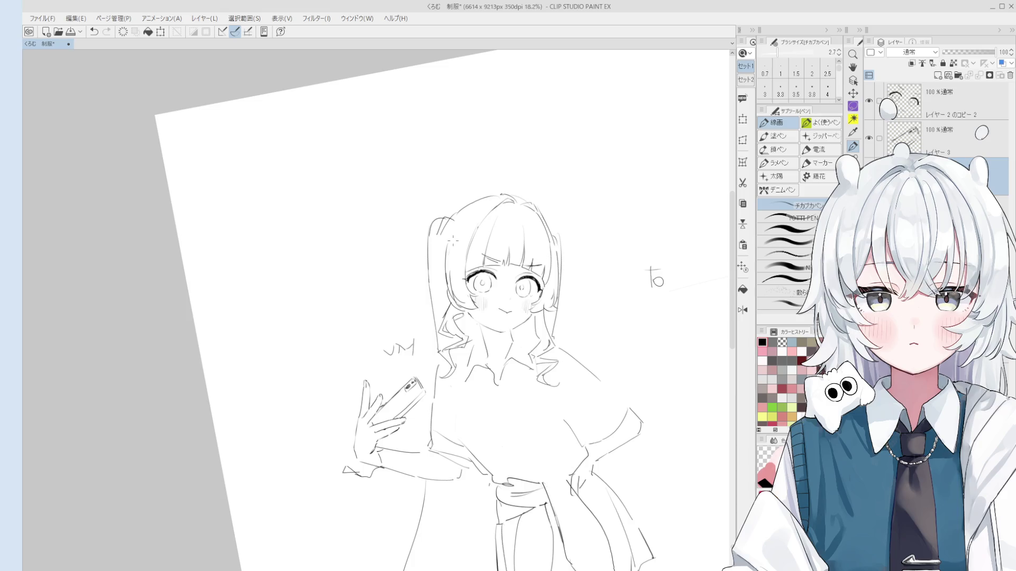
- Scroll the view up to review the blouse, tied sash and skirt outline
scroll(525, 356, up, 3)
- Thicken the pen line to 4.0 and position the view beside the skirt
key(e)
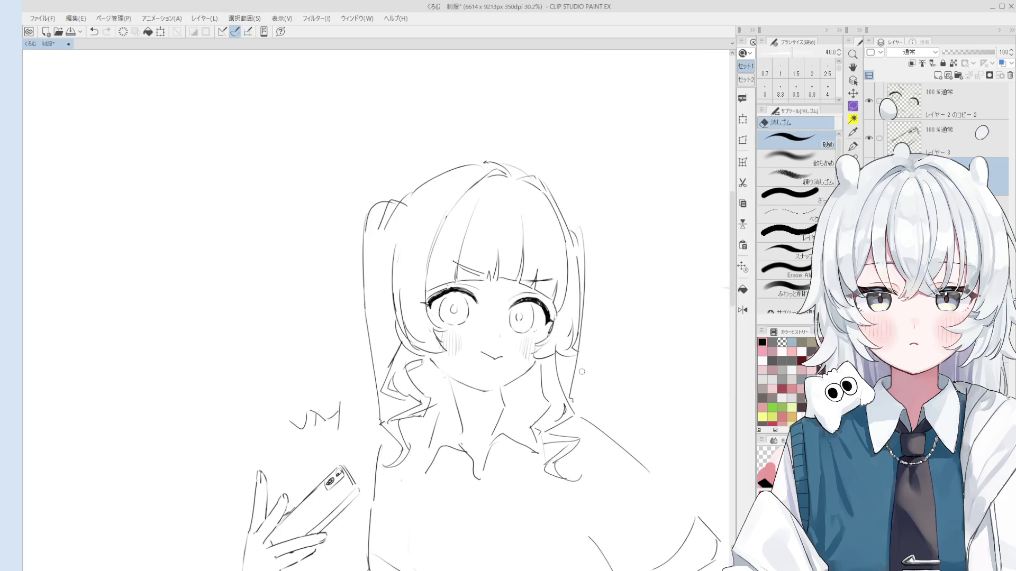
key(p)
key(e)
key(p)
key(bracketright)
key(bracketright)
key(bracketright)
scroll(593, 392, down, 1)
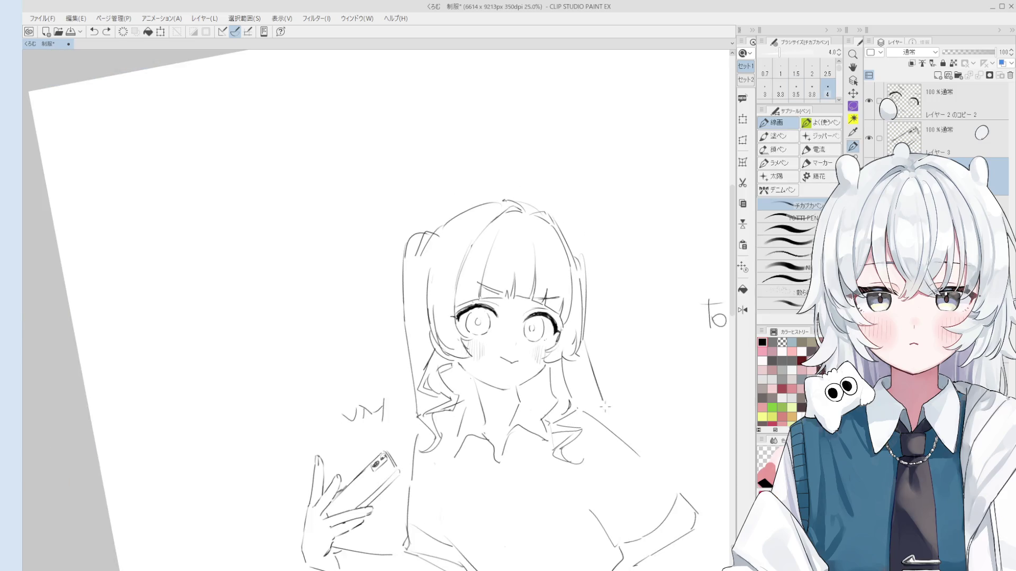
key(h)
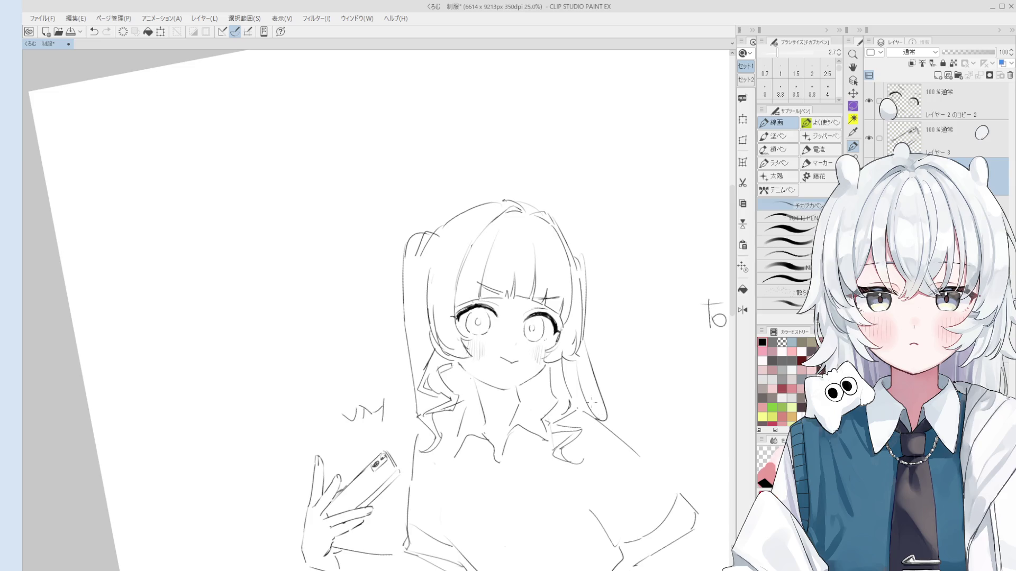
scroll(579, 301, down, 3)
key(e)
scroll(578, 301, up, 1)
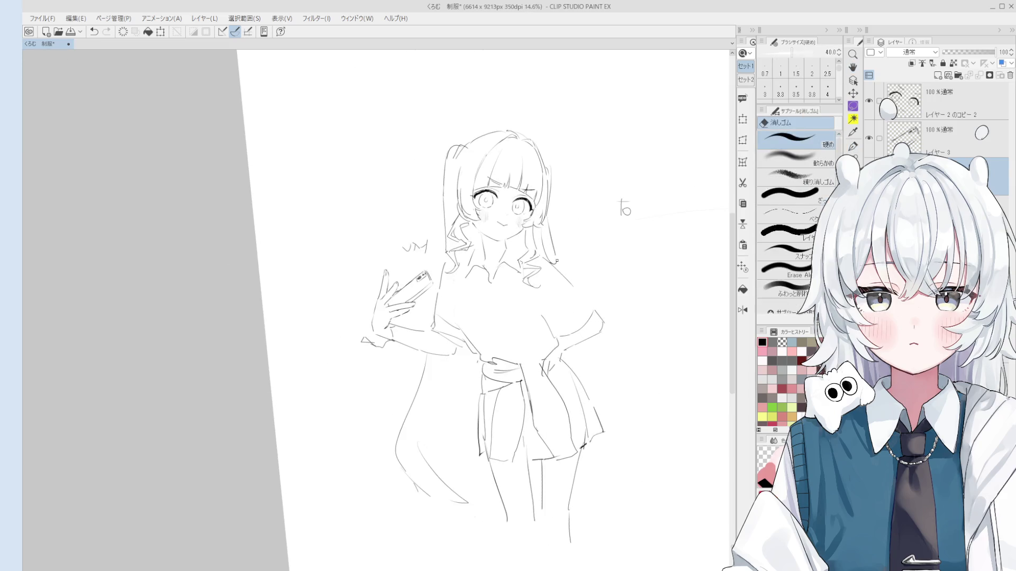
key(p)
drag(579, 306, 581, 307)
- Draw the right twin-tail strand beside the skirt at 3.5 width, retrying the curve several times
drag(601, 351, 614, 394)
key(ctrl+z)
click(796, 90)
drag(591, 333, 609, 397)
key(ctrl+z)
drag(600, 338, 637, 463)
key(ctrl+z)
drag(596, 331, 628, 473)
key(ctrl+z)
drag(601, 324, 638, 457)
drag(594, 349, 628, 443)
key(ctrl+z)
drag(615, 341, 656, 385)
drag(616, 337, 656, 385)
- Trim the right hair curve with the eraser and add a curled tip at bottom right
key(ctrl+z)
drag(616, 339, 655, 385)
drag(617, 426, 615, 371)
key(e)
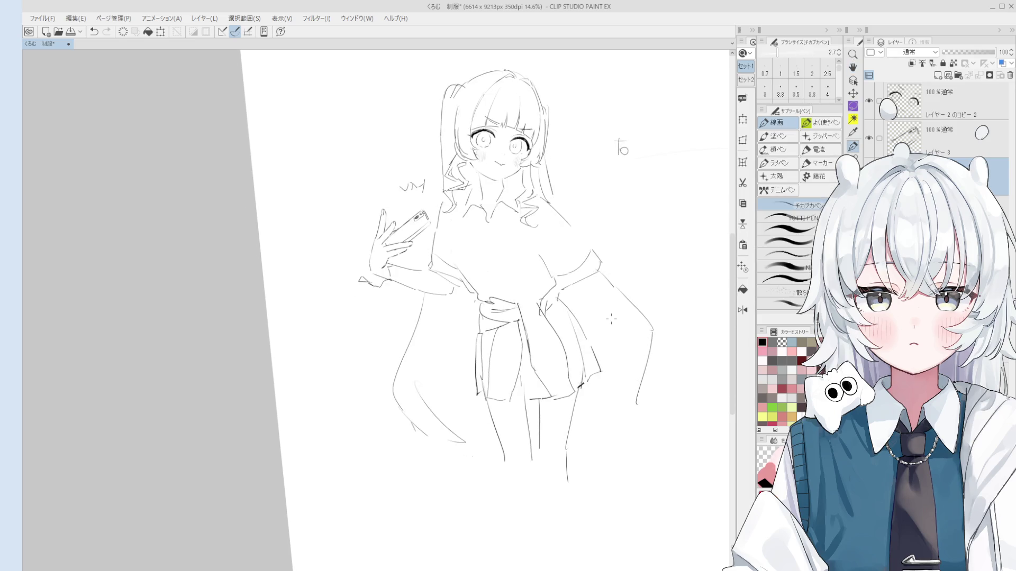
mouse_move(650, 336)
mouse_down()
mouse_move(604, 438)
mouse_move(663, 439)
mouse_move(668, 391)
mouse_up()
key(p)
key(ctrl+z)
- Redraw the long hair stroke down to a hooked end and refine its lower section
key(ctrl+z)
mouse_move(637, 443)
mouse_down()
mouse_move(667, 395)
mouse_move(668, 405)
mouse_up()
drag(600, 303, 637, 389)
key(ctrl+z)
mouse_move(575, 281)
mouse_down()
mouse_move(629, 378)
mouse_move(620, 397)
mouse_up()
drag(613, 331, 632, 398)
key(ctrl+z)
key(ctrl+z)
drag(586, 288, 635, 402)
drag(616, 334, 637, 390)
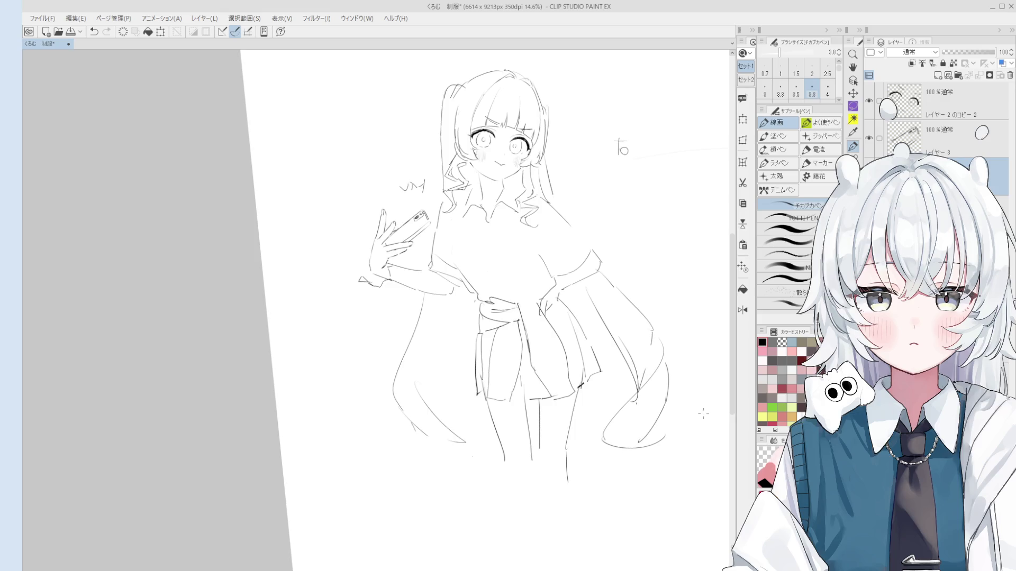
key(e)
scroll(640, 402, up, 2)
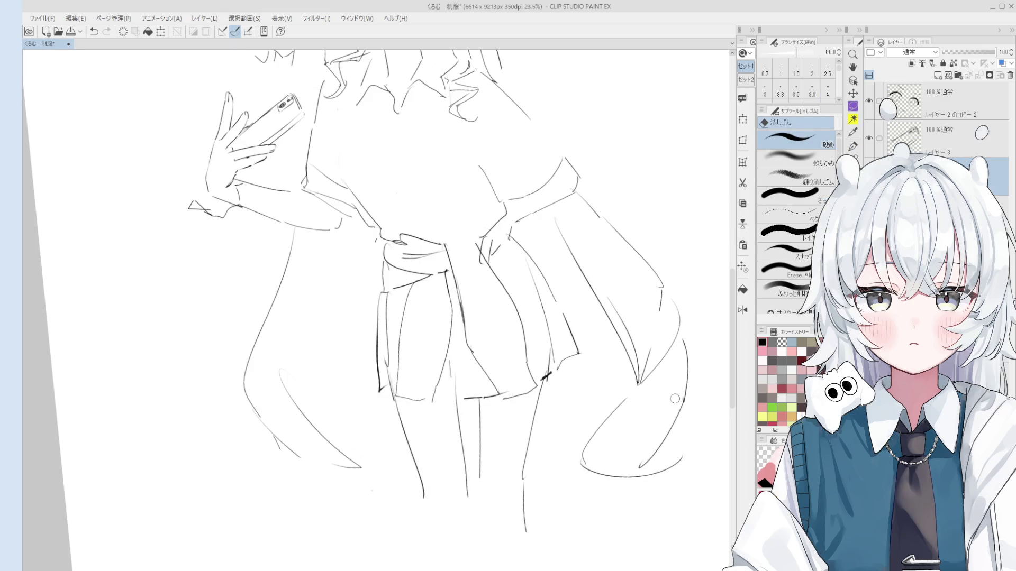
- Erase the old tail end and draw a new lower curve at line width 3.3
mouse_move(659, 483)
mouse_down()
mouse_move(616, 473)
mouse_move(626, 483)
mouse_up()
key(p)
key(ctrl+z)
key(bracketright)
drag(579, 456, 627, 480)
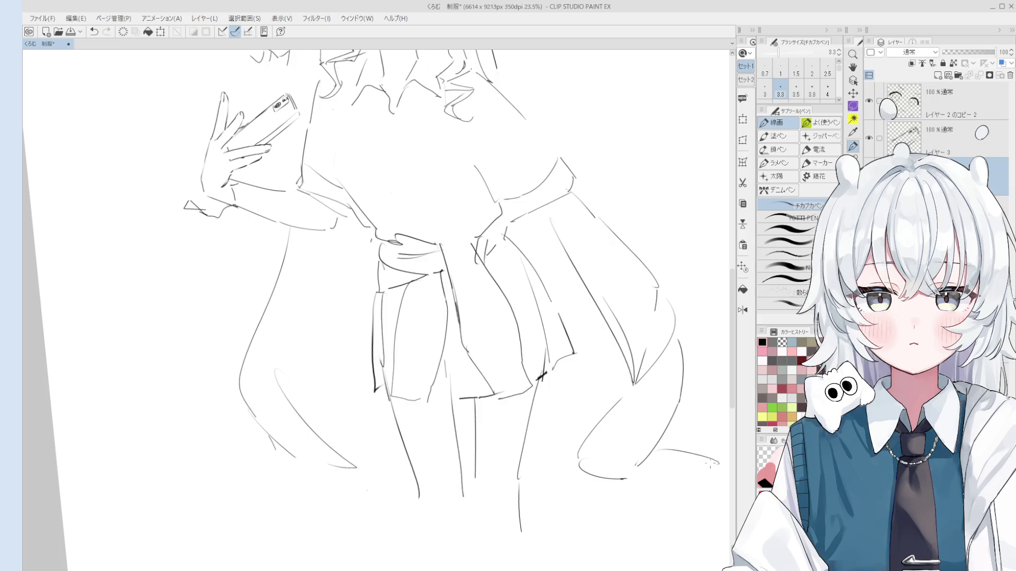
scroll(659, 478, down, 3)
mouse_move(608, 402)
mouse_down()
mouse_move(617, 460)
mouse_move(621, 434)
mouse_move(648, 428)
mouse_move(638, 450)
mouse_up()
key(ctrl+z)
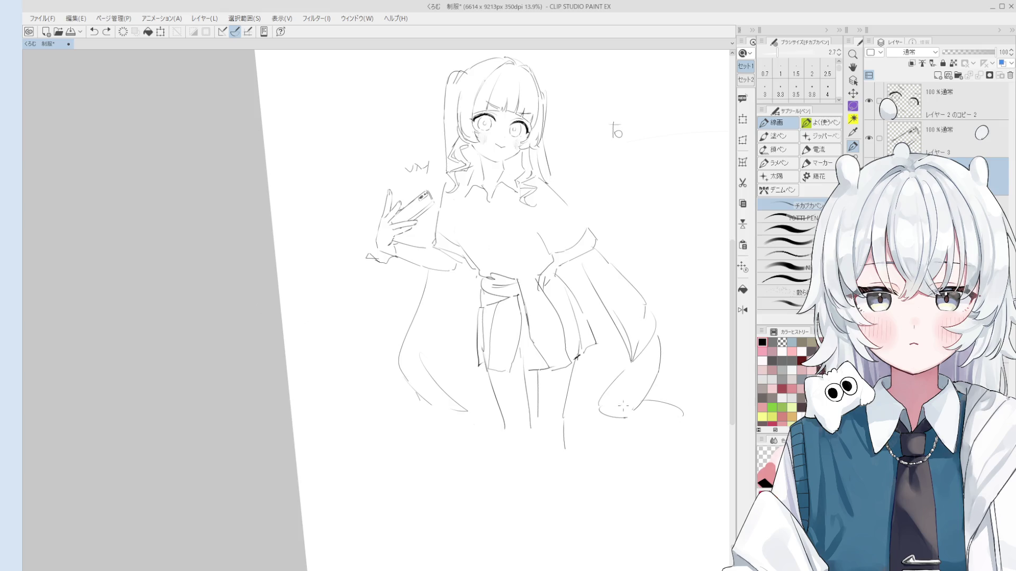
mouse_move(679, 415)
mouse_down()
mouse_move(652, 469)
mouse_move(638, 417)
mouse_move(678, 417)
mouse_move(652, 471)
mouse_move(631, 444)
mouse_move(665, 431)
mouse_move(648, 472)
mouse_move(656, 465)
mouse_move(640, 460)
mouse_move(650, 448)
mouse_move(638, 475)
mouse_move(670, 479)
mouse_move(642, 466)
mouse_move(672, 462)
mouse_move(651, 492)
mouse_move(663, 486)
mouse_up()
- Undo the discarded tail strokes, then rotate and reposition the canvas view
key(ctrl+z)
key(bracketright)
key(ctrl+z)
key(ctrl+z)
key(ctrl+z)
key(e)
key(p)
key(ctrl+z)
key(e)
key(p)
key(ctrl+z)
key(e)
key(p)
key(ctrl+z)
key(ctrl+z)
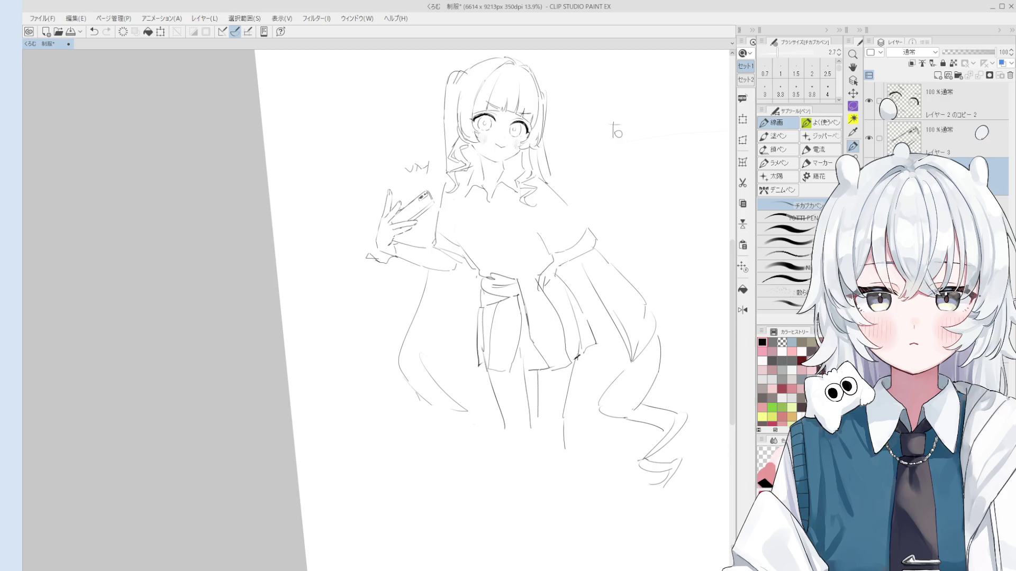
key(space)
mouse_move(626, 182)
mouse_down()
mouse_move(556, 248)
mouse_move(549, 283)
mouse_up()
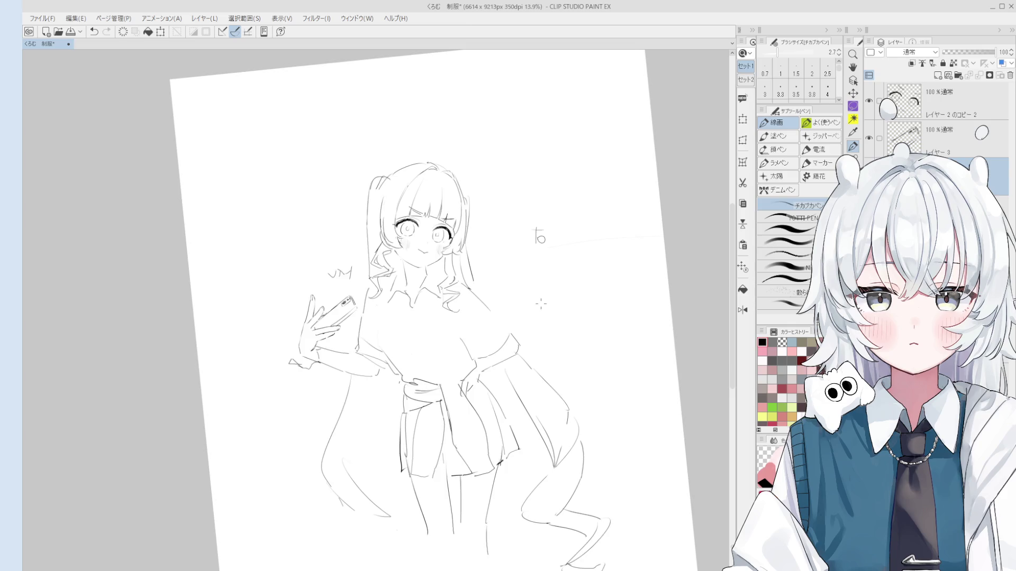
- Sketch a small round-headed creature lying stretched out to the right of the girl's face
scroll(544, 301, up, 1)
drag(544, 302, 563, 349)
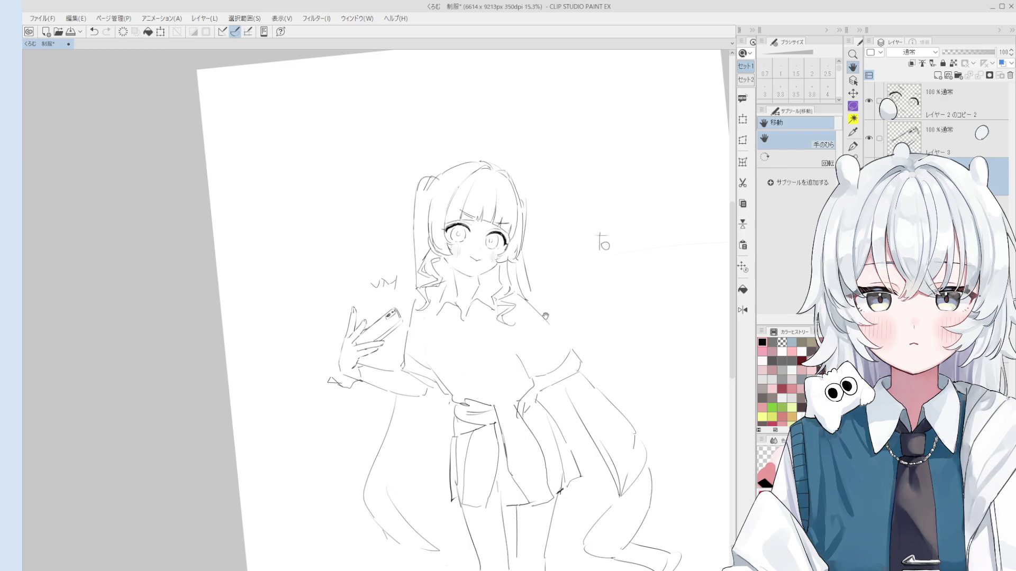
drag(598, 238, 579, 279)
scroll(579, 279, up, 3)
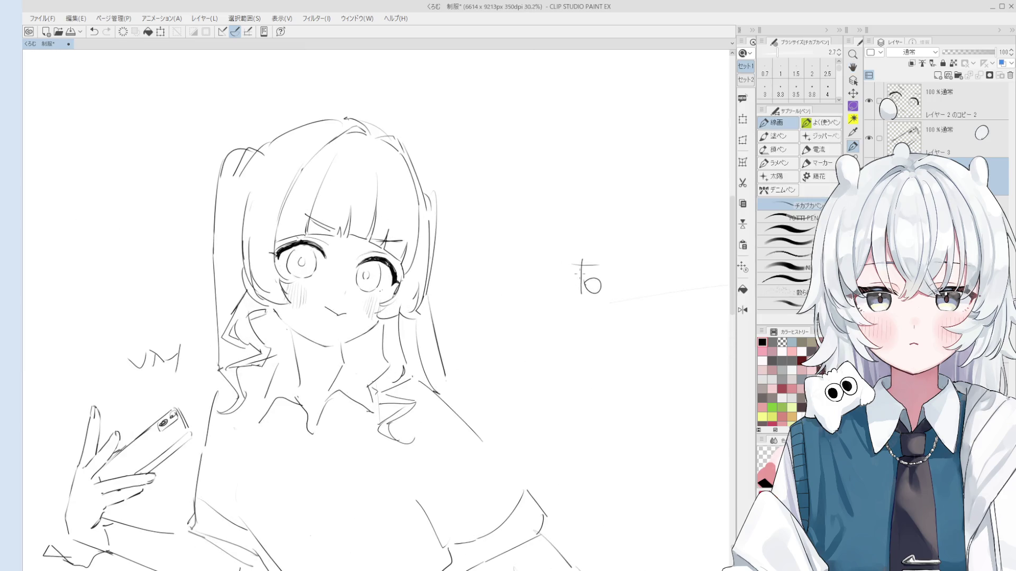
scroll(608, 392, down, 3)
drag(608, 391, 576, 345)
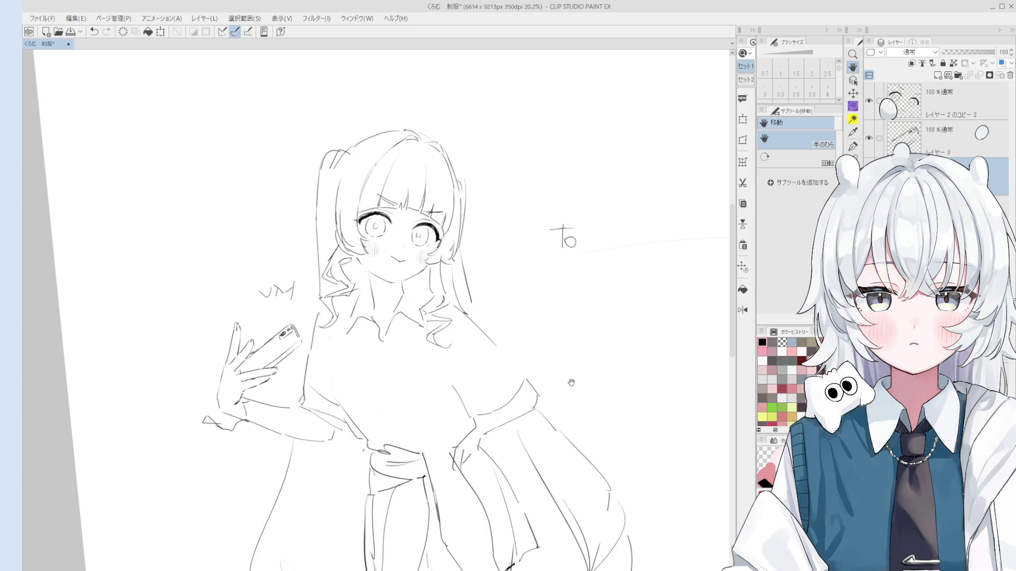
key(p)
scroll(606, 331, up, 1)
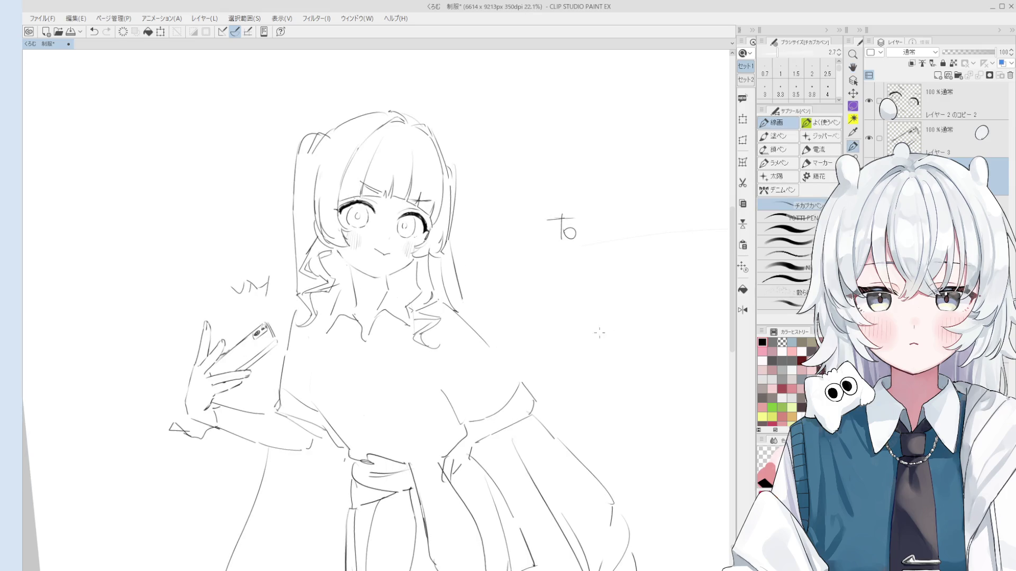
scroll(597, 331, up, 2)
mouse_move(594, 330)
mouse_down()
mouse_move(585, 322)
mouse_move(618, 338)
mouse_move(533, 380)
mouse_move(522, 362)
mouse_move(573, 349)
mouse_move(534, 359)
mouse_up()
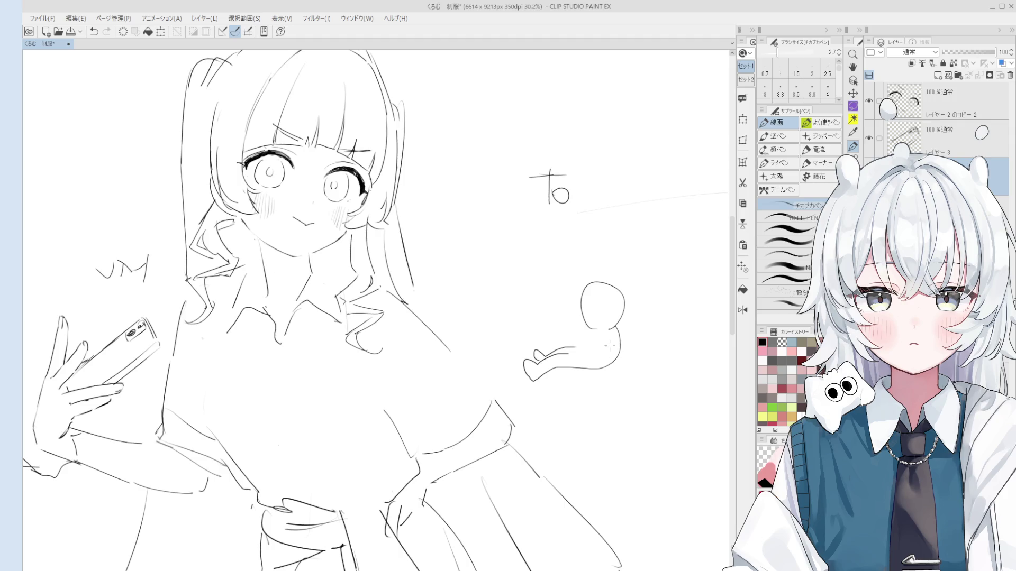
- Draw a body line and a raised arm on the small doodle figure
drag(632, 274, 613, 365)
mouse_move(624, 299)
mouse_down()
mouse_move(661, 320)
mouse_move(617, 380)
mouse_move(551, 373)
mouse_move(545, 390)
mouse_move(585, 381)
mouse_up()
scroll(582, 344, up, 2)
mouse_move(590, 336)
mouse_down()
mouse_move(561, 336)
mouse_move(562, 351)
mouse_move(592, 349)
mouse_move(553, 317)
mouse_move(581, 309)
mouse_up()
scroll(571, 341, up, 2)
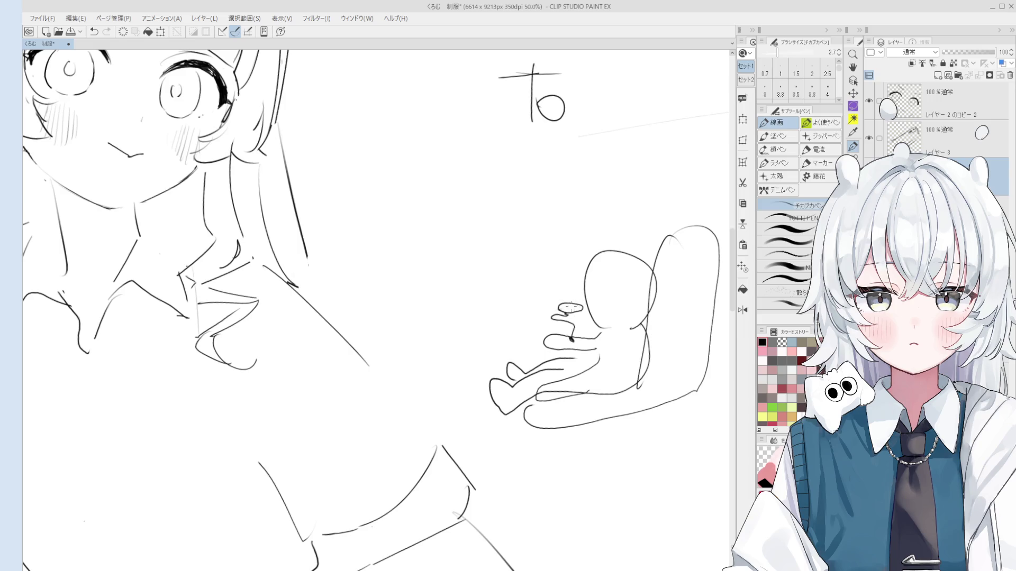
- Paint a pink mark on the doodle's raised hand, undoing the extra retry strokes
key(b)
drag(572, 307, 575, 310)
key(o)
scroll(566, 329, up, 1)
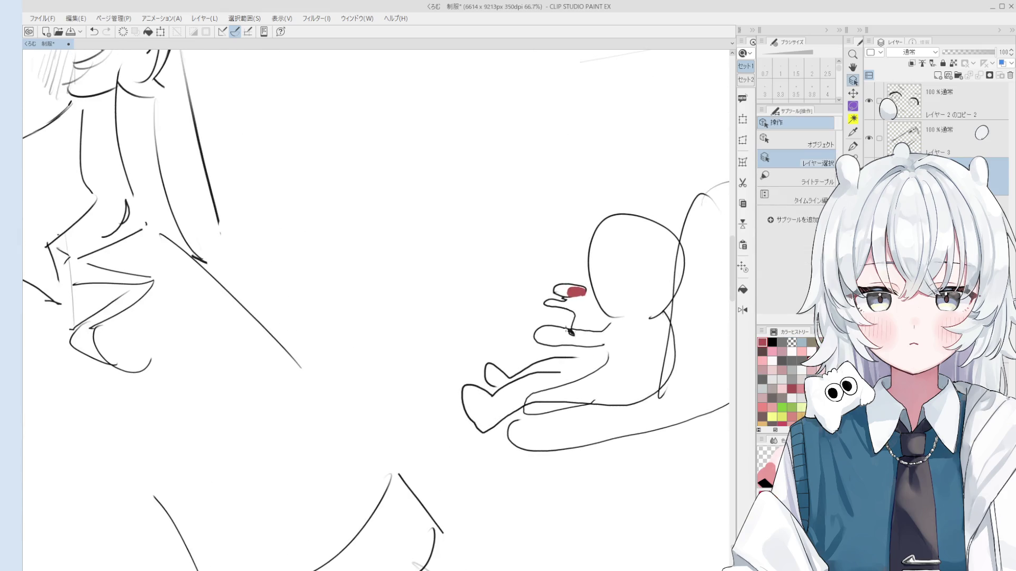
key(p)
drag(591, 300, 599, 301)
key(ctrl+z)
drag(599, 301, 602, 309)
key(ctrl+z)
mouse_move(608, 305)
mouse_down()
mouse_move(612, 329)
mouse_move(545, 307)
mouse_up()
key(ctrl+z)
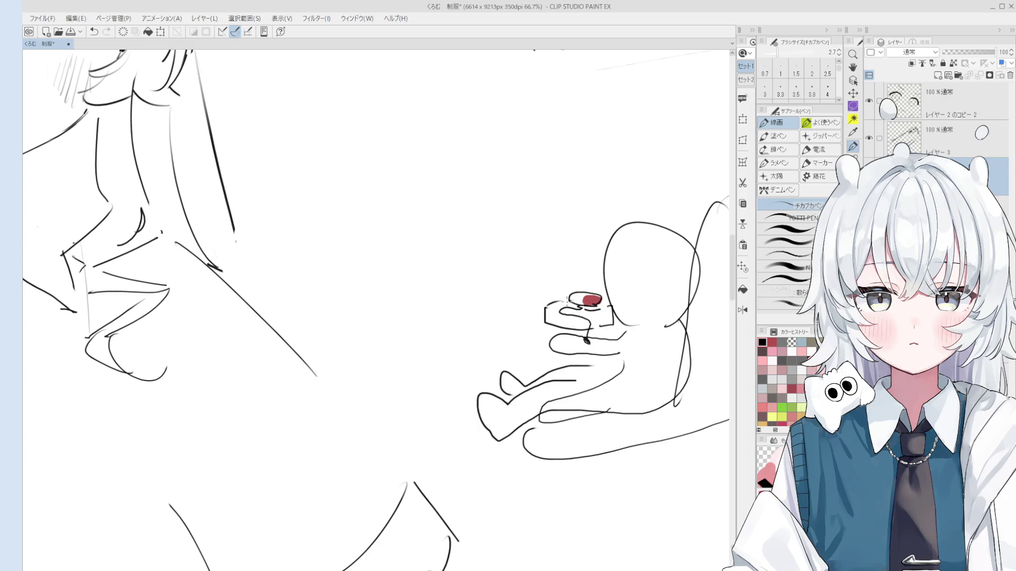
- Zoom out and take a large eraser to clear away the doodle
scroll(553, 305, down, 2)
scroll(691, 504, down, 2)
key(e)
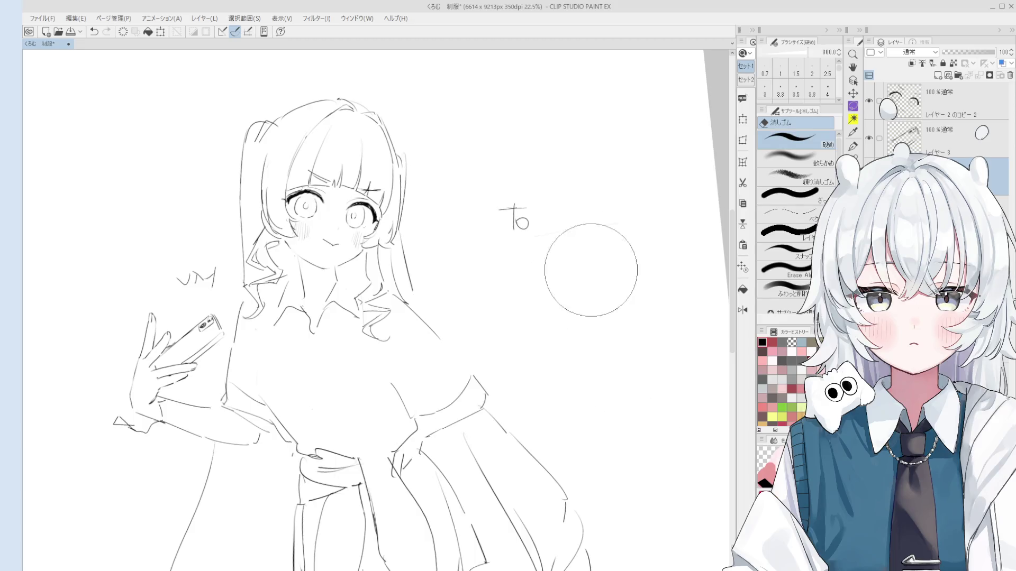
scroll(539, 381, down, 1)
key(space)
drag(539, 381, 597, 359)
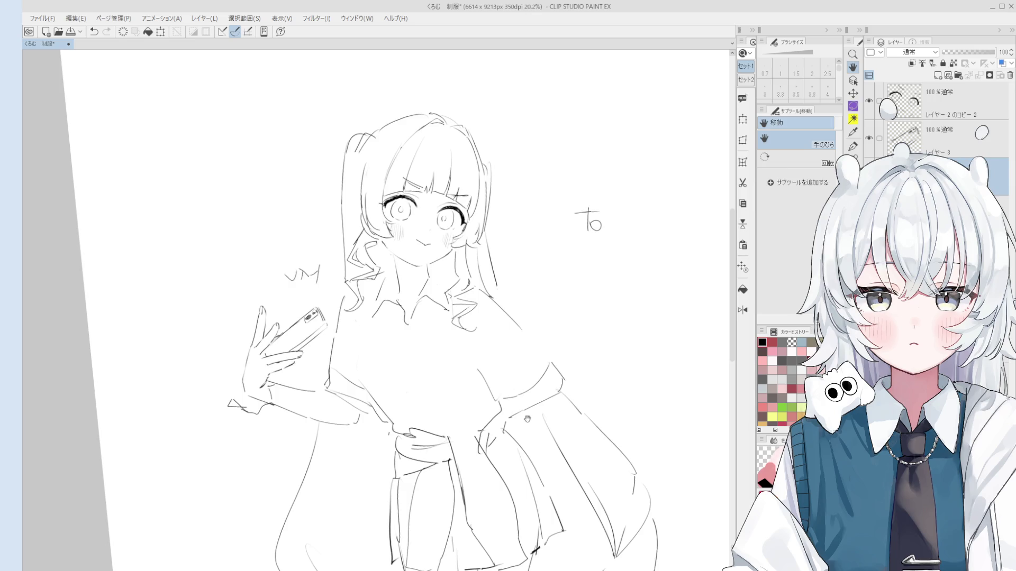
- Shrink the eraser to size 150 and frame the phone-holding hand in view
scroll(529, 381, down, 3)
key(e)
scroll(593, 400, up, 1)
key(bracketleft)
key(bracketleft)
key(bracketleft)
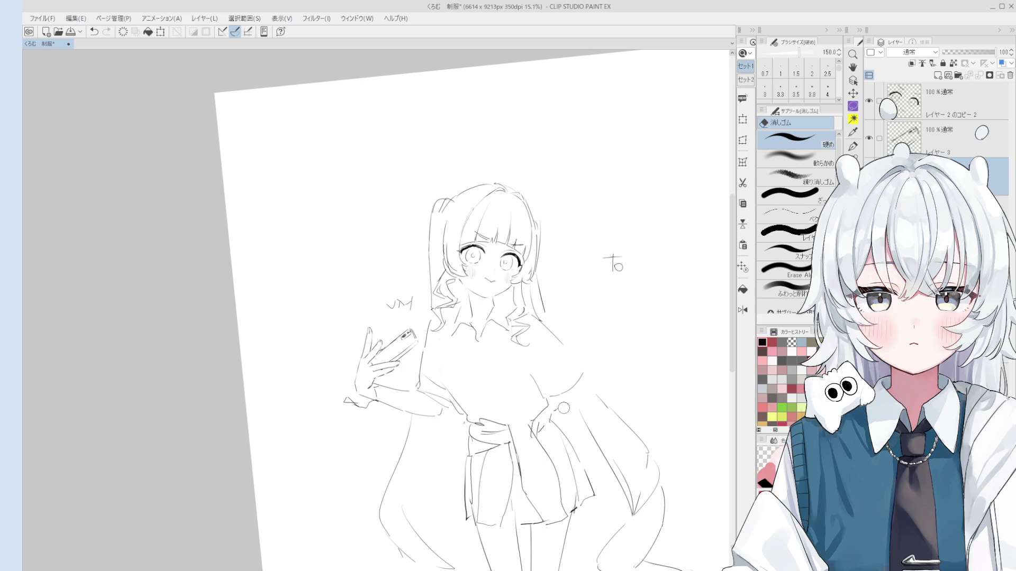
key(p)
scroll(597, 386, up, 1)
scroll(596, 386, up, 1)
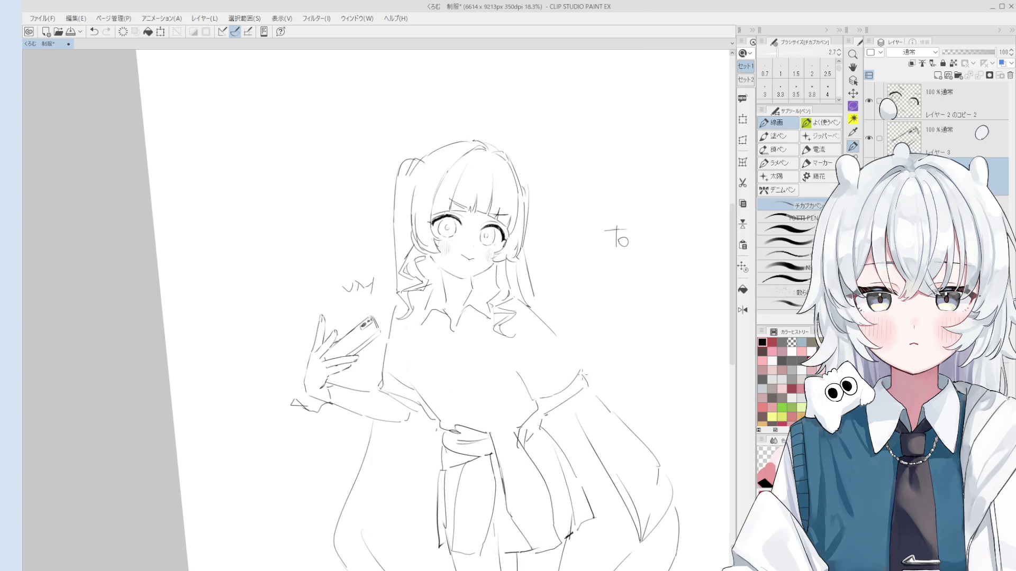
drag(556, 369, 575, 381)
scroll(575, 381, up, 3)
key(p)
scroll(612, 409, down, 2)
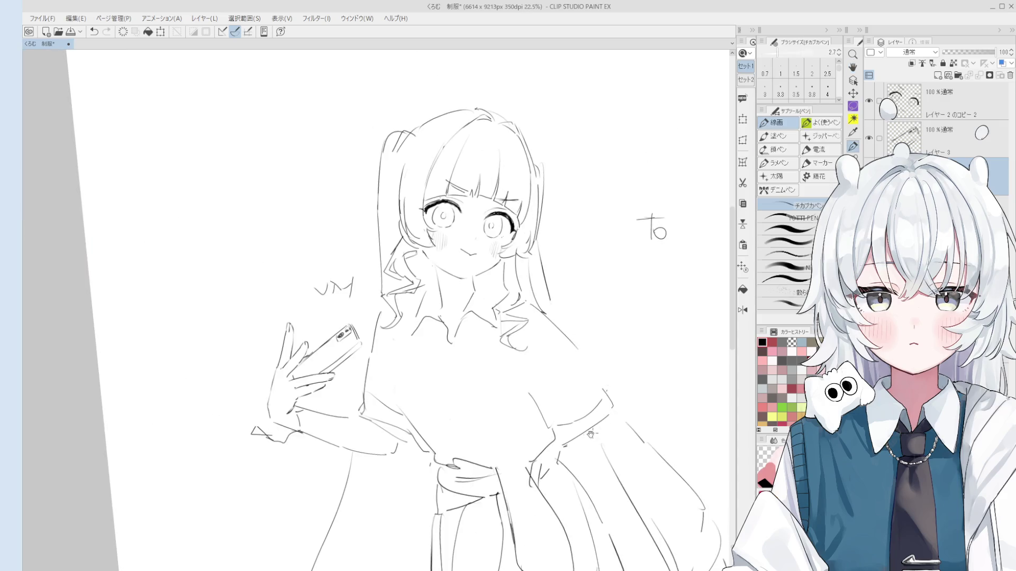
key(e)
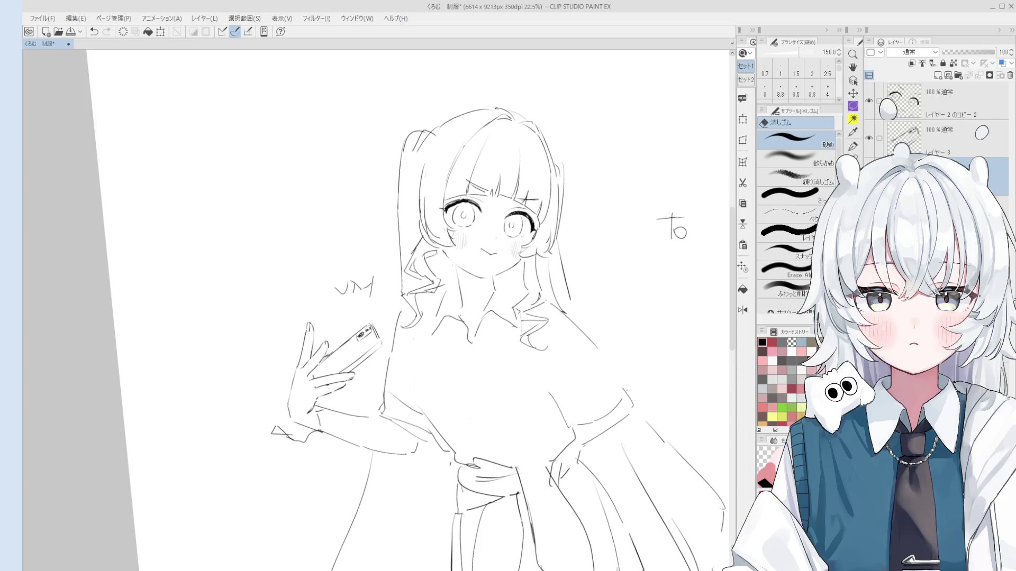
key(space)
mouse_move(529, 408)
mouse_down()
mouse_move(553, 403)
mouse_move(582, 428)
mouse_move(651, 391)
mouse_up()
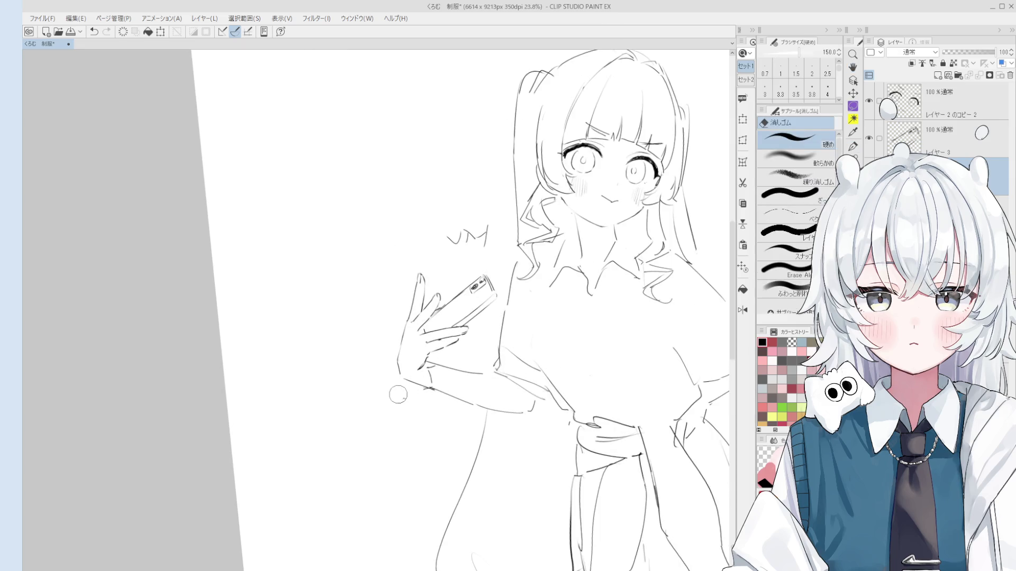
- Erase the wrist and forearm lines, set pen width 3.5, and undo stray cuff strokes
mouse_move(424, 394)
mouse_down()
mouse_move(437, 366)
mouse_move(411, 391)
mouse_move(439, 390)
mouse_move(404, 408)
mouse_move(428, 410)
mouse_move(439, 401)
mouse_move(403, 398)
mouse_move(418, 415)
mouse_move(447, 371)
mouse_up()
key(p)
key(ctrl+z)
key(bracketright)
key(bracketright)
key(bracketright)
key(ctrl+z)
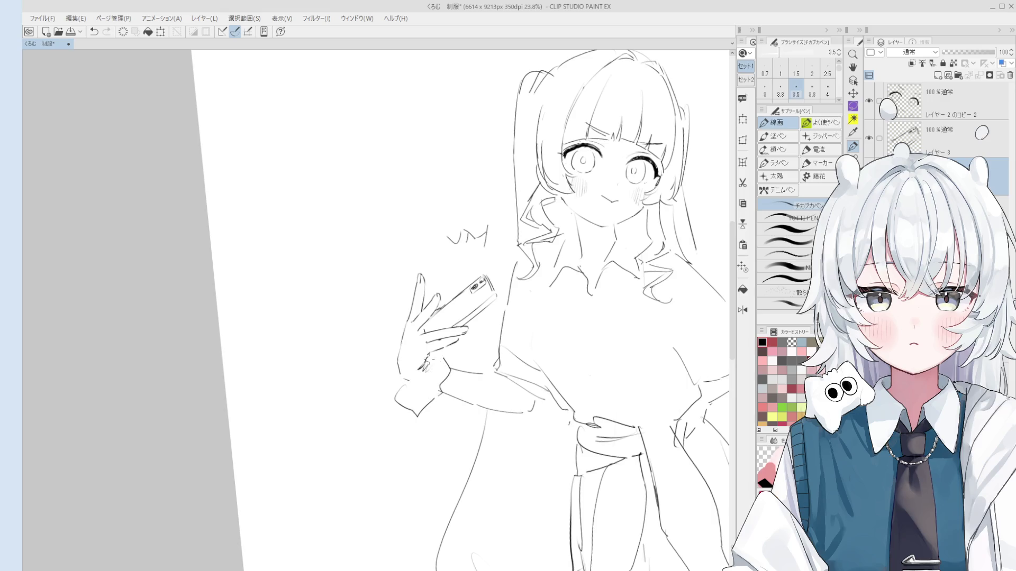
scroll(429, 365, down, 1)
key(ctrl+z)
- Redraw the hand line at the wrist to form the sleeve cuff
mouse_move(443, 352)
mouse_down()
mouse_move(456, 366)
mouse_move(431, 398)
mouse_move(403, 403)
mouse_up()
scroll(423, 370, up, 1)
key(ctrl+z)
key(ctrl+z)
key(e)
key(p)
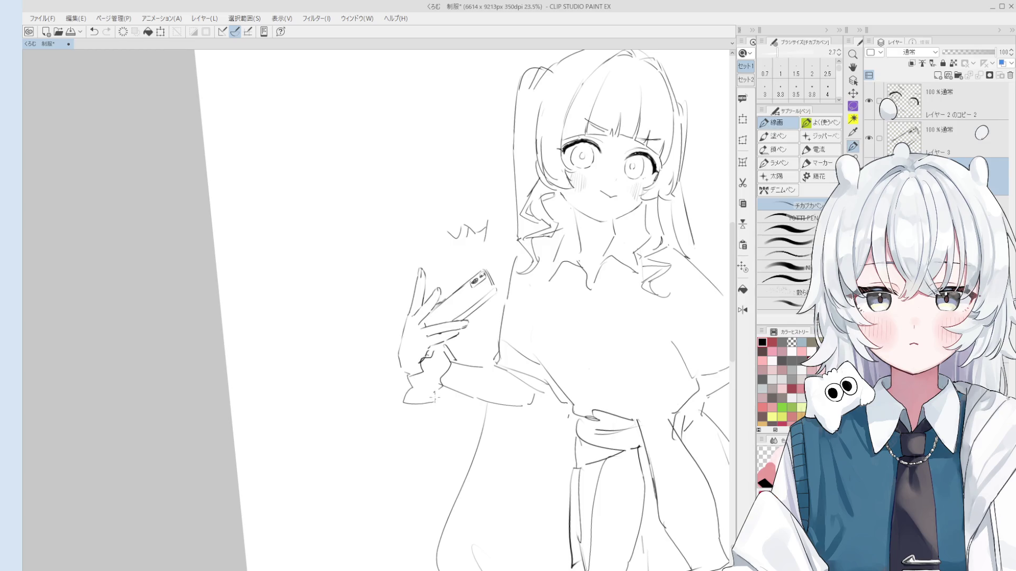
scroll(460, 312, down, 3)
key(space)
mouse_move(466, 374)
mouse_down()
mouse_move(439, 331)
mouse_move(511, 323)
mouse_up()
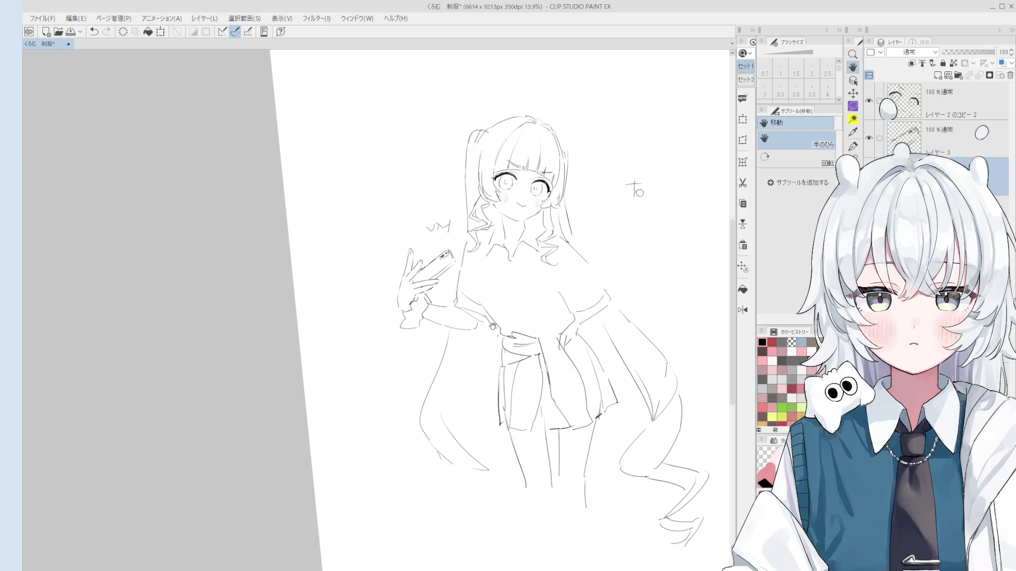
- Draw a line along the arm near the phone, undoing it to retry
drag(469, 408, 468, 412)
scroll(455, 412, up, 3)
key(e)
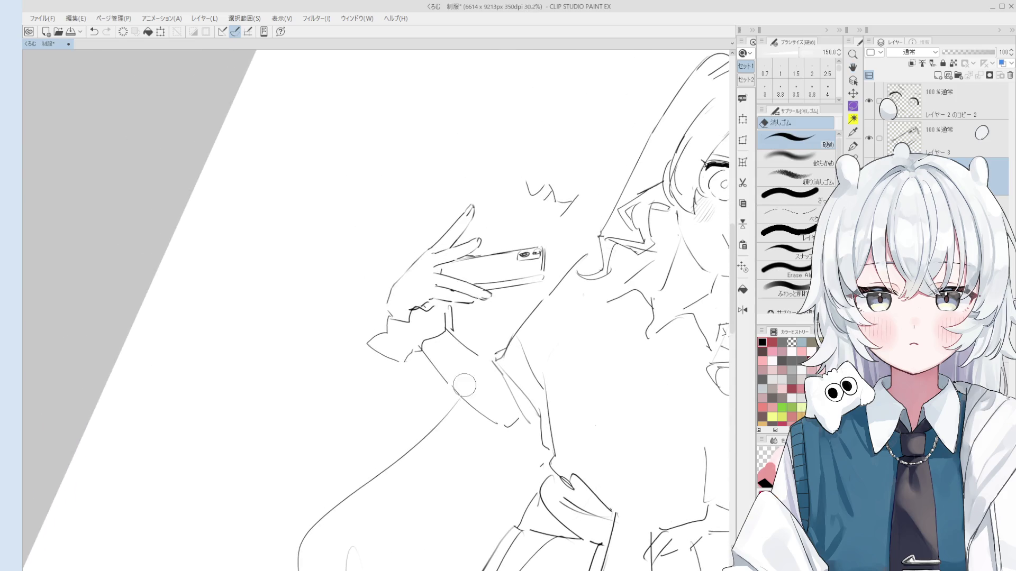
key(p)
key(ctrl+z)
drag(424, 347, 505, 430)
key(ctrl+z)
key(ctrl+z)
scroll(505, 418, down, 2)
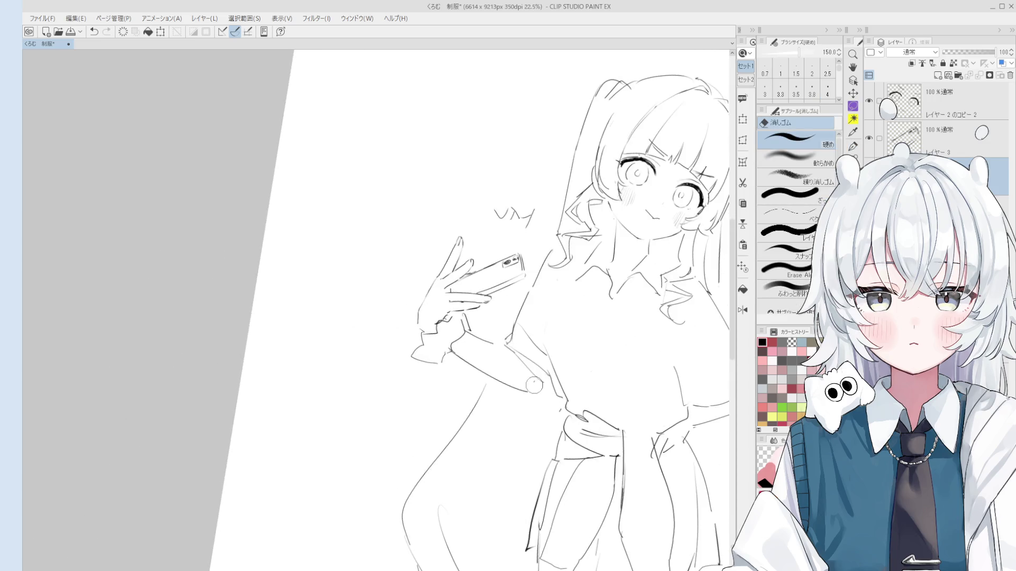
scroll(534, 383, down, 1)
scroll(529, 379, up, 2)
key(e)
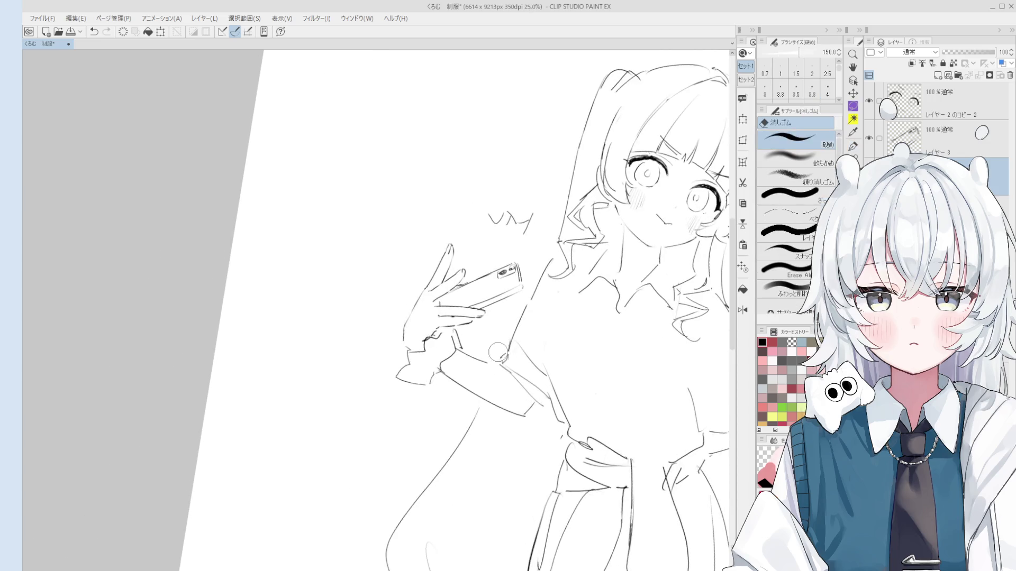
key(p)
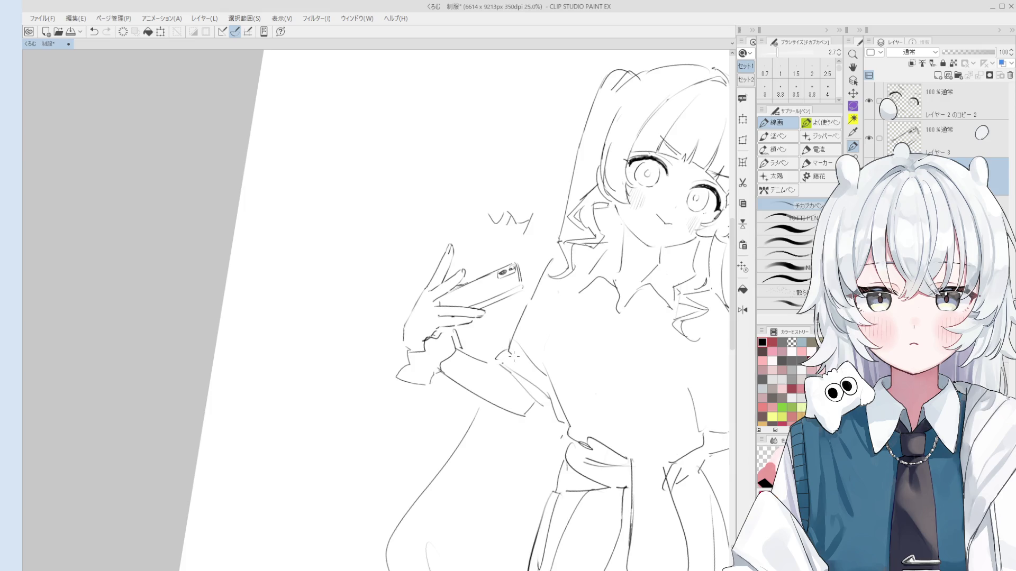
- Rotate the figure upright, raise the pen width to 2.7, and redraw the torso's left contour
drag(513, 357, 497, 305)
key(e)
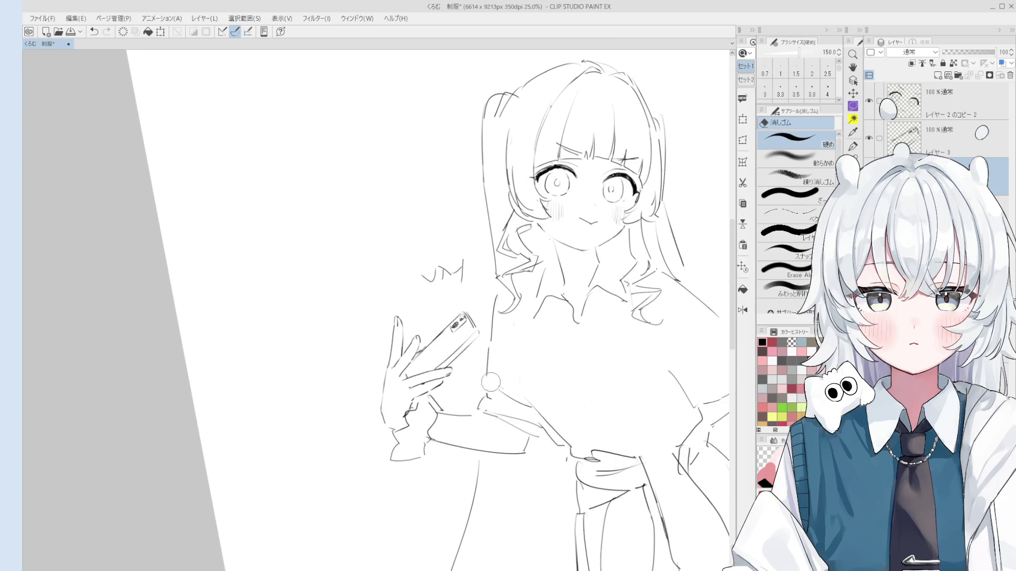
key(p)
key(bracketright)
key(bracketright)
scroll(507, 310, down, 2)
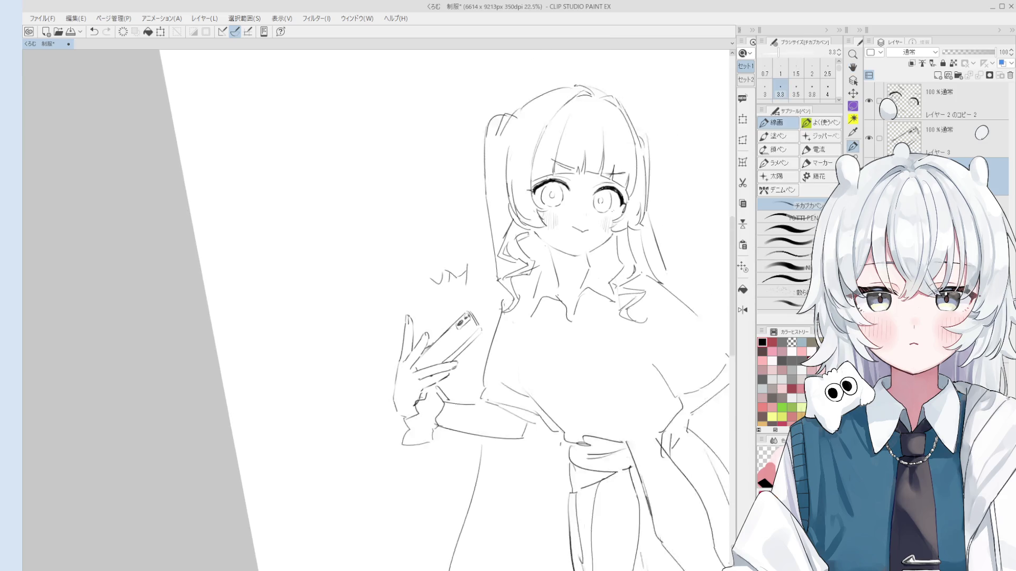
key(ctrl+z)
key(ctrl+y)
key(ctrl+z)
drag(505, 302, 492, 365)
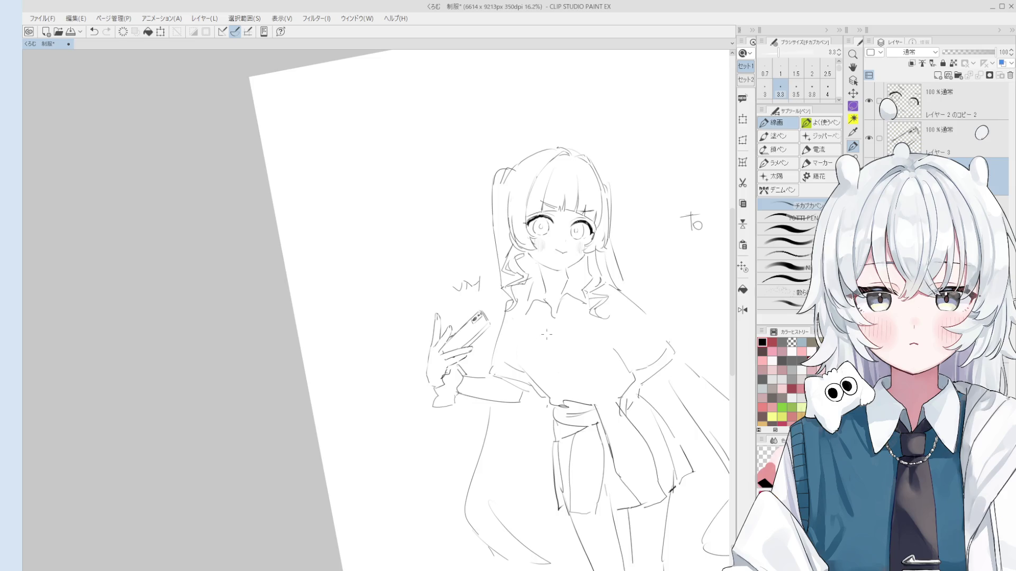
scroll(519, 312, up, 2)
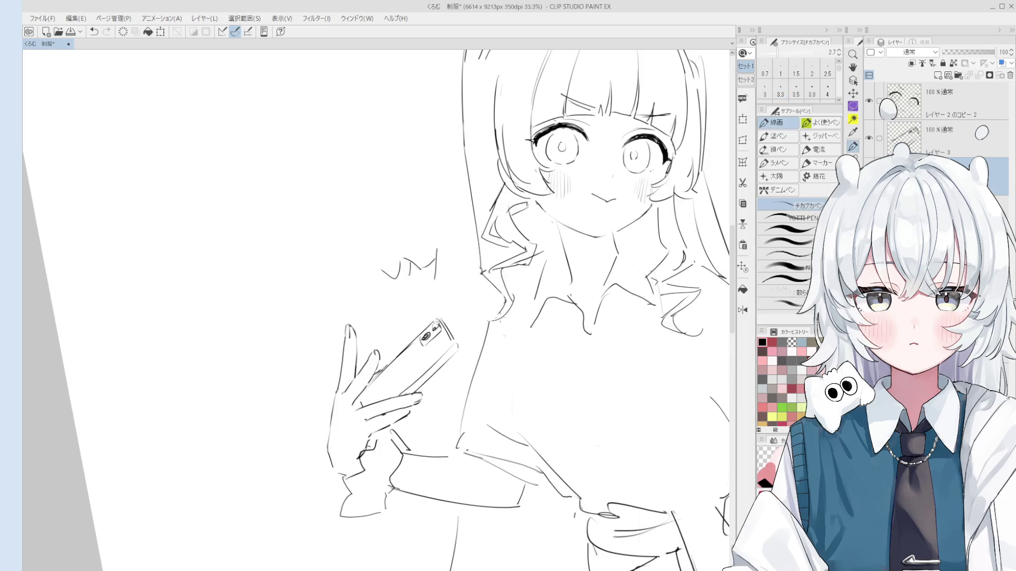
scroll(497, 317, down, 1)
scroll(581, 315, down, 1)
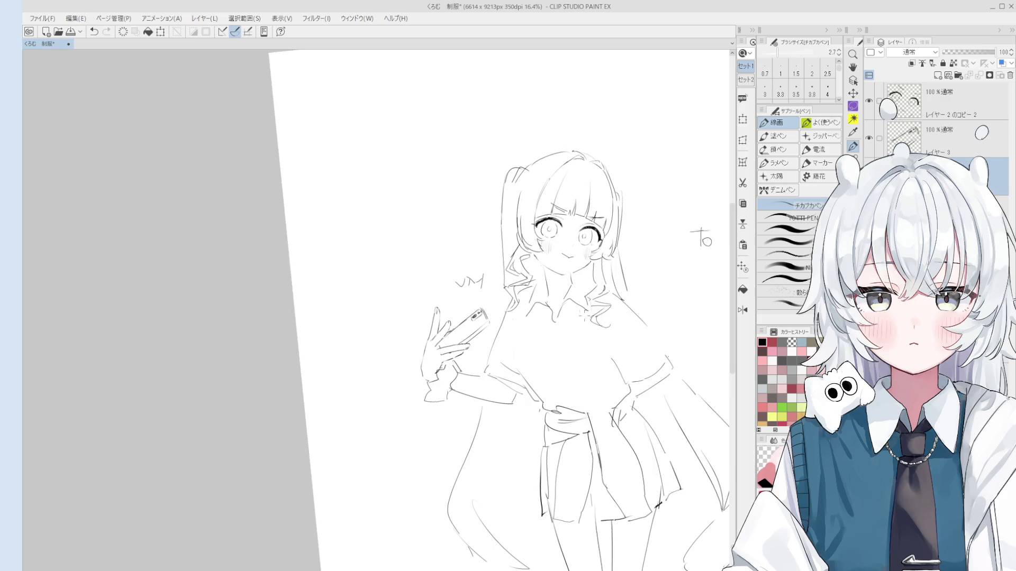
scroll(524, 302, up, 2)
scroll(524, 302, down, 1)
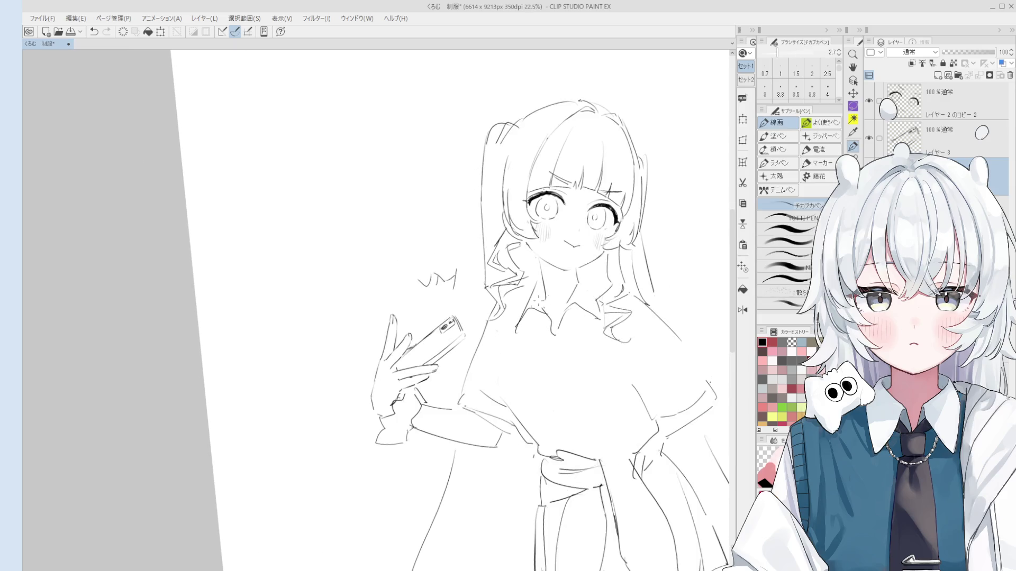
scroll(516, 349, down, 1)
- Mirror the view and add two short pen lines to the shirt collar
key(h)
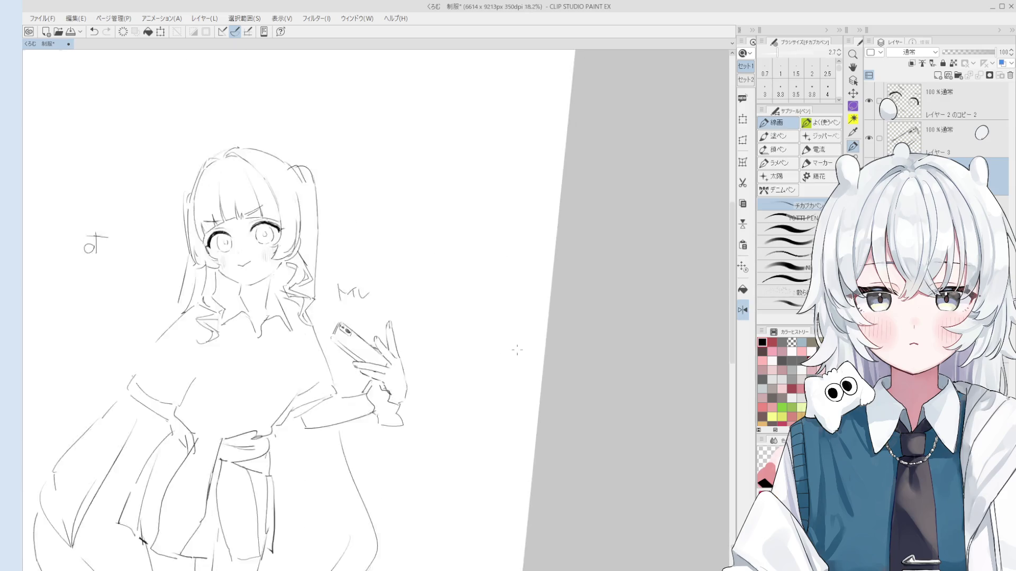
scroll(528, 327, up, 3)
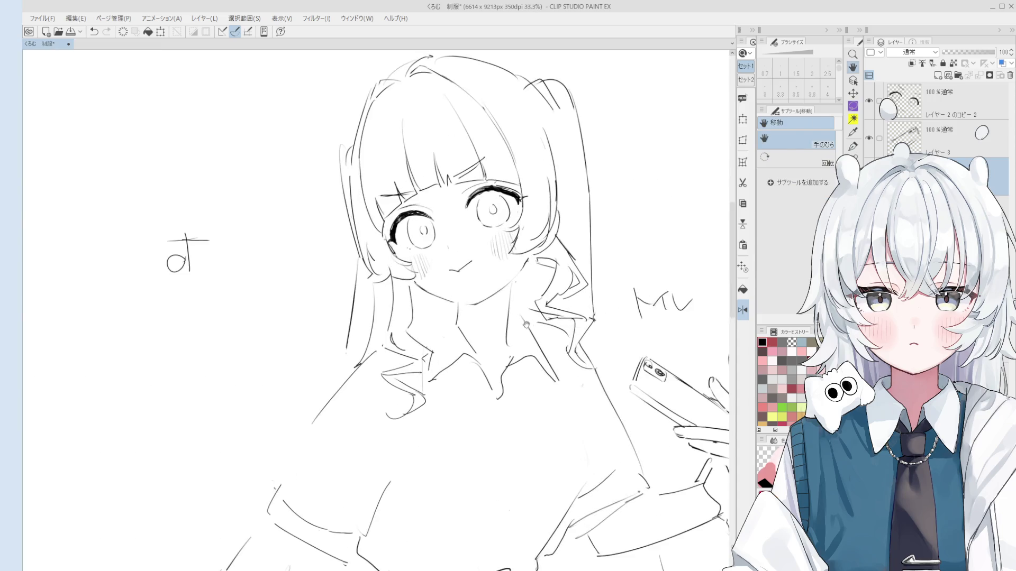
key(p)
scroll(511, 339, up, 2)
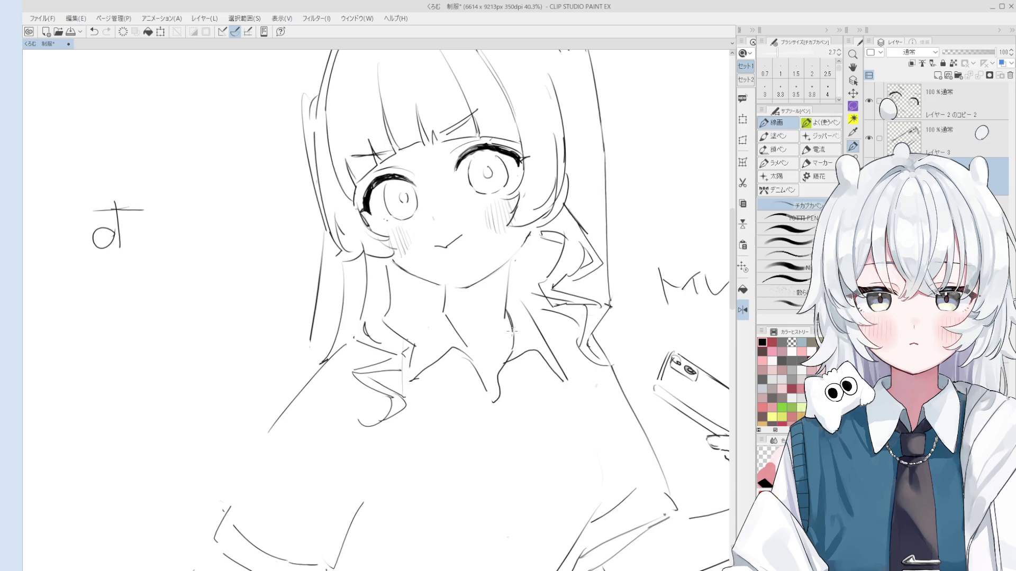
scroll(511, 332, down, 1)
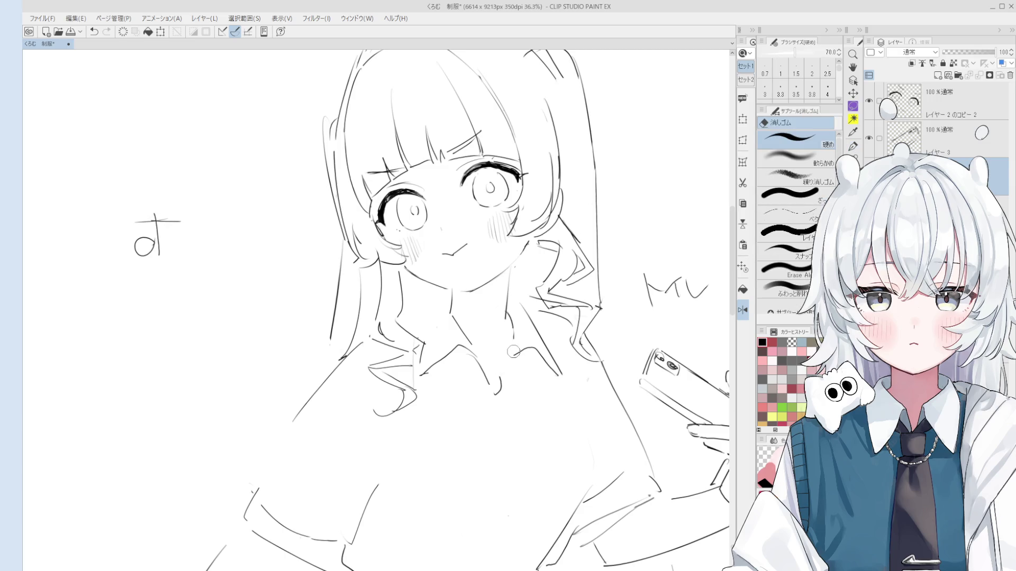
scroll(500, 359, down, 1)
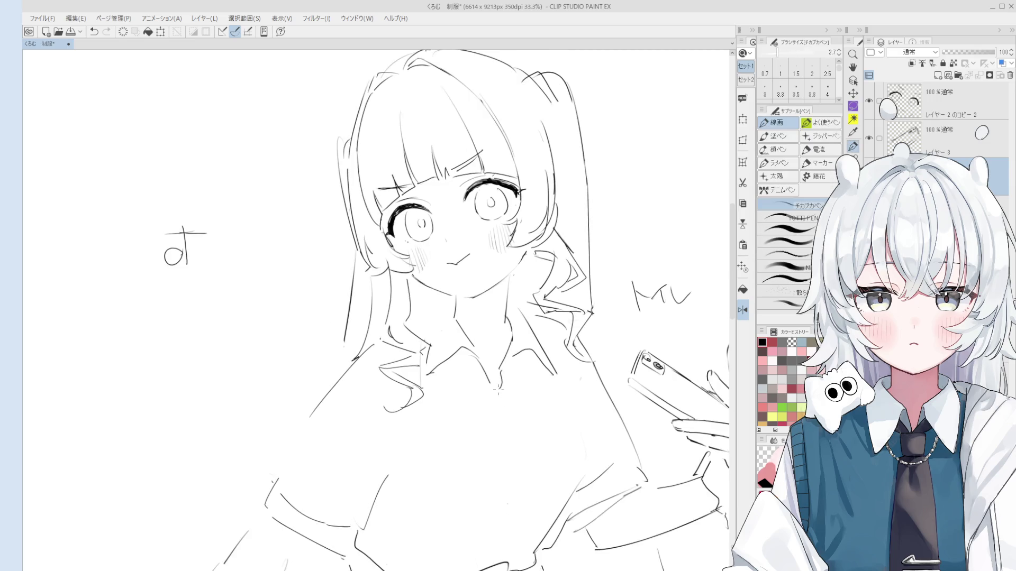
mouse_move(504, 370)
mouse_down()
mouse_move(496, 391)
mouse_move(471, 357)
mouse_up()
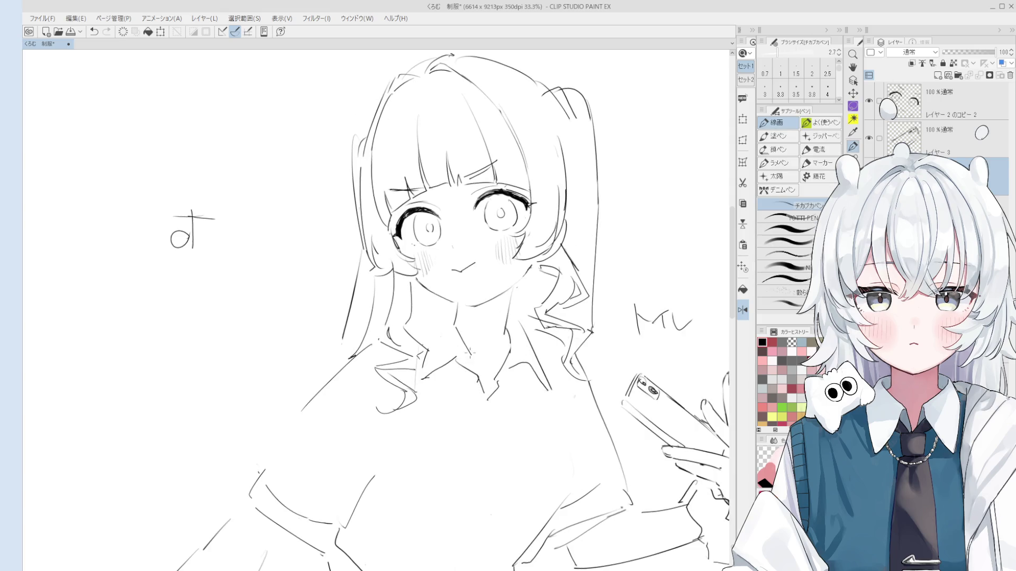
scroll(470, 357, down, 2)
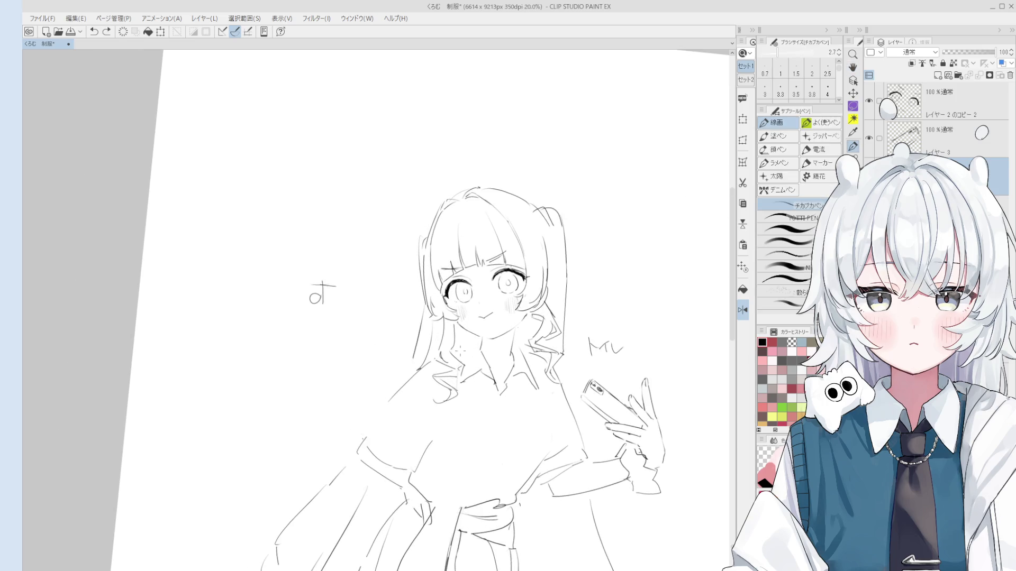
drag(479, 350, 490, 373)
scroll(410, 333, down, 3)
- Bring the whole figure into view and show the gray silhouette layer beneath the sketch
key(h)
drag(532, 429, 526, 351)
drag(519, 404, 532, 284)
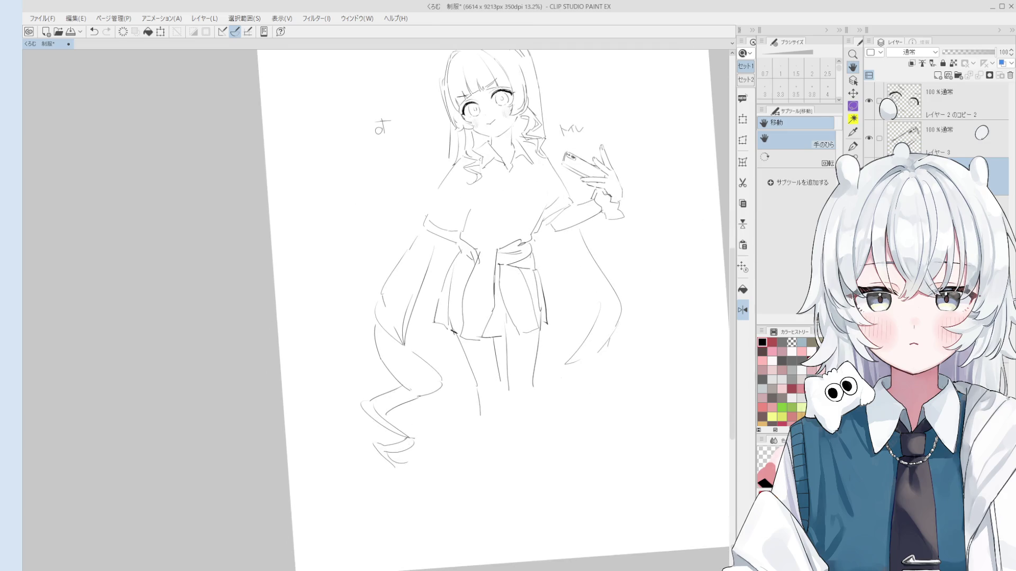
click(868, 176)
drag(565, 400, 562, 389)
key(p)
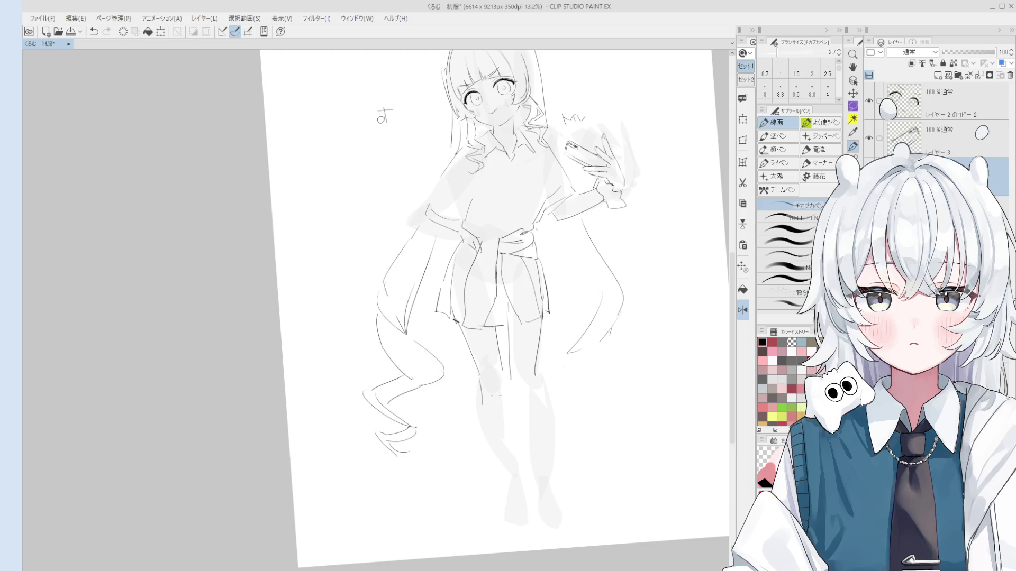
- Draw the inner leg line between the legs, retrying until it runs longer
scroll(495, 396, up, 1)
drag(508, 362, 528, 408)
key(ctrl+z)
drag(508, 363, 532, 433)
key(ctrl+z)
drag(513, 382, 535, 479)
- Outline the right leg, then draw its knee and lower-leg contours, erasing a small stray bit
mouse_move(537, 366)
mouse_down()
mouse_move(555, 422)
mouse_move(552, 501)
mouse_up()
key(ctrl+z)
key(ctrl+z)
scroll(561, 466, up, 2)
key(ctrl+z)
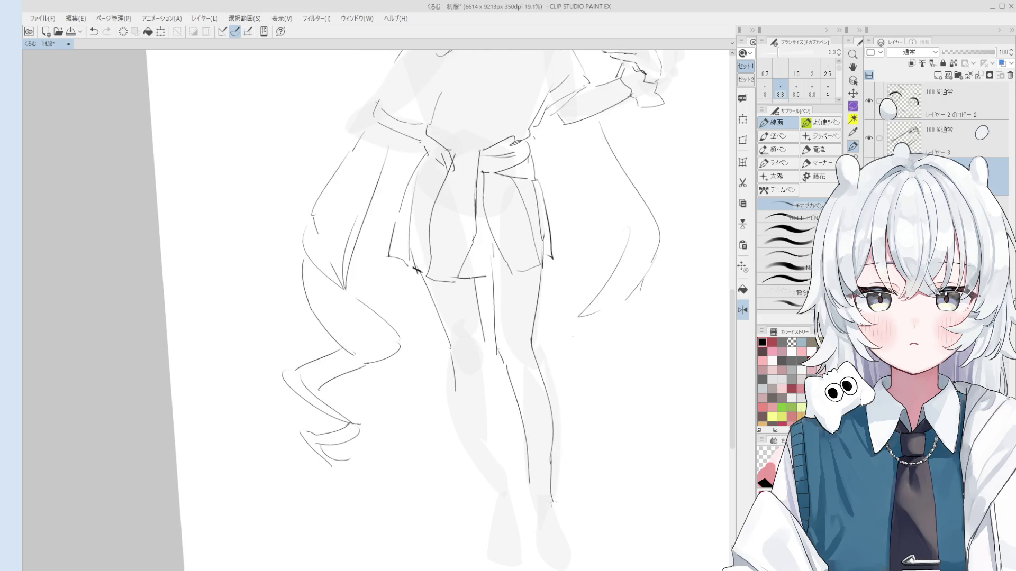
key(e)
drag(530, 468, 534, 476)
key(p)
mouse_move(516, 440)
mouse_down()
mouse_move(556, 436)
mouse_move(561, 509)
mouse_up()
key(ctrl+z)
key(ctrl+z)
key(ctrl+z)
mouse_move(555, 435)
mouse_down()
mouse_move(554, 504)
mouse_move(566, 488)
mouse_move(558, 473)
mouse_up()
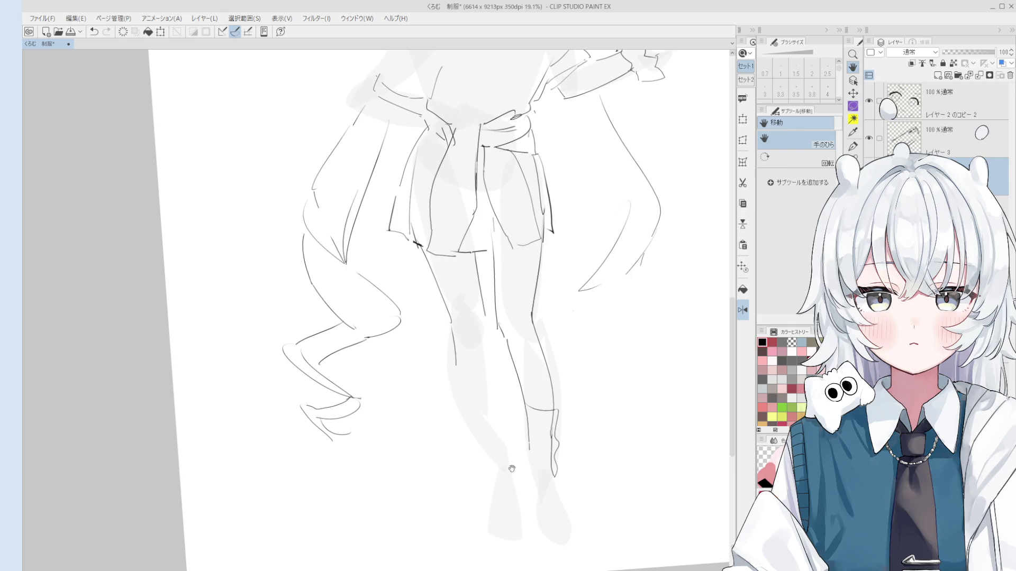
scroll(526, 481, down, 5)
- Bring the lower legs and skirt hem into view, tilting the canvas one step counter-clockwise
scroll(504, 416, up, 5)
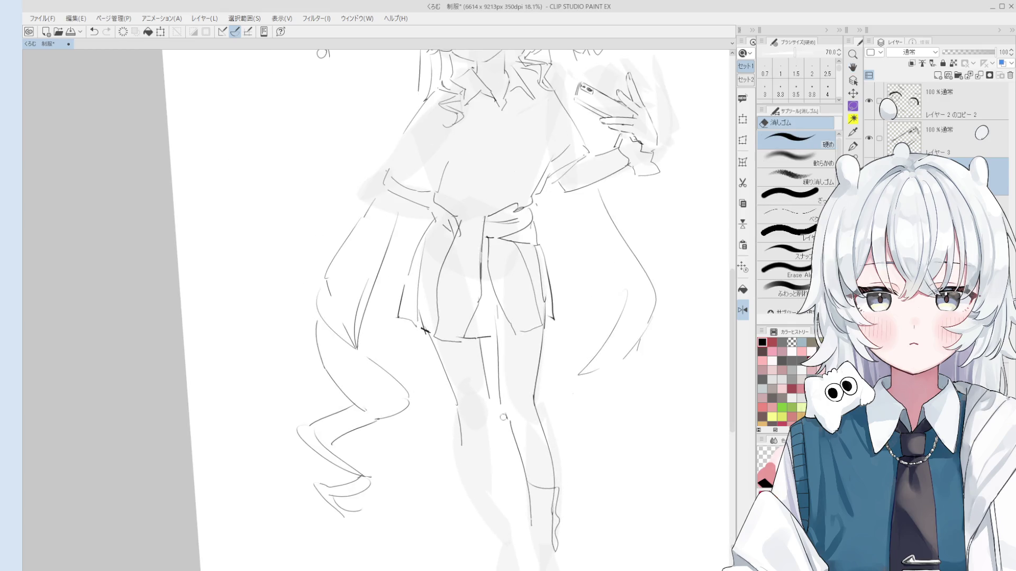
key(p)
scroll(505, 420, up, 3)
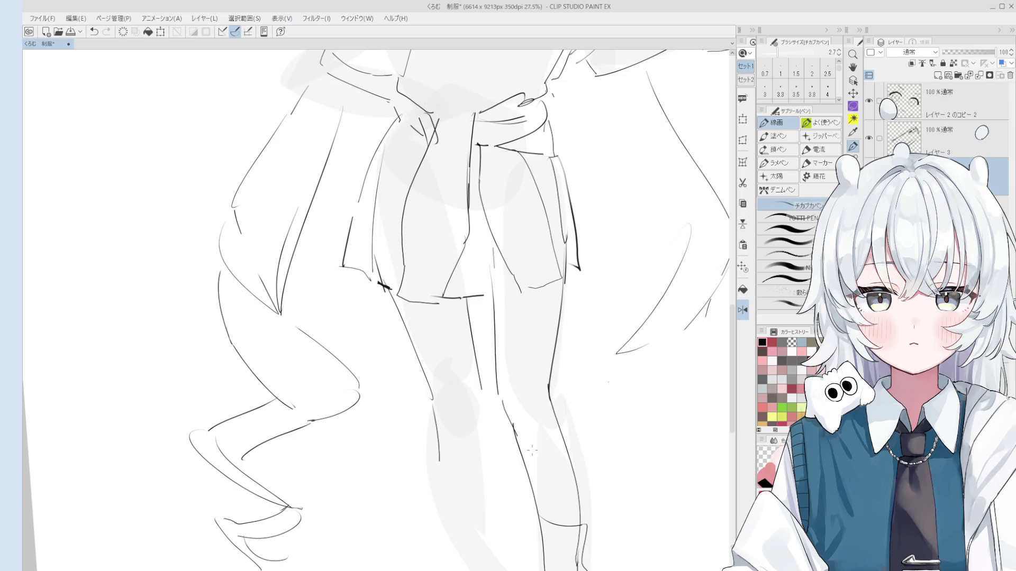
key(h)
drag(527, 450, 534, 411)
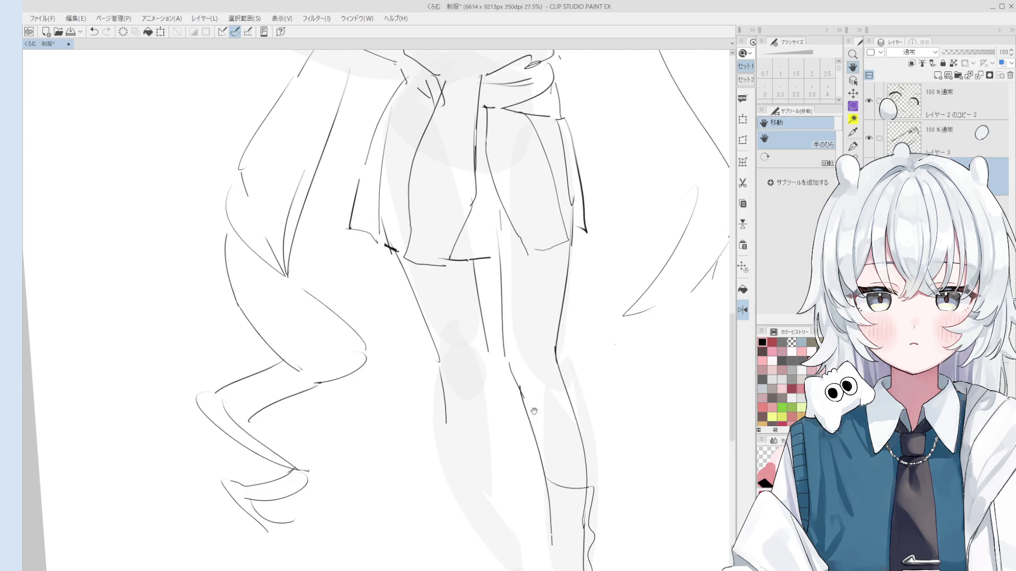
scroll(527, 423, down, 3)
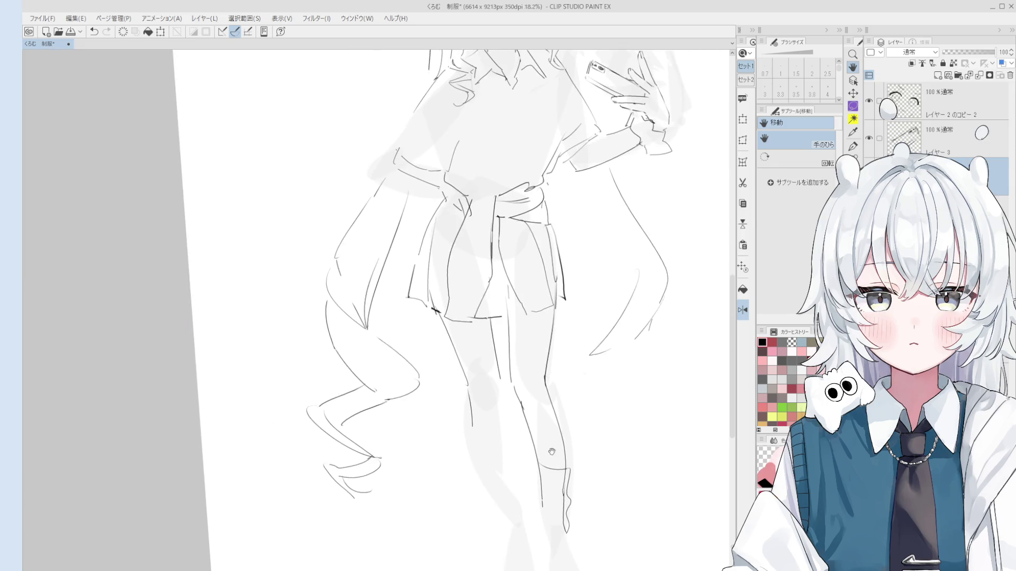
key(e)
scroll(524, 423, up, 4)
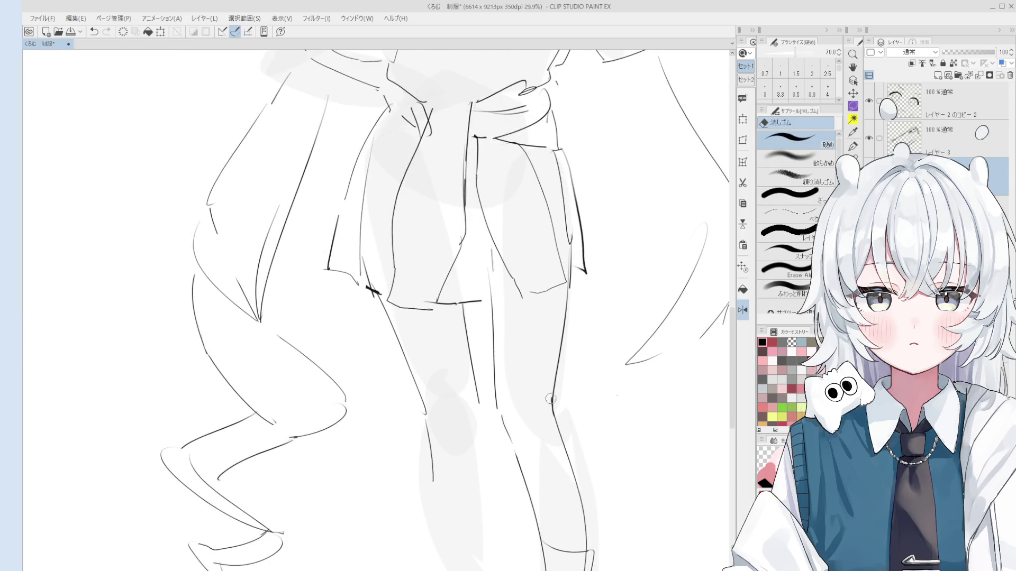
key(minus)
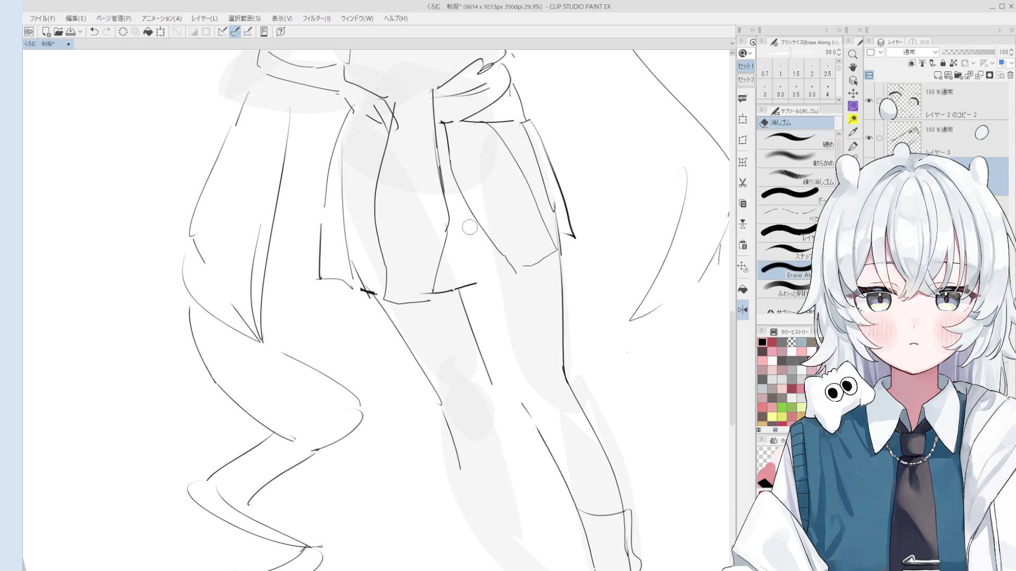
- Add a tiny ink touch-up mark on the right skirt hem, then zoom out to check it
key(p)
scroll(476, 259, down, 2)
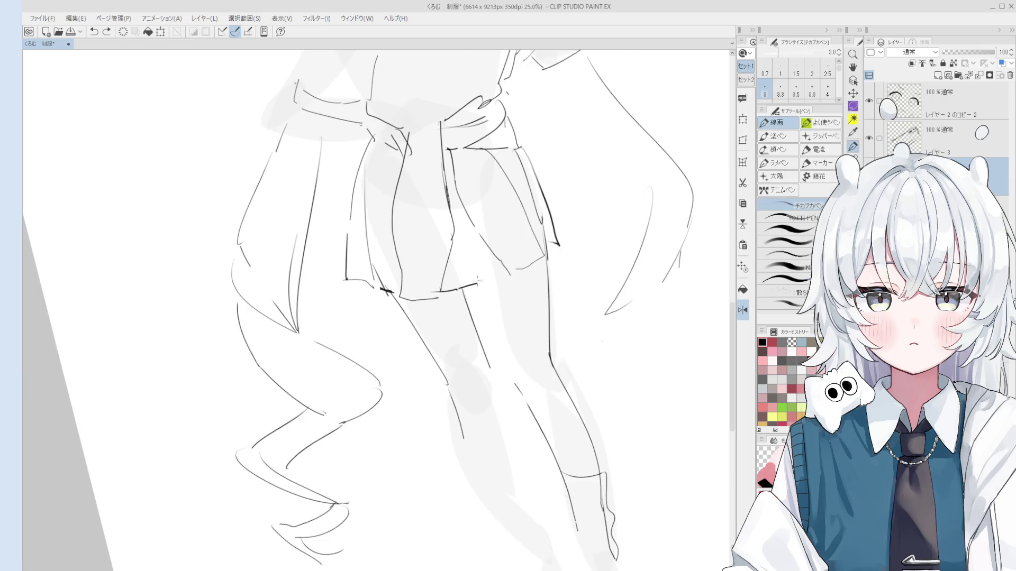
key(e)
scroll(487, 284, down, 1)
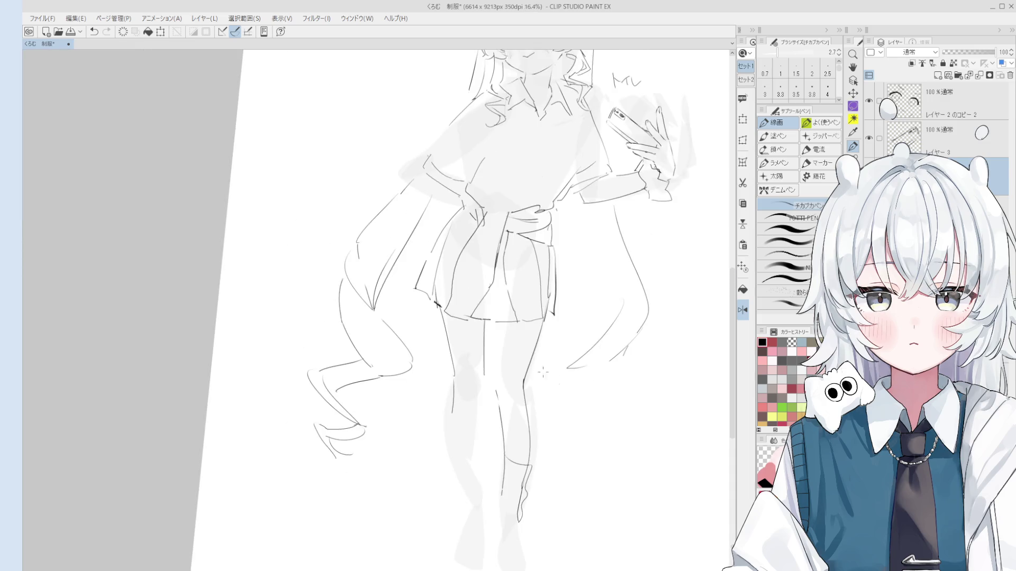
scroll(489, 296, up, 2)
key(p)
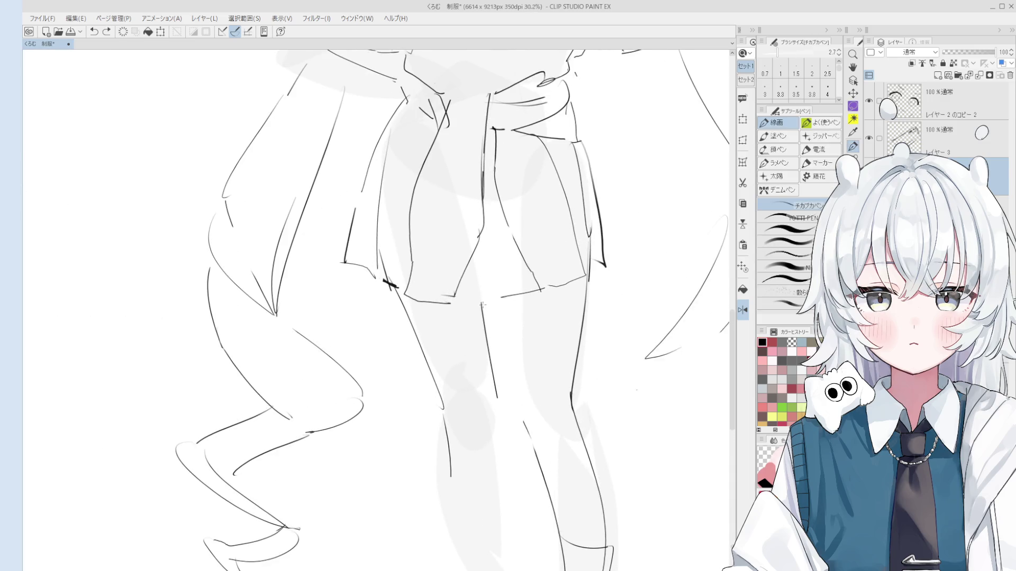
scroll(490, 297, down, 2)
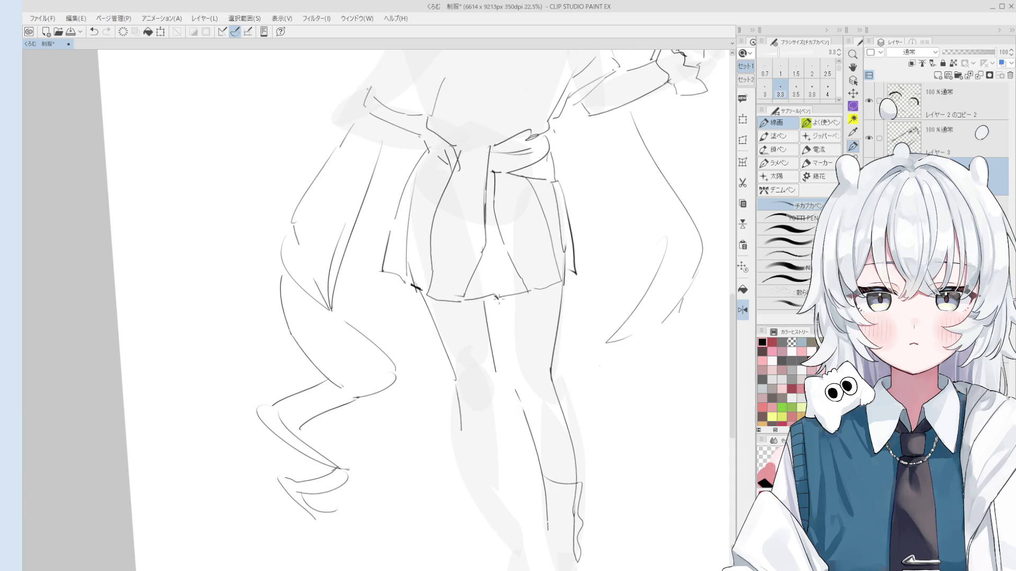
scroll(498, 299, down, 1)
click(499, 300)
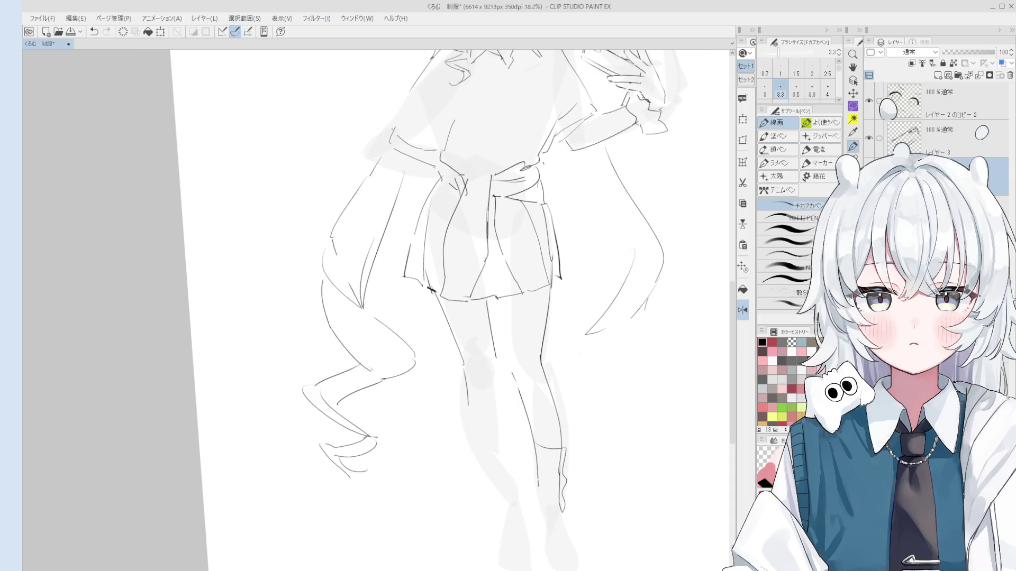
scroll(553, 281, up, 2)
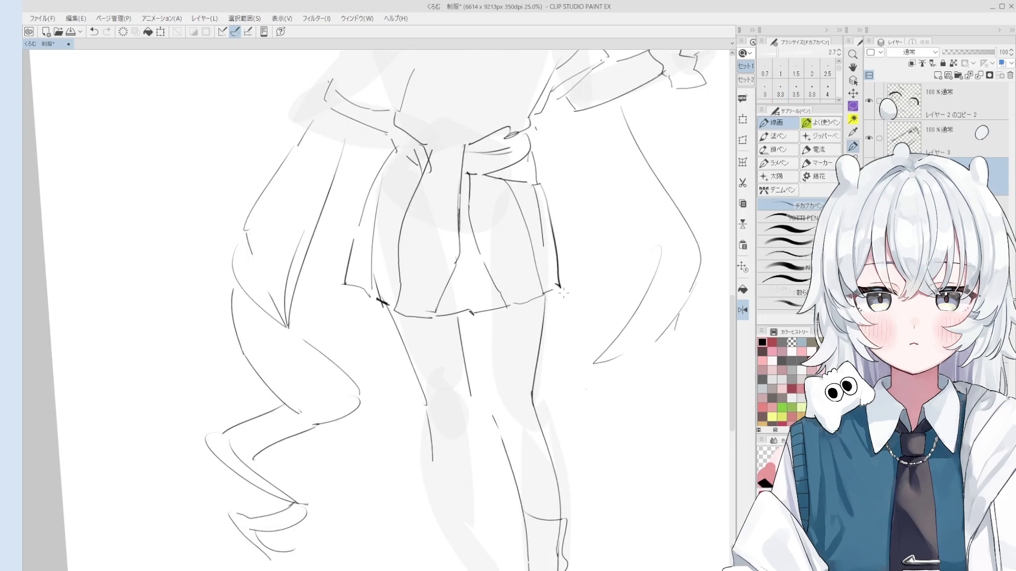
scroll(556, 285, up, 1)
key(e)
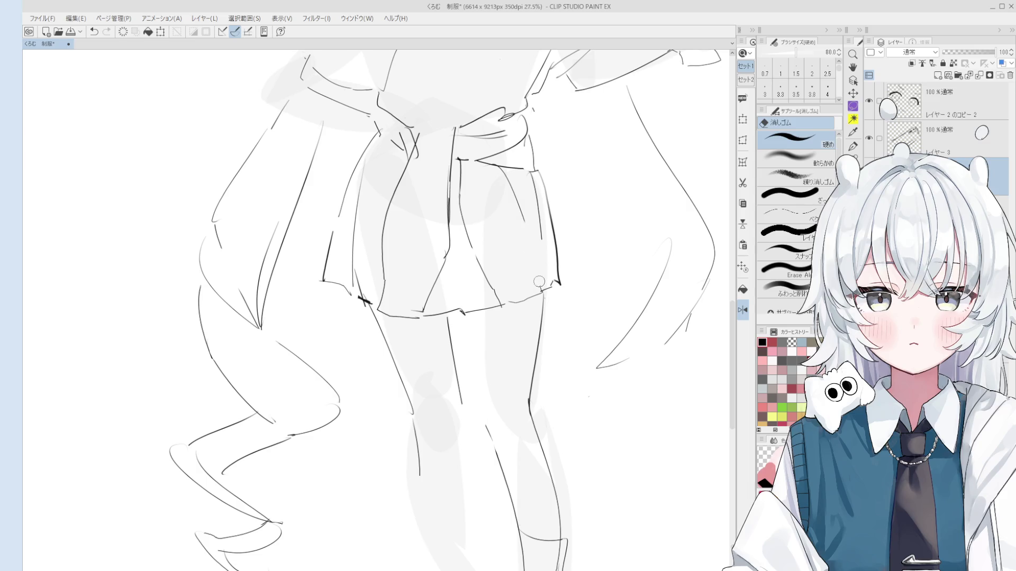
key(p)
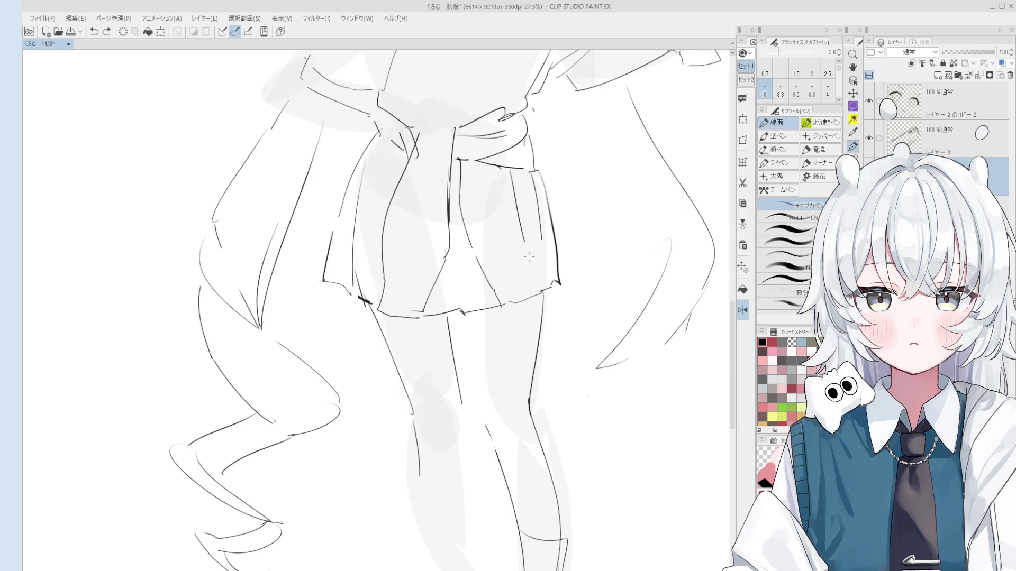
scroll(516, 211, down, 2)
key(e)
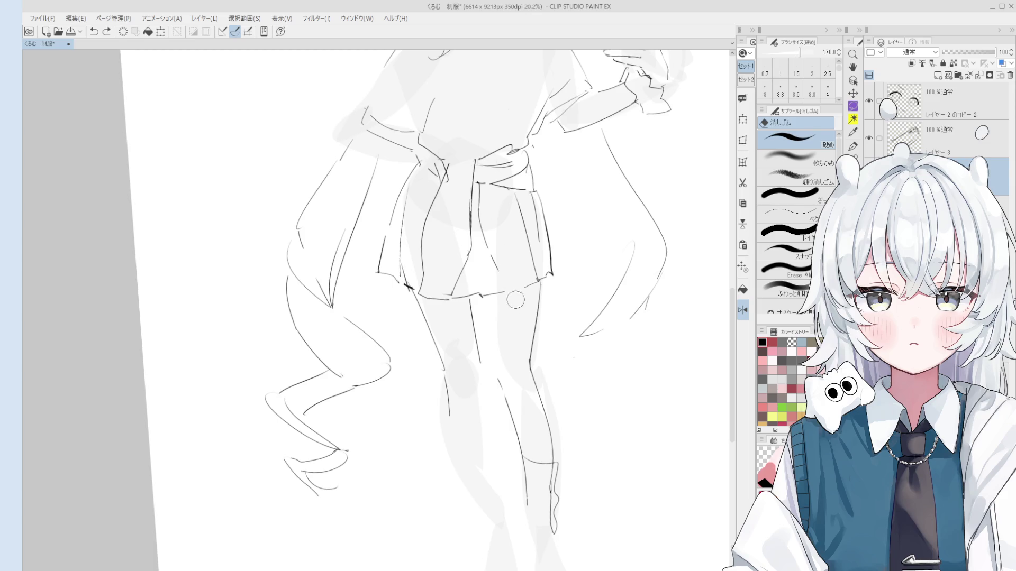
scroll(510, 291, down, 5)
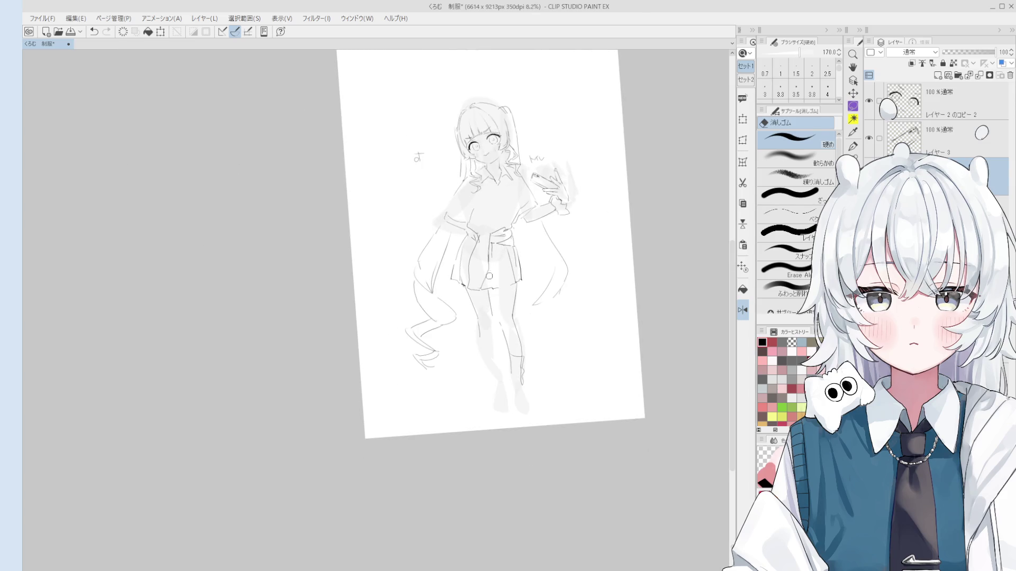
key(h)
scroll(458, 360, up, 1)
- Re-center the figure and nudge the view up-right to frame the right leg
drag(458, 360, 548, 362)
scroll(548, 362, up, 3)
key(p)
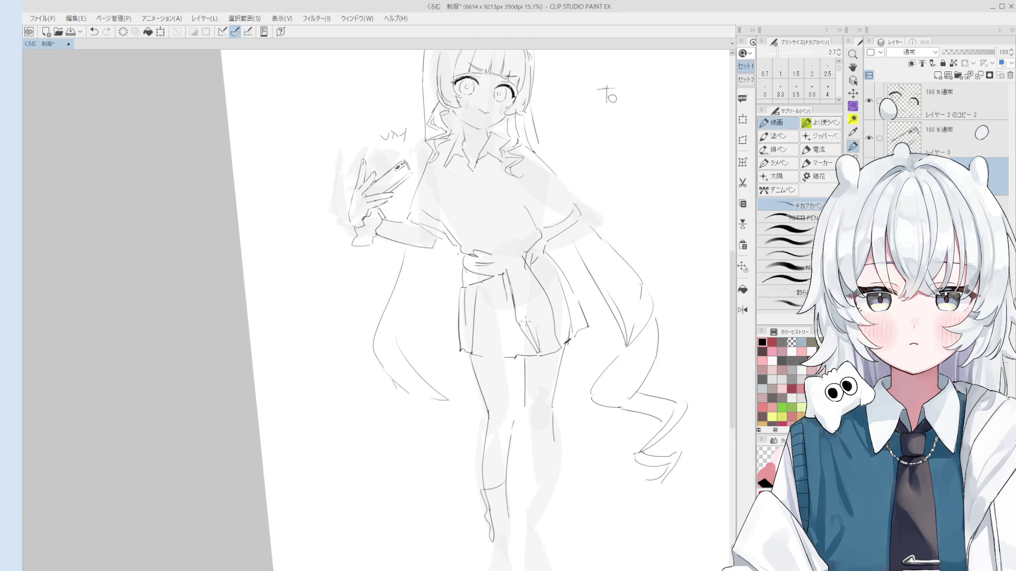
key(e)
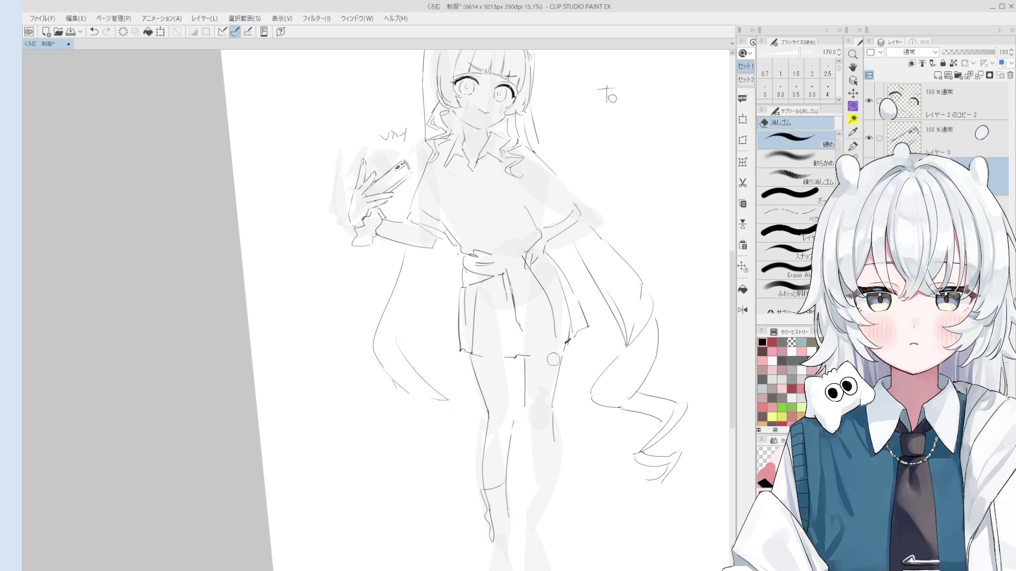
key(h)
drag(553, 360, 577, 336)
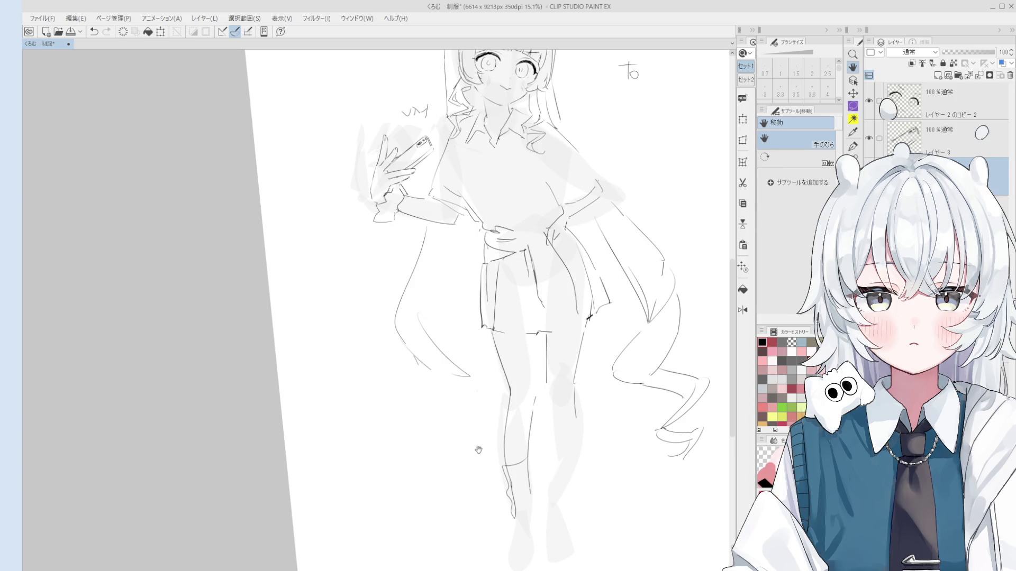
key(e)
scroll(548, 290, up, 1)
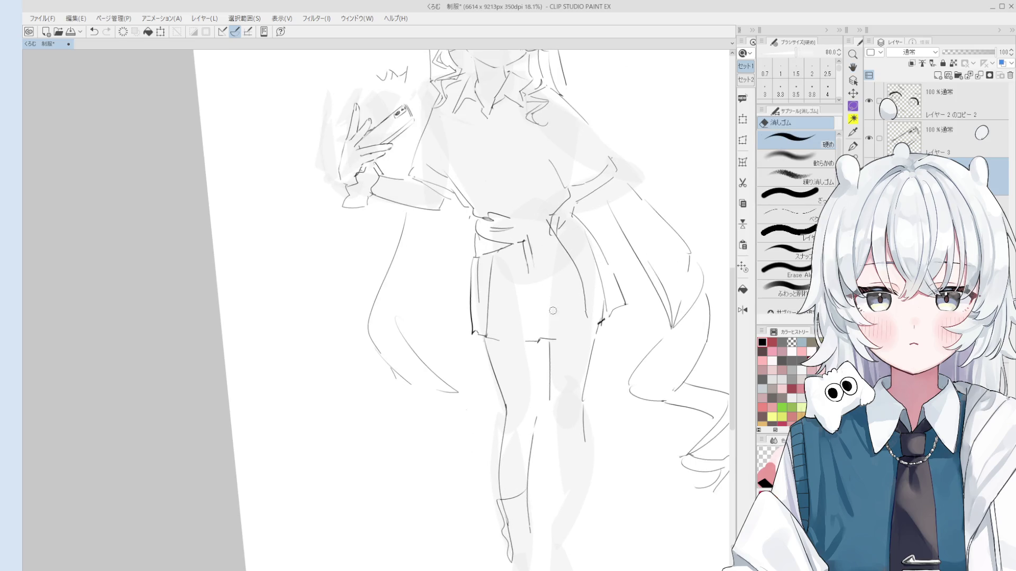
key(p)
scroll(538, 273, up, 1)
key(e)
key(p)
scroll(530, 300, down, 1)
- Try a thicker knee contour stroke on the right leg, then undo it and thin the pen
key(ctrl+z)
key(bracketright)
mouse_move(556, 353)
mouse_down()
mouse_move(577, 415)
mouse_move(599, 402)
mouse_up()
key(ctrl+z)
key(ctrl+z)
scroll(599, 402, down, 1)
key(bracketleft)
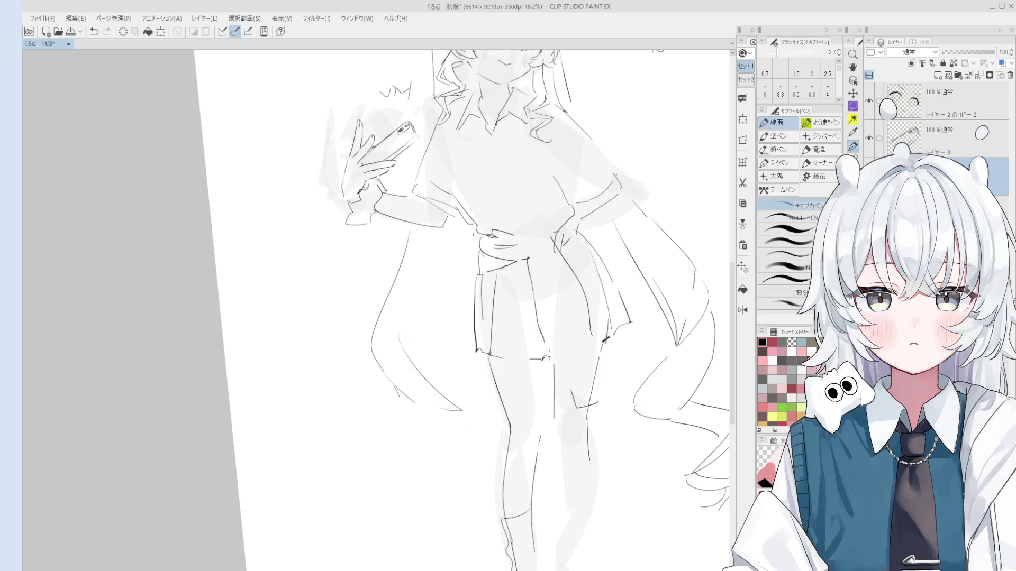
scroll(545, 344, down, 1)
key(bracketleft)
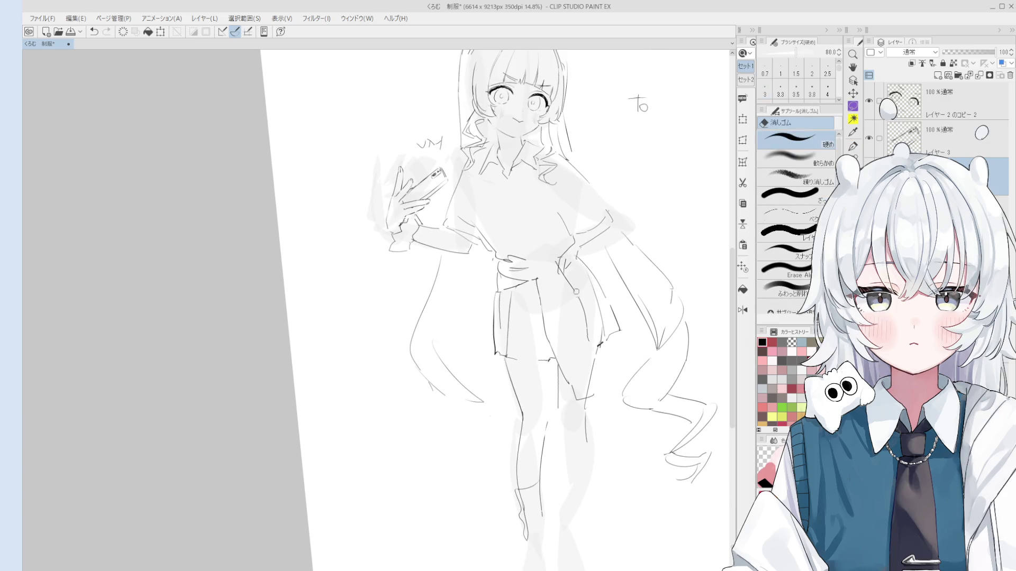
- Redraw the hip and knee contour lines, undoing and retrying until they fit
key(ctrl+z)
mouse_move(586, 343)
mouse_down()
mouse_move(564, 273)
mouse_move(602, 398)
mouse_up()
key(bracketright)
key(bracketright)
key(ctrl+z)
key(ctrl+z)
drag(595, 363, 602, 395)
key(ctrl+z)
scroll(598, 396, up, 1)
scroll(598, 399, up, 1)
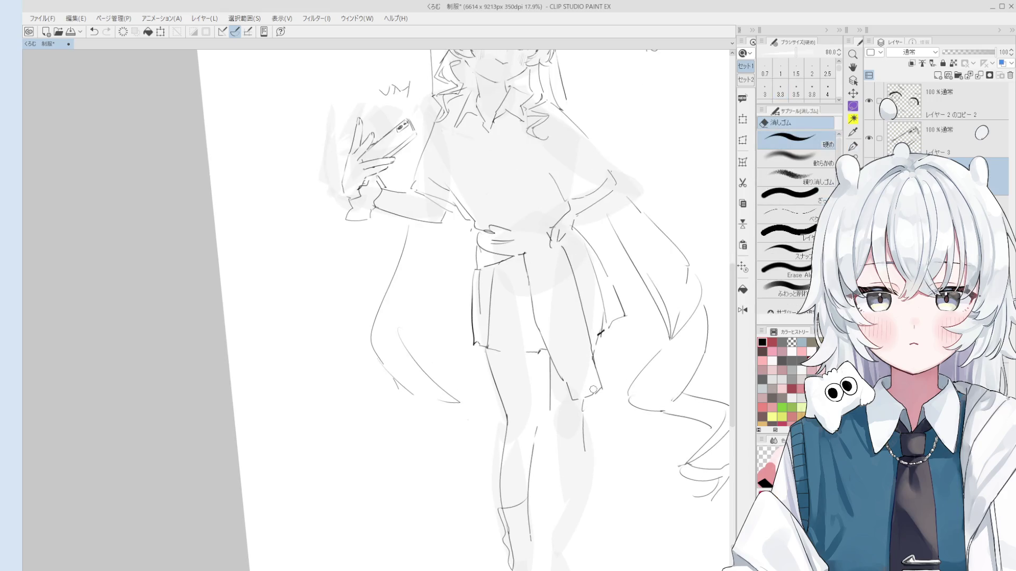
key(e)
- With a thicker pen, draw a vertical thigh contour on the lower legs, then undo it as stray
key(h)
drag(591, 477, 537, 426)
scroll(553, 375, up, 1)
key(p)
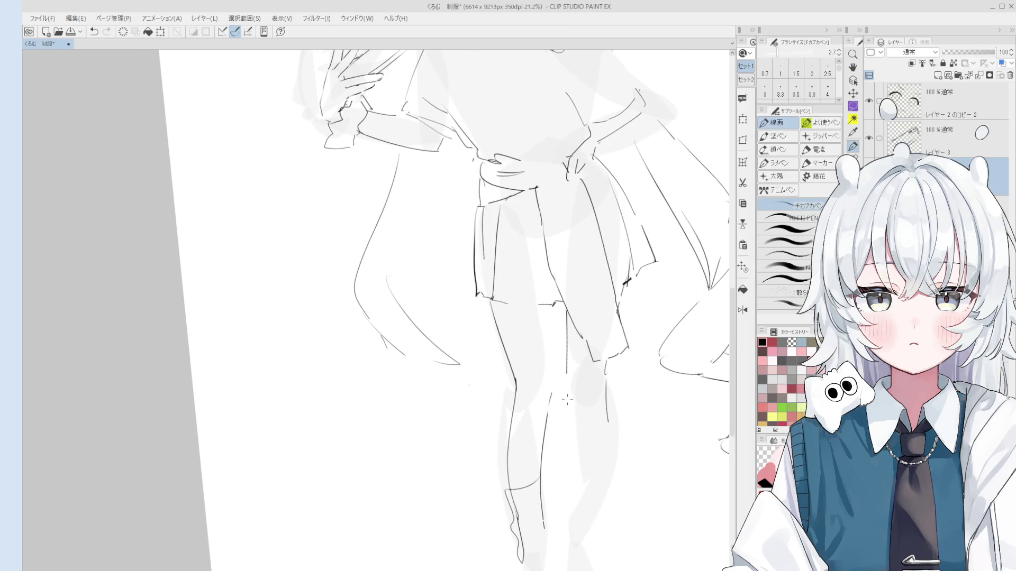
scroll(561, 395, down, 3)
scroll(553, 386, up, 3)
key(bracketright)
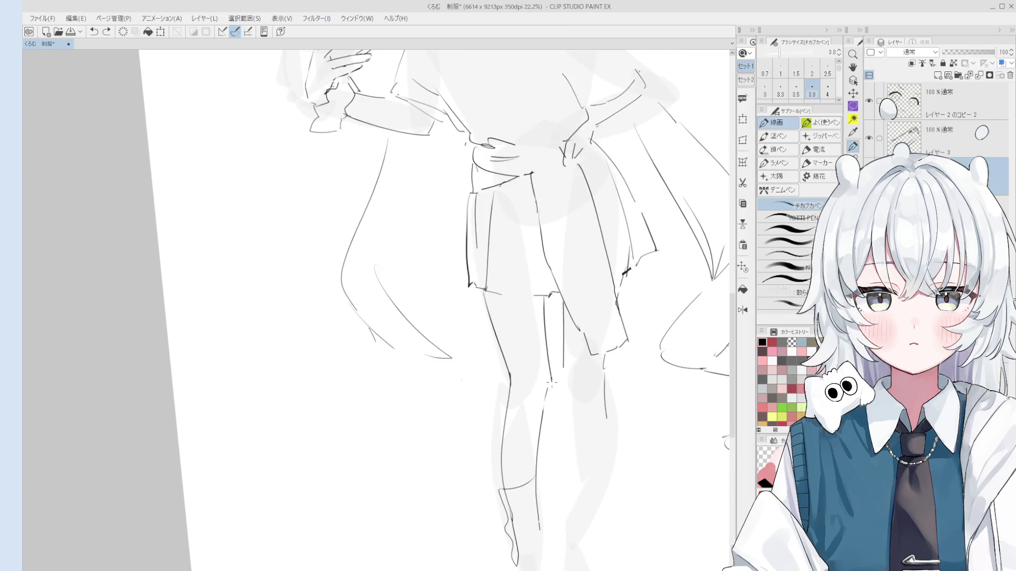
scroll(550, 381, down, 2)
scroll(548, 349, down, 2)
drag(547, 329, 550, 384)
scroll(575, 397, up, 3)
key(h)
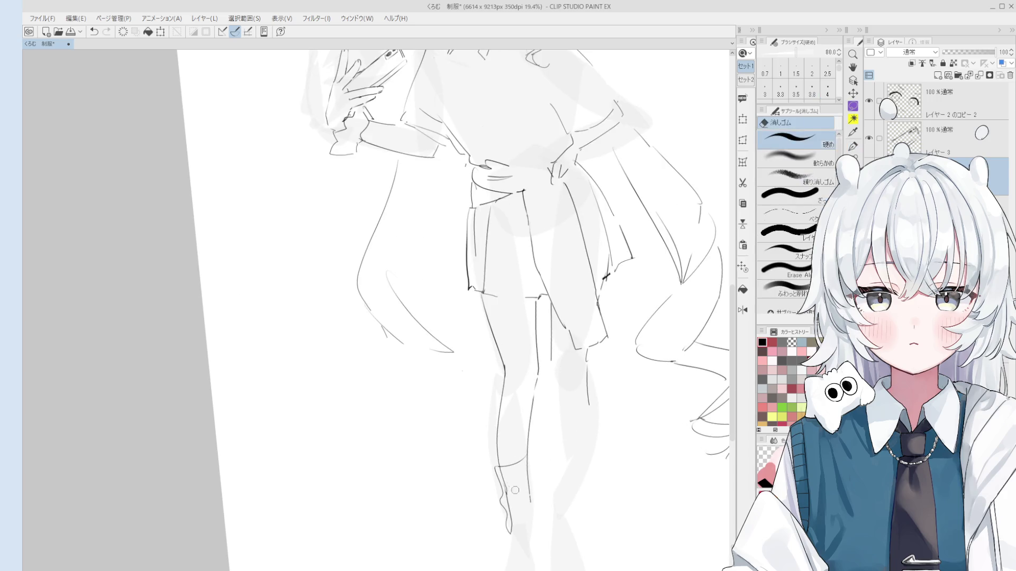
mouse_move(516, 529)
mouse_down()
mouse_move(529, 520)
mouse_move(509, 537)
mouse_up()
key(p)
key(ctrl+z)
- Sketch the foot outline, ankle strokes and a shin contour, undoing attempts to reshape them
drag(512, 493, 526, 553)
key(ctrl+z)
key(ctrl+z)
drag(512, 503, 509, 525)
drag(510, 525, 531, 556)
mouse_move(535, 498)
mouse_down()
mouse_move(545, 526)
mouse_move(540, 510)
mouse_up()
key(ctrl+z)
key(ctrl+z)
mouse_move(534, 460)
mouse_down()
mouse_move(538, 485)
mouse_move(517, 494)
mouse_move(550, 545)
mouse_move(528, 557)
mouse_move(567, 538)
mouse_move(569, 503)
mouse_move(554, 485)
mouse_up()
key(ctrl+z)
key(ctrl+z)
- Set a slightly thicker pen line and rotate the view so the legs stand upright
key(bracketright)
key(space)
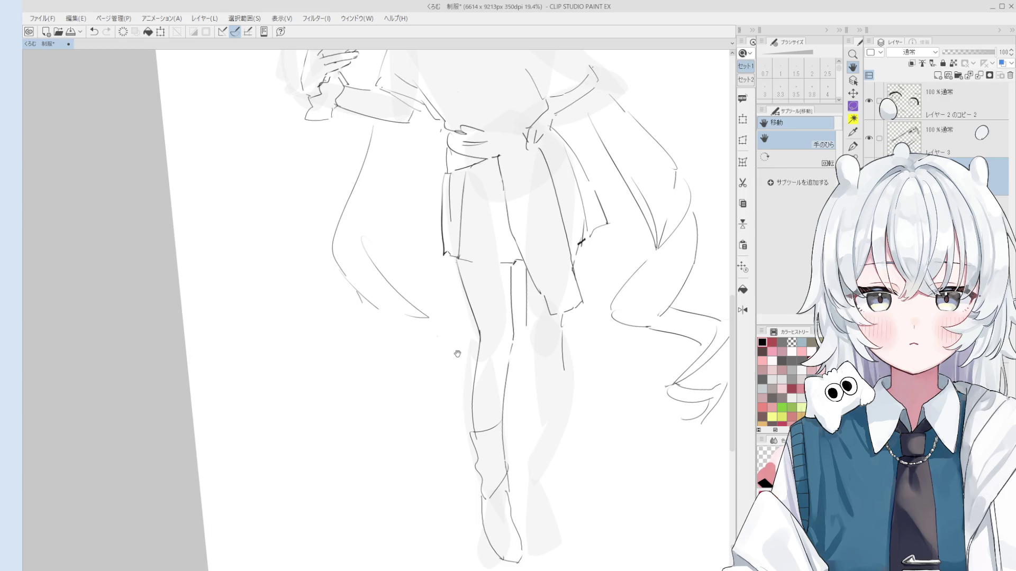
scroll(501, 439, down, 2)
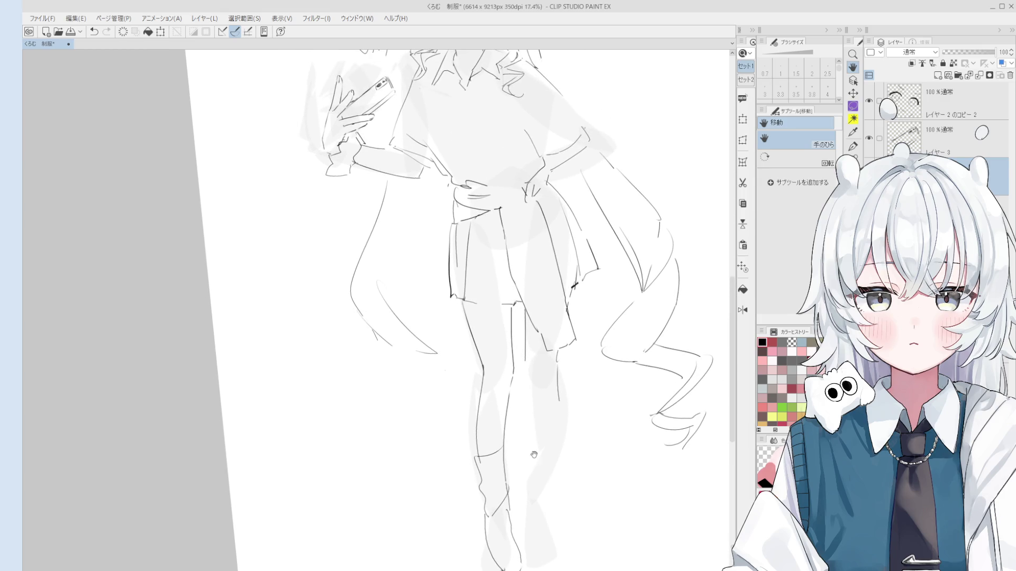
key(e)
scroll(516, 391, up, 1)
key(p)
scroll(515, 362, up, 2)
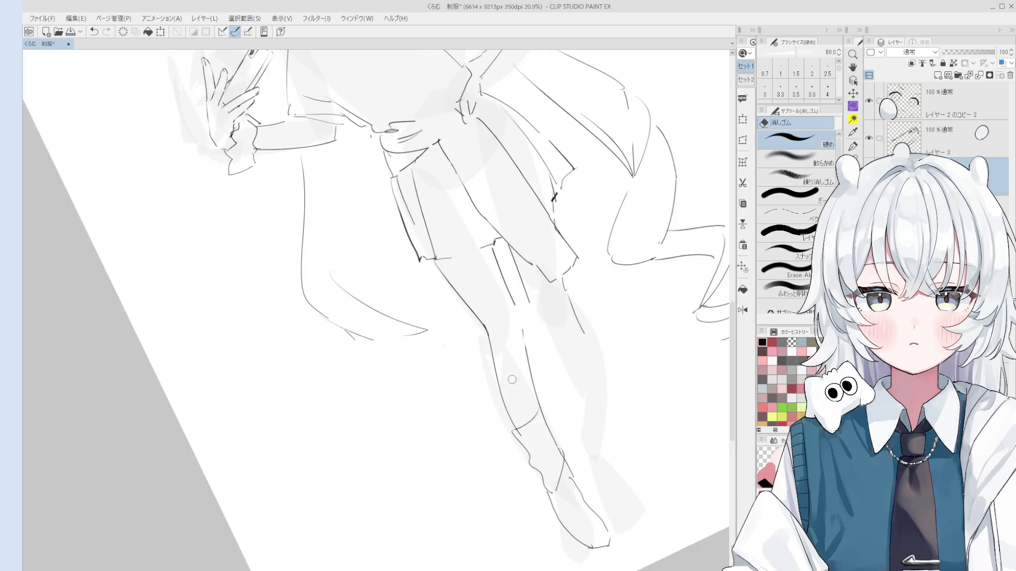
key(bracketright)
scroll(517, 312, down, 1)
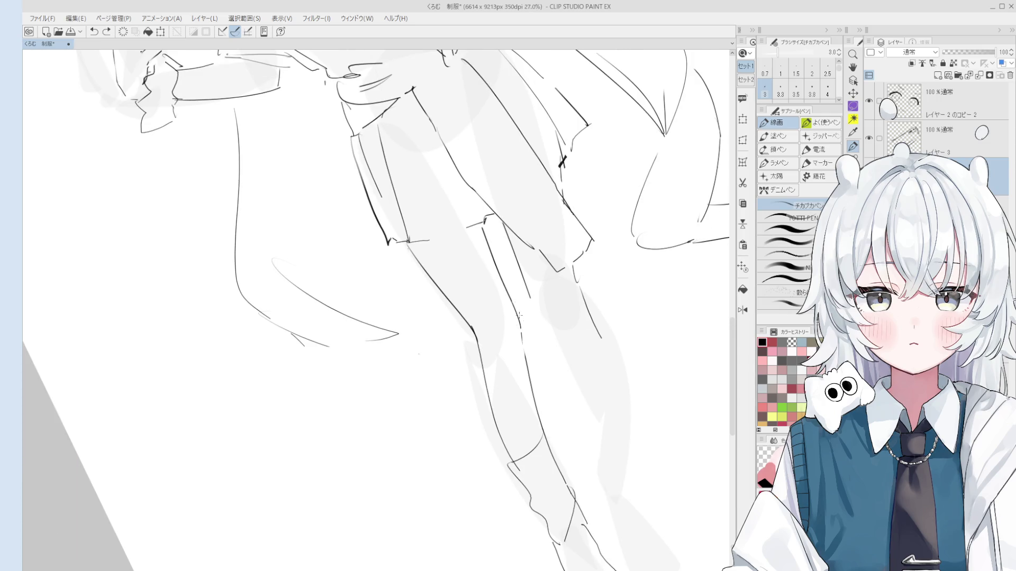
mouse_move(516, 309)
mouse_down()
mouse_move(527, 308)
mouse_move(535, 336)
mouse_move(513, 237)
mouse_move(521, 325)
mouse_up()
- Redraw the vertical leg line, then tilt the view and erase its lower part
key(e)
key(p)
key(ctrl+z)
drag(518, 223, 522, 325)
key(ctrl+z)
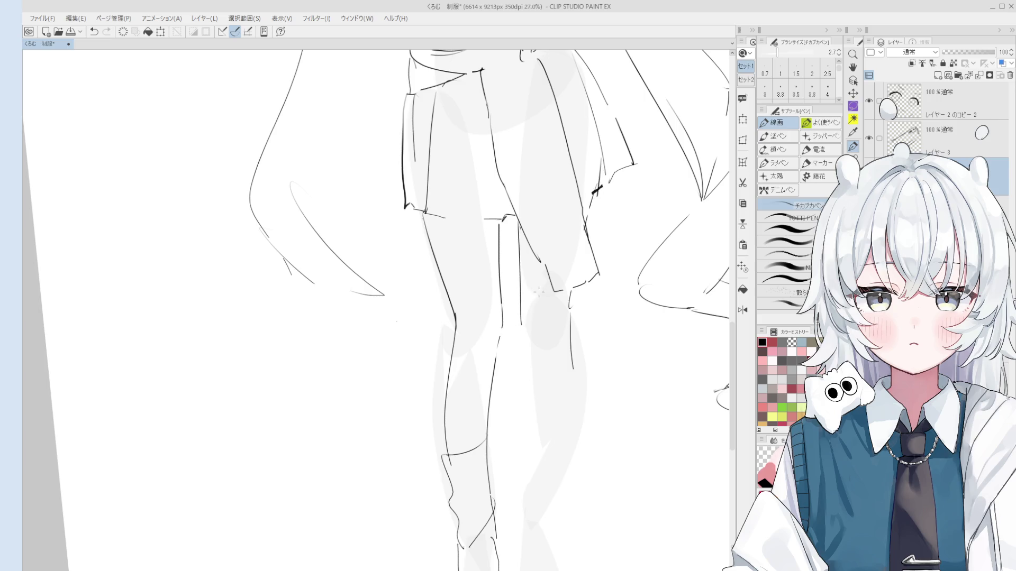
key(minus)
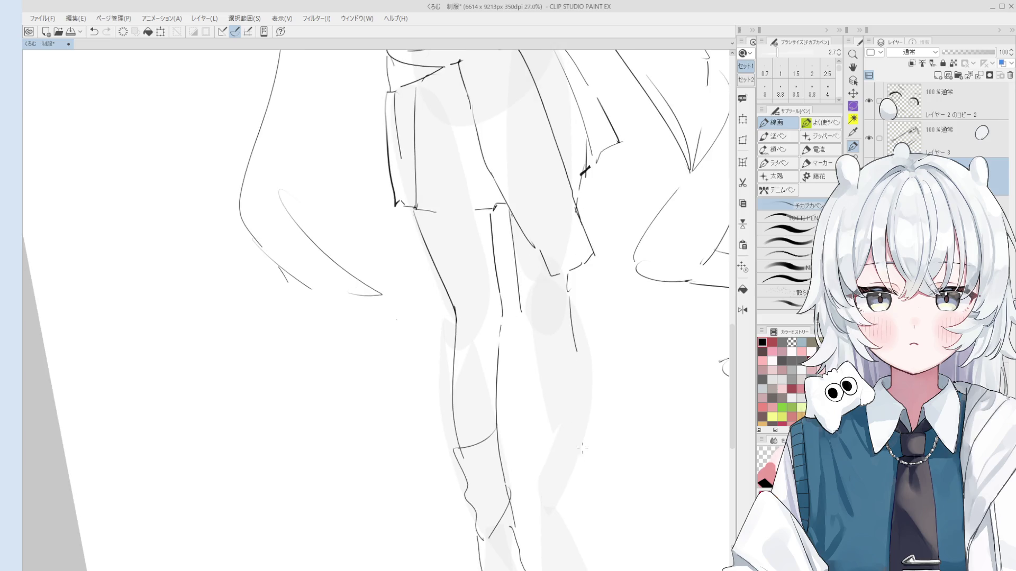
key(e)
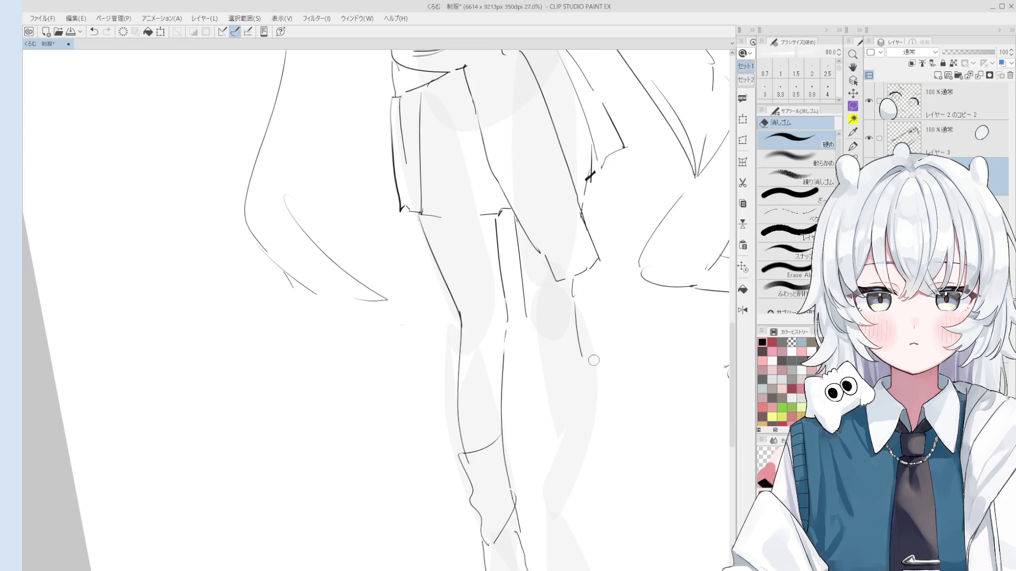
mouse_move(593, 340)
mouse_down()
mouse_move(571, 285)
mouse_move(573, 315)
mouse_up()
key(p)
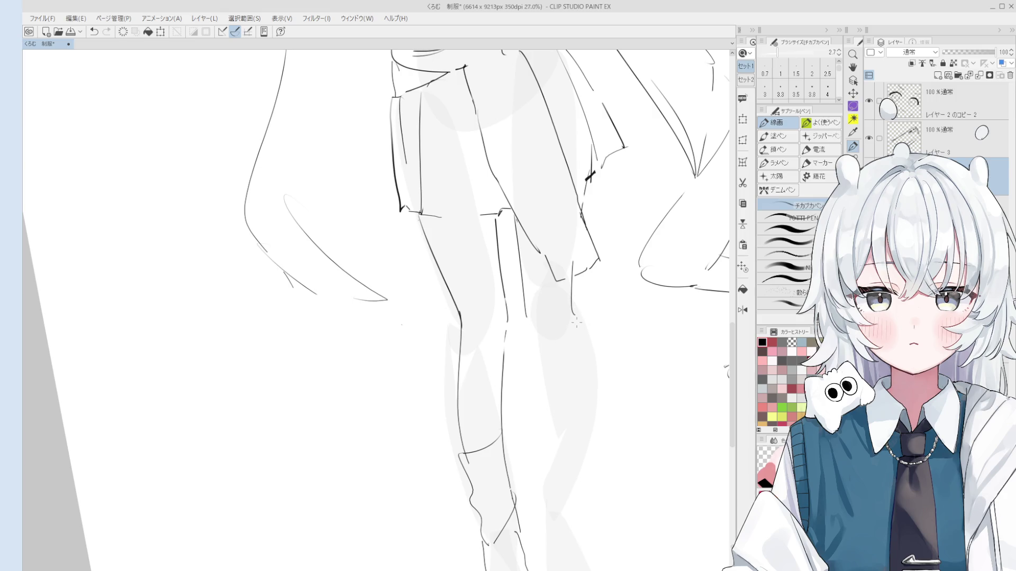
- Draw the right leg's outer contour from the knee down the shin, redrawing until it fits
key(h)
drag(567, 356, 594, 347)
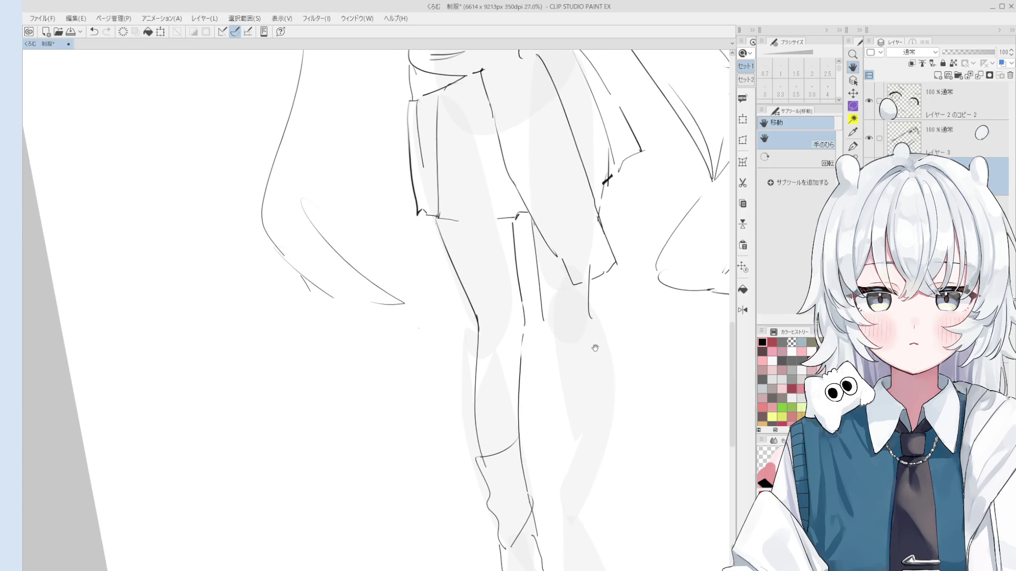
key(p)
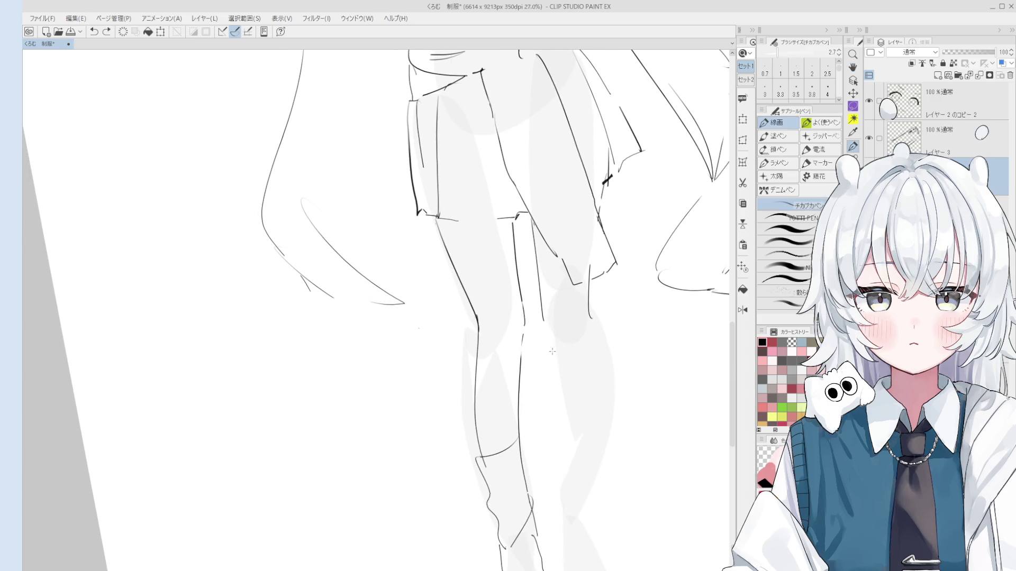
key(bracketleft)
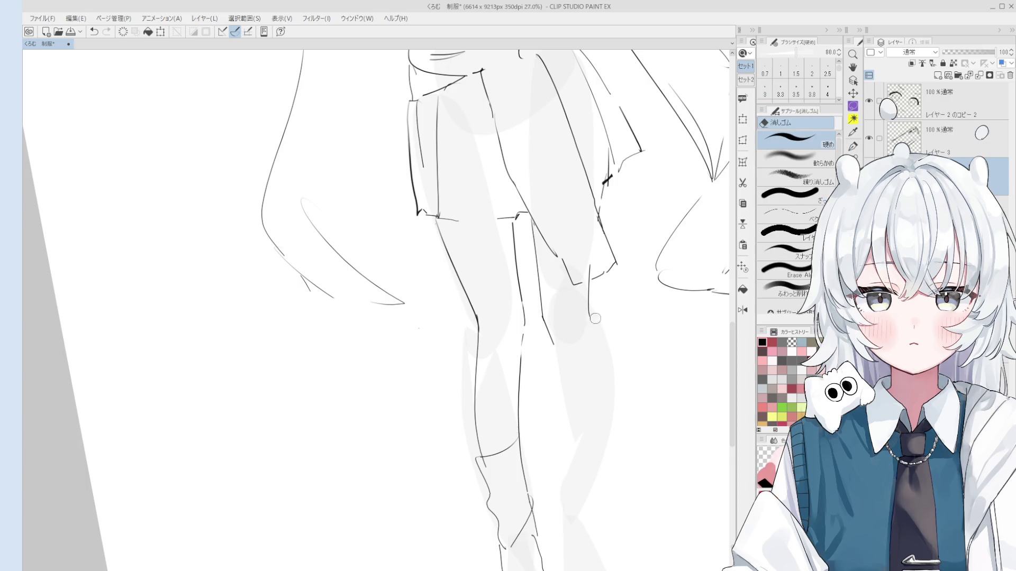
key(bracketright)
drag(588, 311, 600, 461)
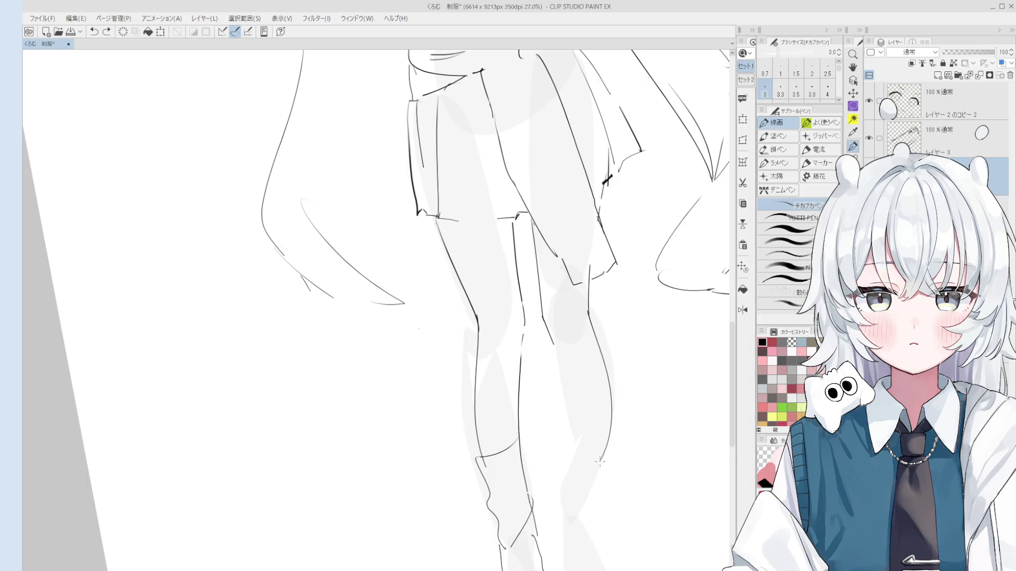
key(ctrl+z)
drag(589, 316, 612, 426)
key(ctrl+z)
key(ctrl+y)
key(ctrl+z)
mouse_move(589, 311)
mouse_down()
mouse_move(610, 424)
mouse_move(603, 468)
mouse_up()
key(space)
drag(613, 423, 597, 405)
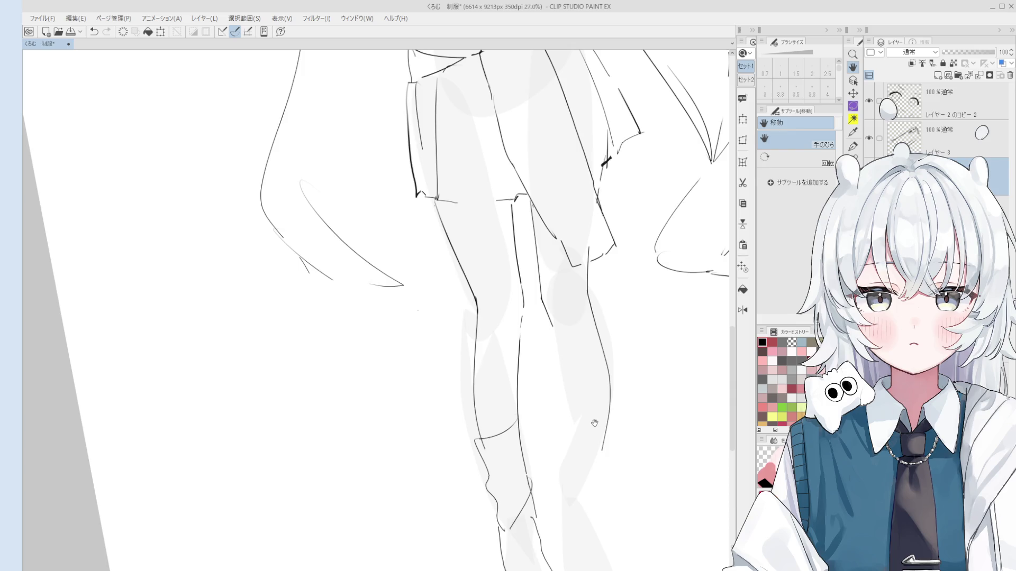
- Erase the lower part of the old leg line and bring the lower legs into view
key(e)
drag(608, 463, 607, 415)
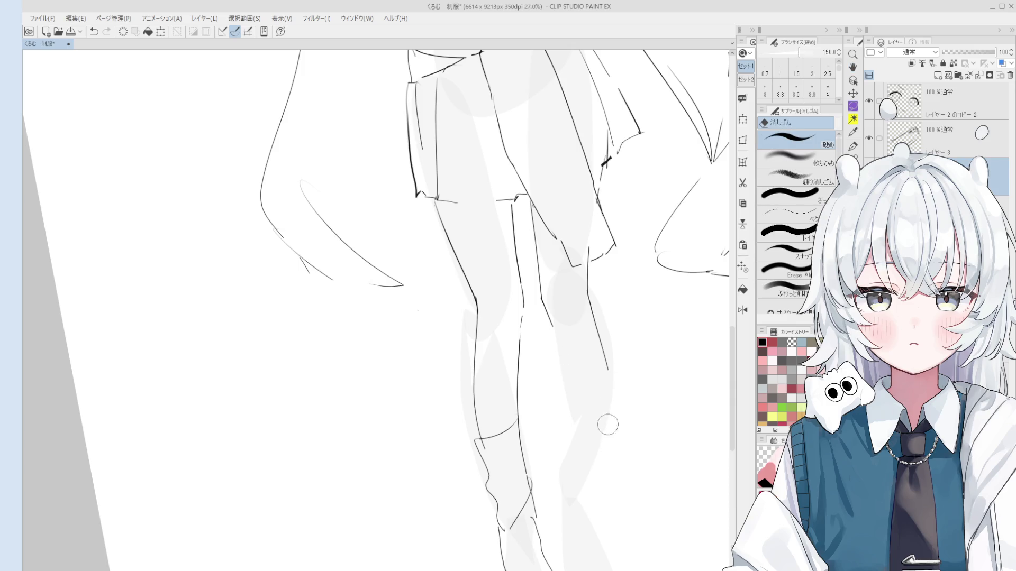
scroll(593, 243, up, 2)
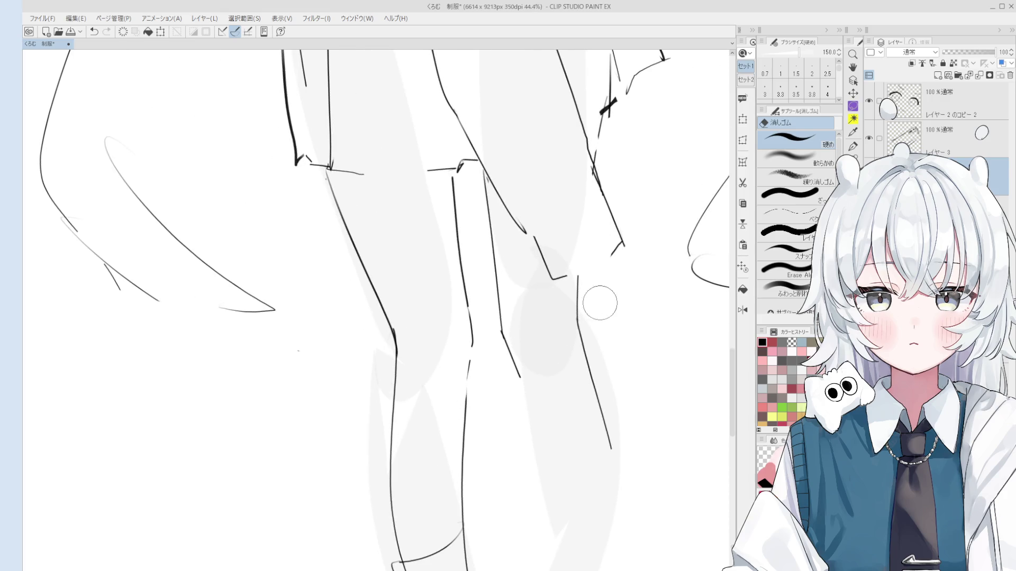
key(p)
key(h)
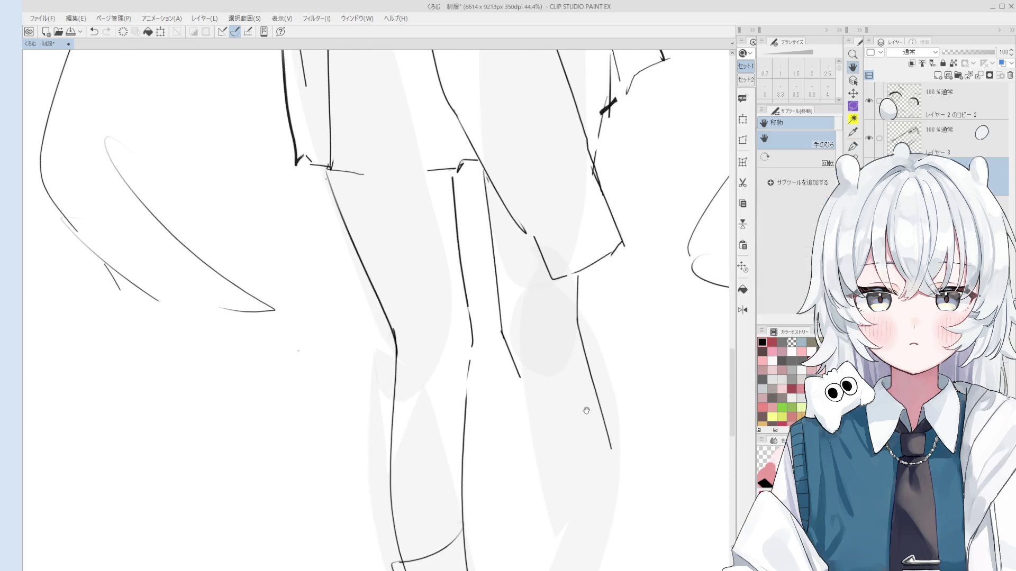
drag(585, 403, 615, 327)
drag(641, 382, 640, 383)
- Draw short lower-leg contour strokes with the pen, undoing and retrying until one fits
key(p)
key(ctrl+z)
scroll(592, 259, down, 1)
drag(589, 230, 591, 285)
scroll(598, 297, down, 2)
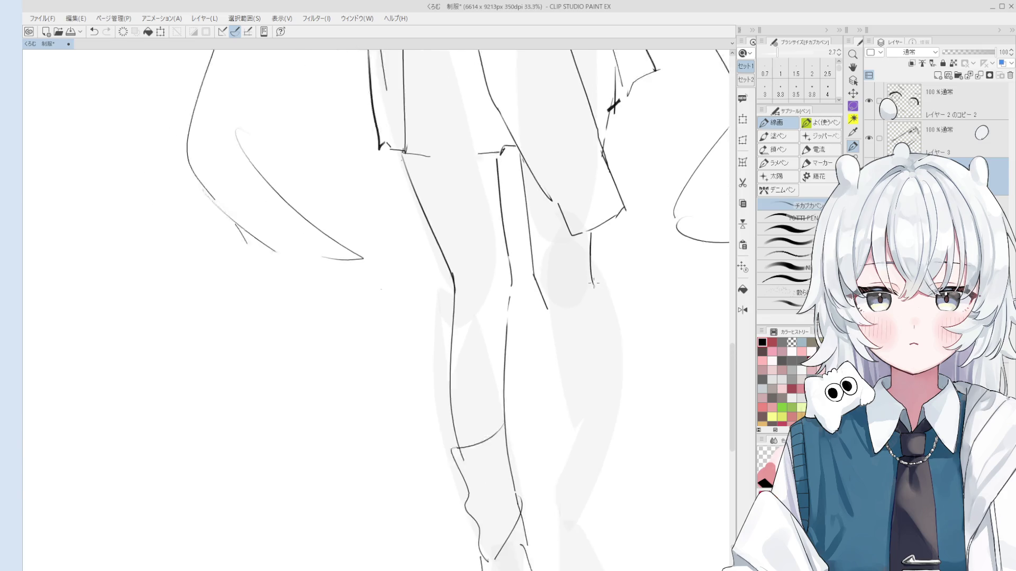
key(ctrl+z)
drag(591, 246, 592, 282)
key(ctrl+z)
drag(591, 236, 597, 275)
scroll(597, 275, up, 1)
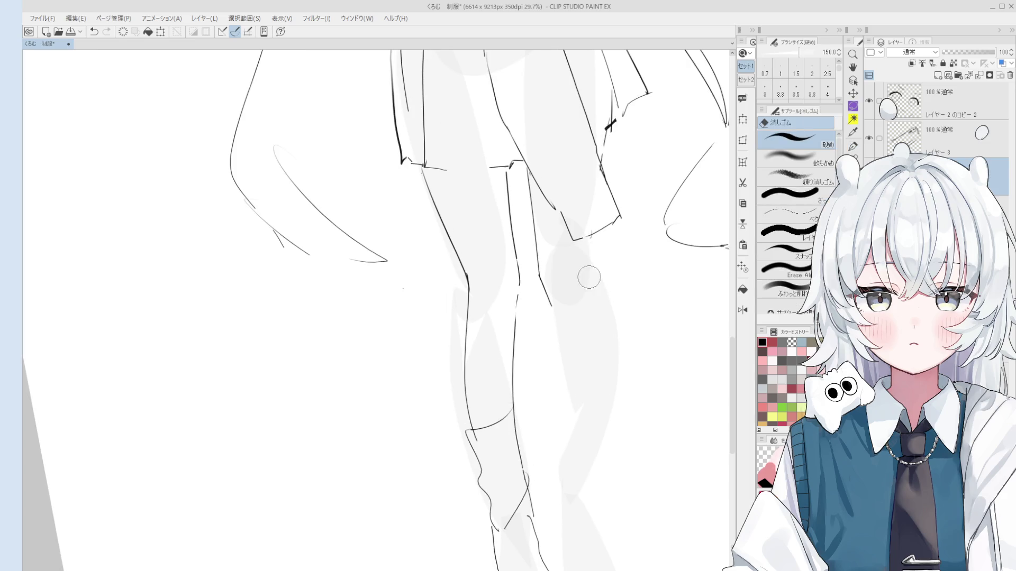
- Extend the calf contour down toward the ankle with a longer stroke
key(ctrl+z)
scroll(598, 265, down, 1)
drag(592, 275, 600, 300)
scroll(605, 315, down, 1)
key(ctrl+z)
mouse_move(614, 354)
mouse_down()
mouse_move(613, 420)
mouse_move(597, 437)
mouse_up()
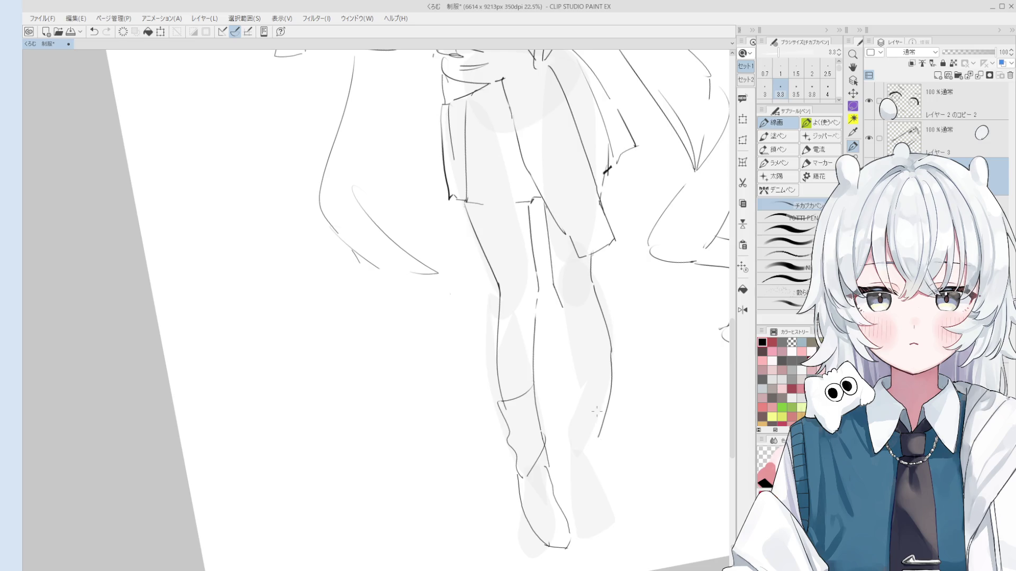
- Undo the last stray mark after briefly switching to a larger eraser
key(e)
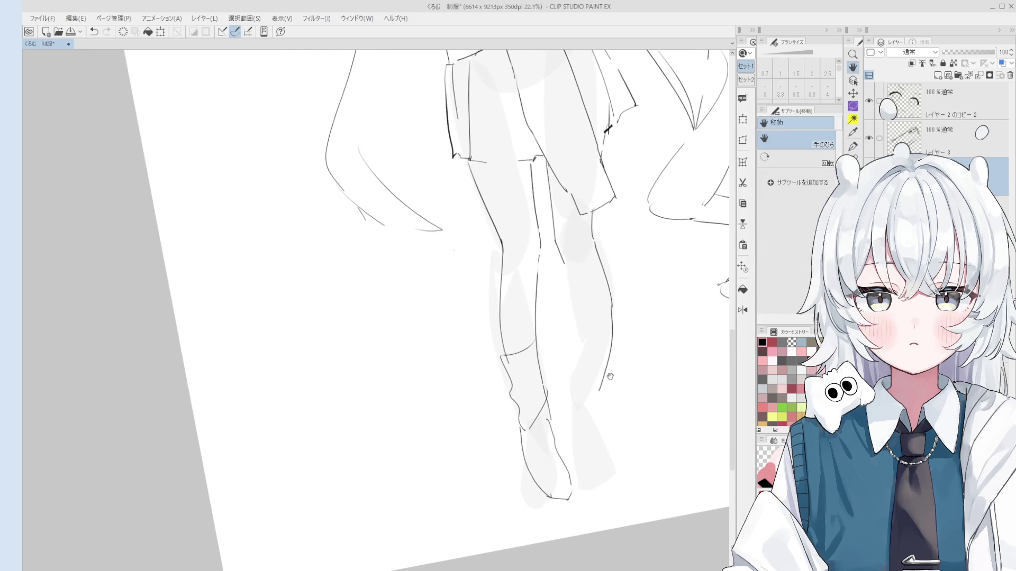
scroll(607, 366, up, 1)
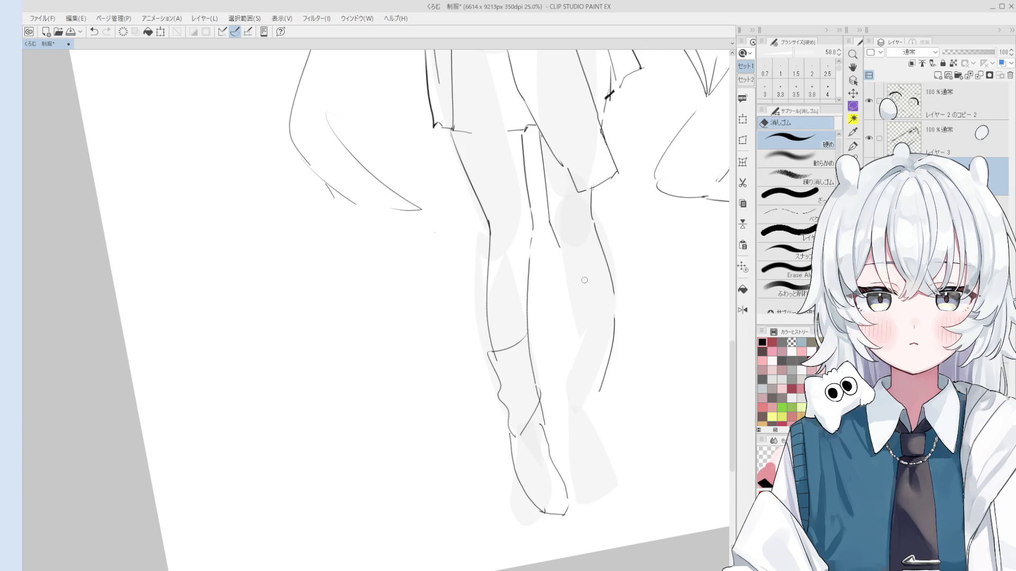
scroll(589, 288, up, 1)
key(p)
key(ctrl+z)
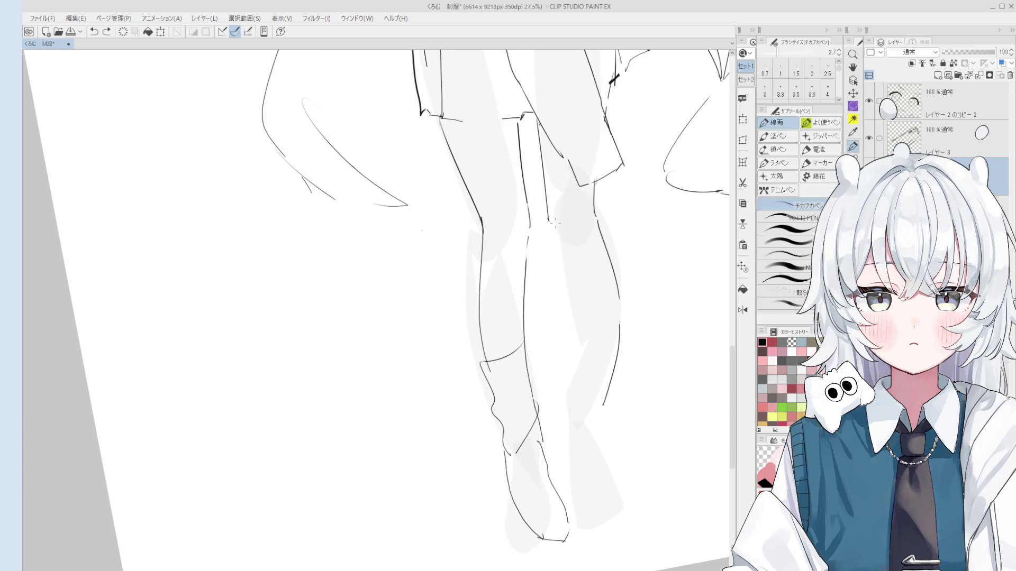
scroll(551, 217, down, 1)
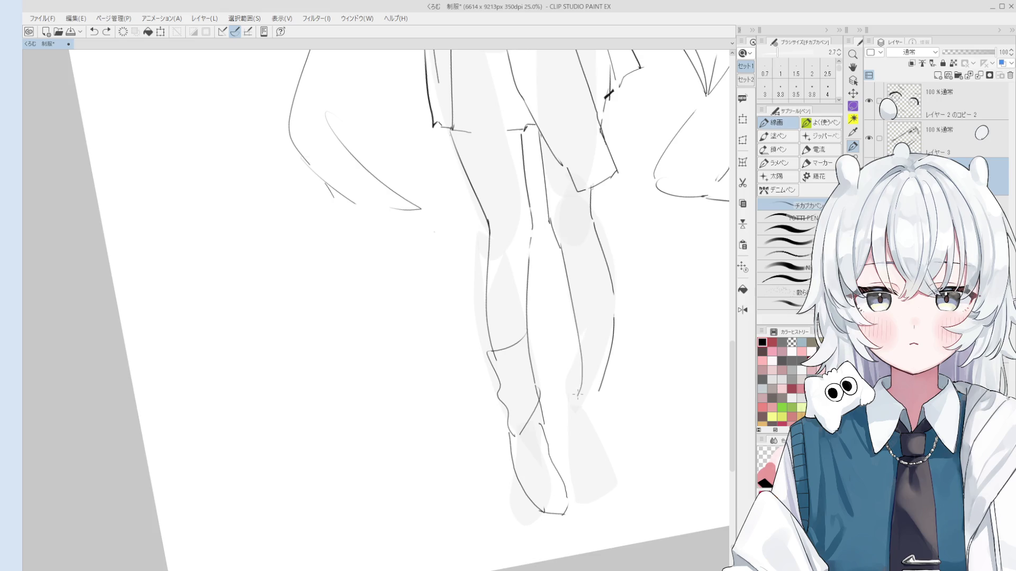
scroll(564, 260, down, 5)
- Erase the right leg's knee and shin lines, then shrink the eraser
key(h)
drag(593, 383, 595, 392)
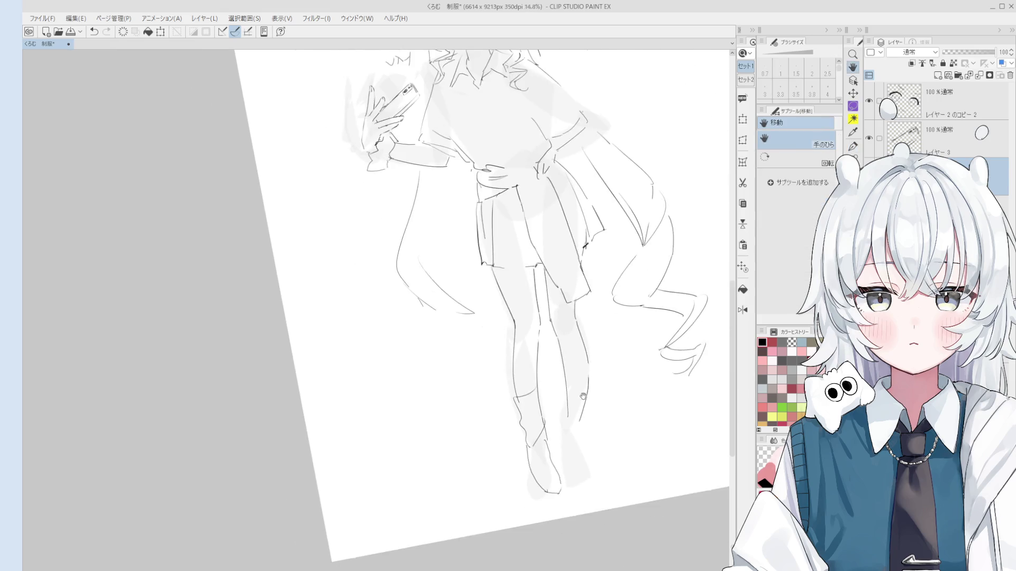
scroll(590, 394, up, 3)
scroll(582, 381, down, 1)
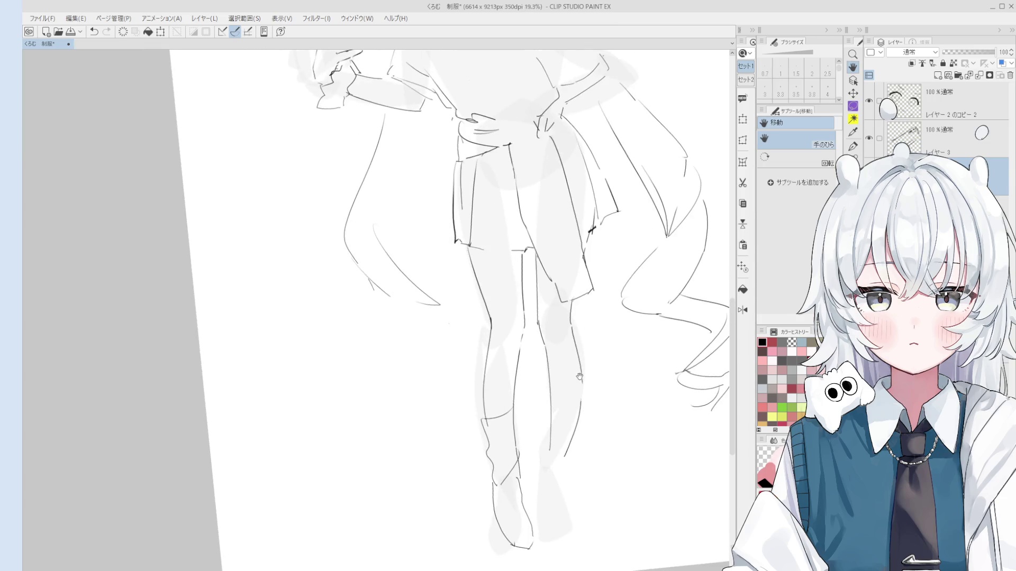
drag(173, 94, 90, 129)
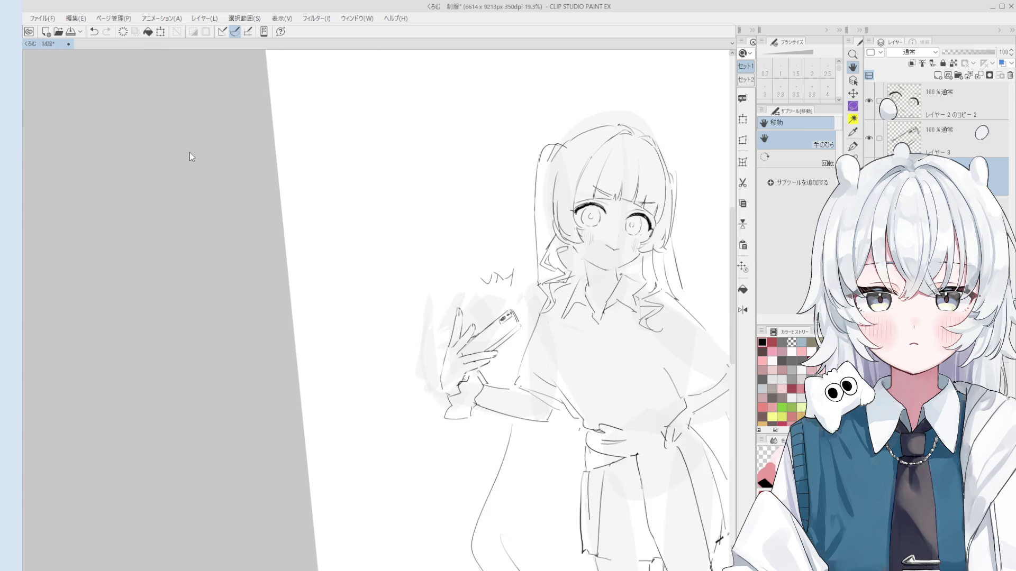
drag(181, 150, 482, 234)
key(e)
mouse_move(651, 489)
mouse_down()
mouse_move(605, 339)
mouse_move(629, 365)
mouse_move(631, 338)
mouse_up()
key(bracketleft)
key(bracketleft)
key(bracketleft)
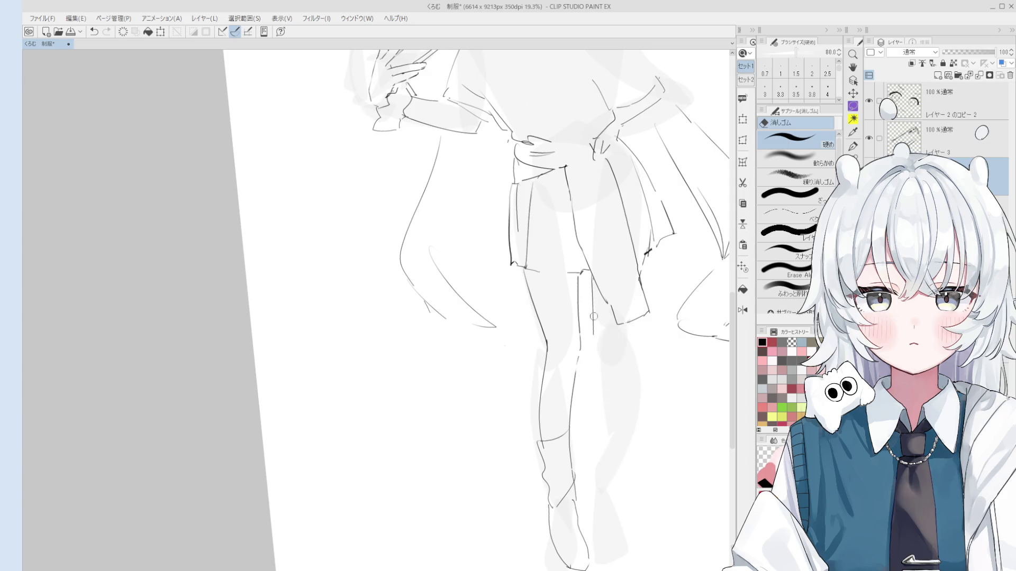
- Try a new pen line down the right leg and undo it
key(p)
drag(629, 304, 652, 396)
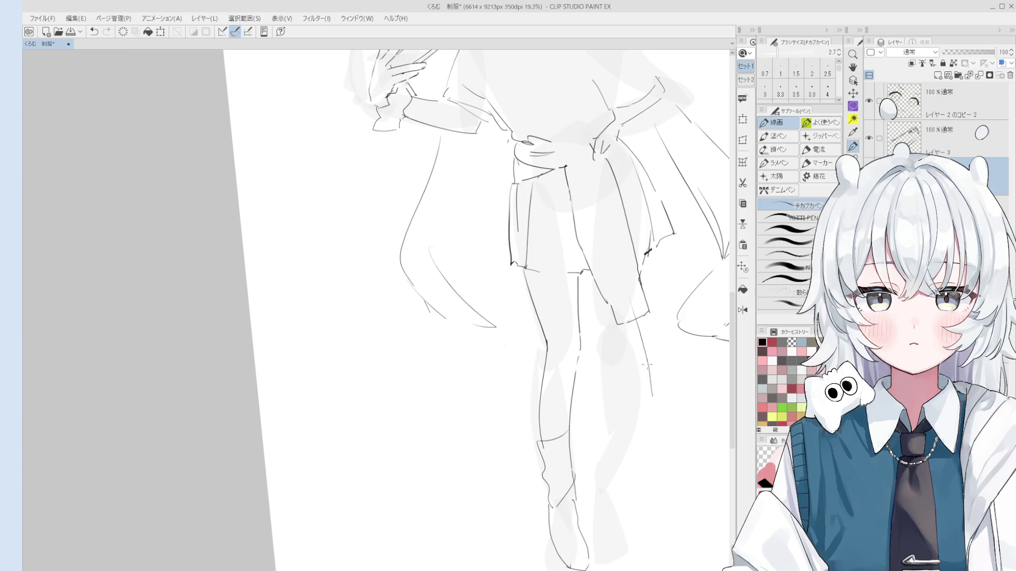
key(ctrl+z)
scroll(645, 370, down, 4)
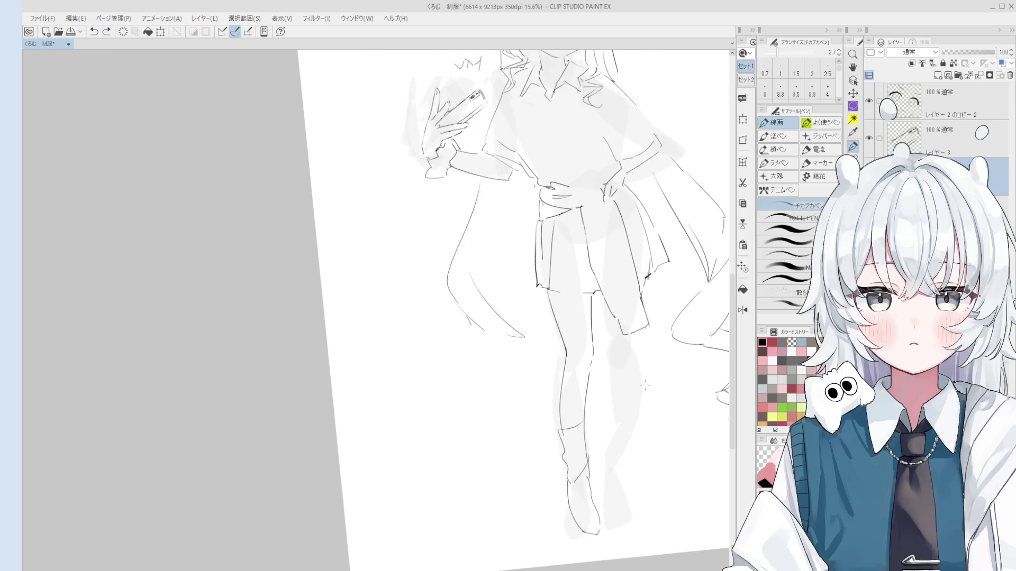
scroll(633, 372, up, 3)
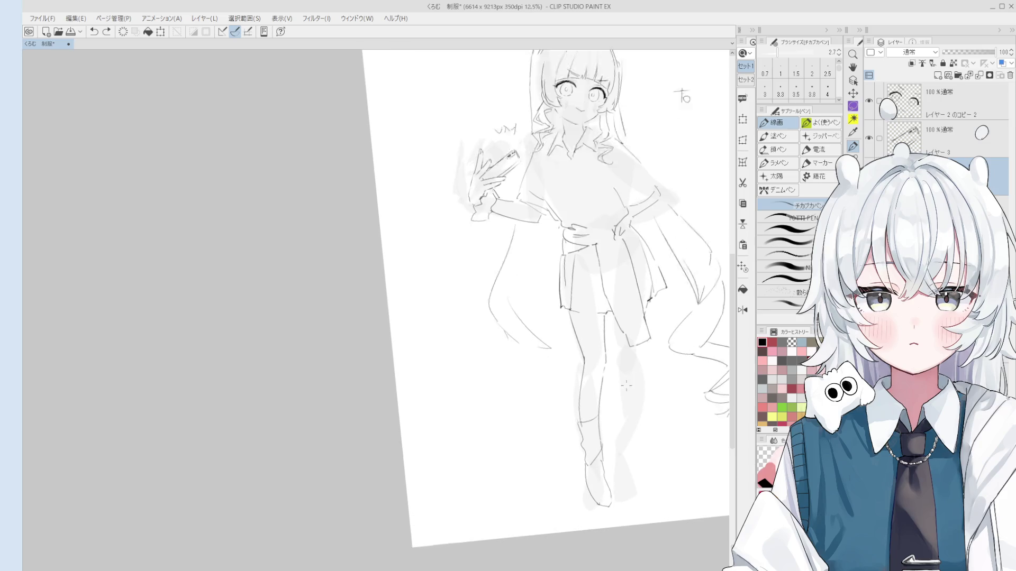
- Extend the left leg's inner contour further down, retrying the stroke with undo
drag(603, 354, 600, 419)
key(ctrl+z)
key(ctrl+z)
drag(602, 378, 601, 478)
scroll(599, 413, up, 1)
key(ctrl+z)
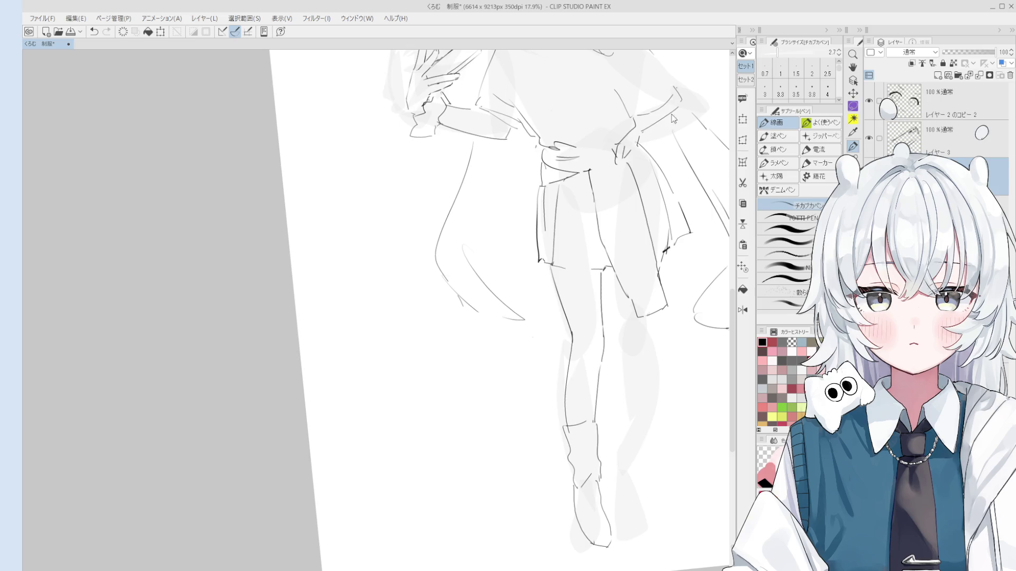
- Paint a dark-red test blob beside the legs with the 混色円ブラシ, enlarging the brush
key(b)
mouse_move(481, 409)
mouse_down()
mouse_move(469, 418)
mouse_move(479, 378)
mouse_up()
key(bracketright)
mouse_move(487, 415)
mouse_down()
mouse_move(476, 392)
mouse_move(484, 381)
mouse_move(484, 401)
mouse_move(469, 390)
mouse_move(476, 398)
mouse_up()
scroll(514, 391, up, 2)
key(bracketright)
key(bracketright)
key(bracketright)
key(bracketright)
scroll(459, 407, down, 2)
scroll(466, 363, up, 3)
mouse_move(466, 365)
mouse_down()
mouse_move(457, 420)
mouse_move(515, 408)
mouse_move(501, 365)
mouse_move(547, 431)
mouse_up()
scroll(555, 423, down, 2)
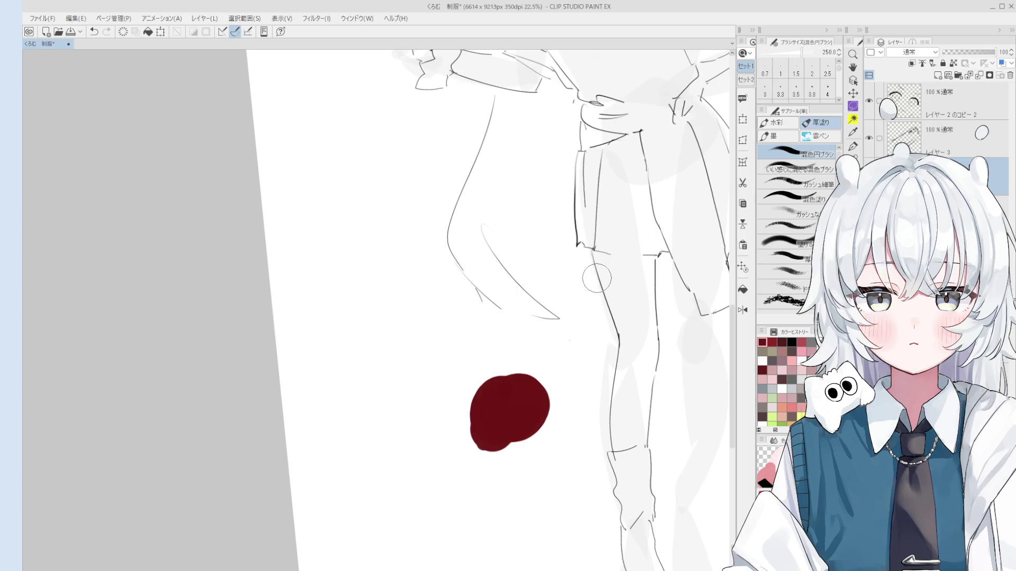
scroll(588, 277, down, 1)
- Erase the red test blob and reposition the view
key(h)
drag(575, 341, 531, 330)
key(e)
mouse_move(550, 389)
mouse_down()
mouse_move(488, 411)
mouse_move(498, 423)
mouse_up()
key(h)
drag(576, 405, 554, 426)
scroll(554, 427, down, 2)
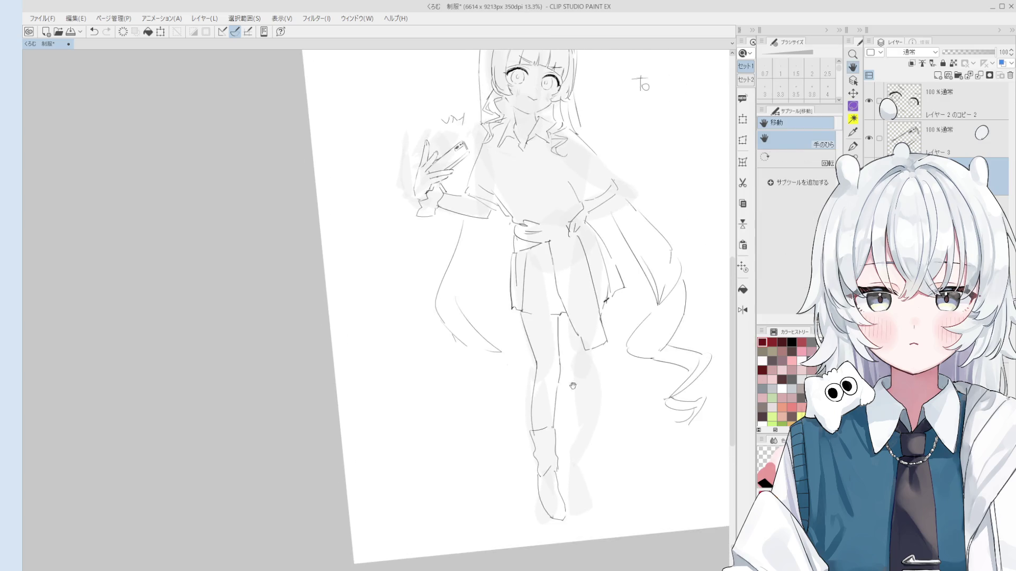
key(o)
scroll(575, 369, up, 3)
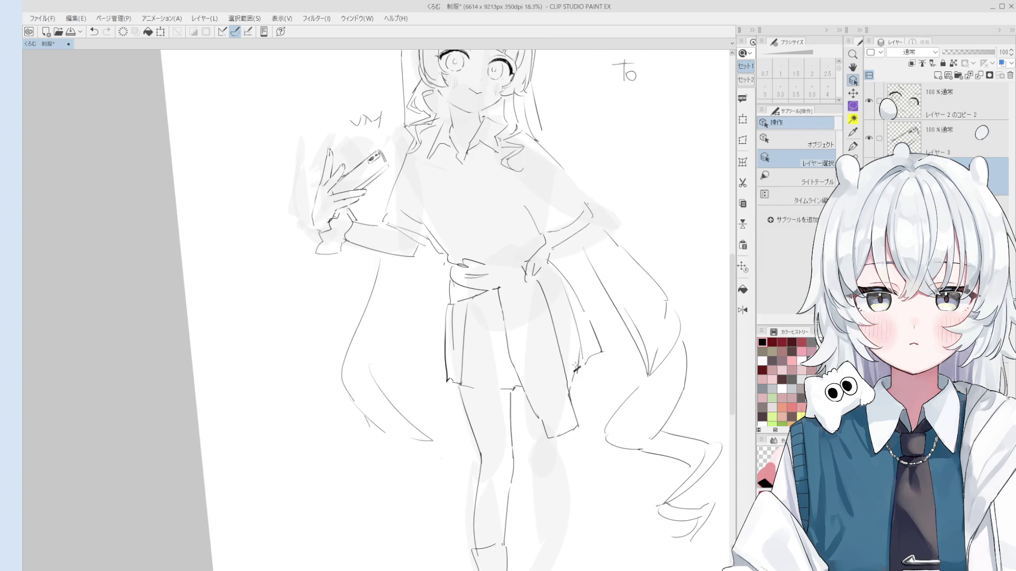
scroll(575, 368, down, 2)
- Trace the skirt's right edge with the pen, undoing and retrying the stroke
key(p)
mouse_move(582, 377)
mouse_down()
mouse_move(574, 507)
mouse_move(562, 479)
mouse_up()
key(ctrl+z)
key(ctrl+z)
mouse_move(584, 365)
mouse_down()
mouse_move(569, 487)
mouse_move(569, 438)
mouse_up()
key(ctrl+z)
key(e)
scroll(577, 405, down, 2)
key(p)
drag(574, 392, 572, 409)
key(ctrl+z)
drag(577, 372, 575, 465)
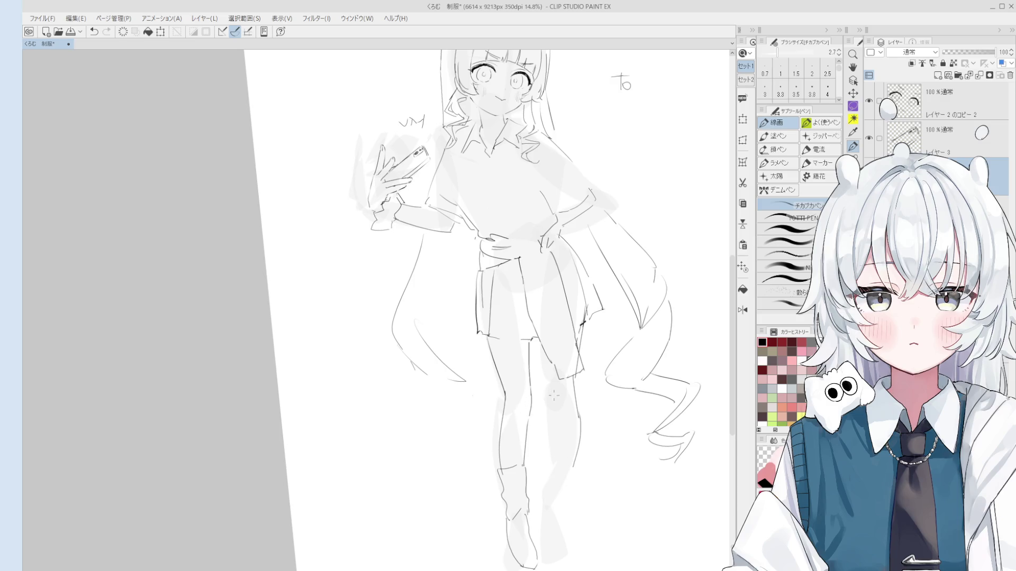
key(e)
key(p)
- Erase faint strokes and stray marks near the left knee
key(e)
mouse_move(503, 381)
mouse_down()
mouse_move(529, 352)
mouse_move(517, 300)
mouse_up()
key(p)
key(e)
drag(529, 415, 525, 336)
key(p)
- Redraw the short left-knee contour stroke, retrying with undo and brush-size tweaks
key(ctrl+z)
drag(530, 386, 528, 329)
drag(535, 413, 527, 344)
key(ctrl+z)
key(ctrl+z)
key(bracketright)
key(bracketright)
key(e)
mouse_move(527, 422)
mouse_down()
mouse_move(531, 402)
mouse_move(509, 399)
mouse_up()
key(p)
key(ctrl+z)
key(ctrl+z)
scroll(505, 460, up, 3)
key(ctrl+z)
drag(494, 463, 527, 456)
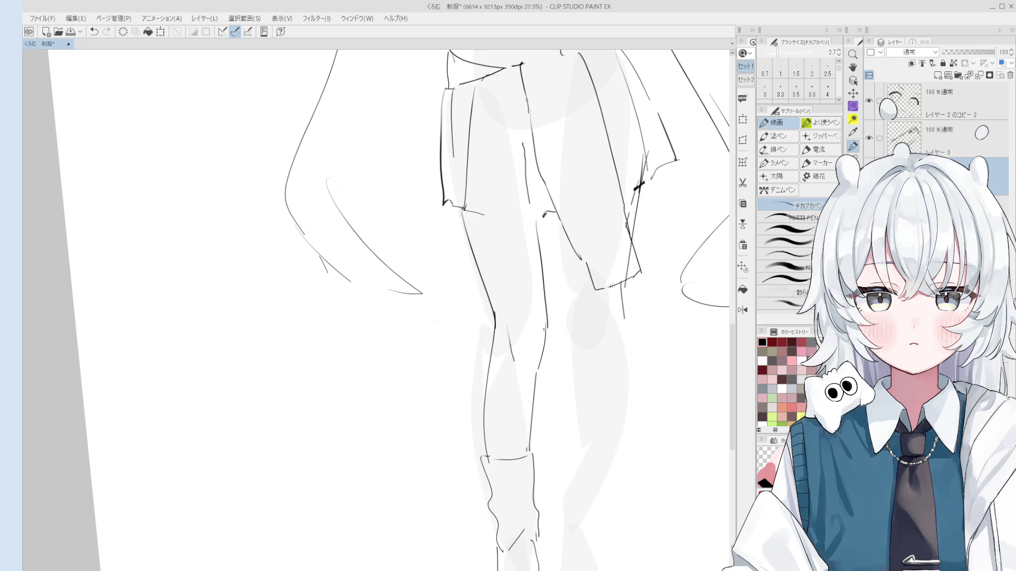
key(e)
scroll(515, 365, down, 1)
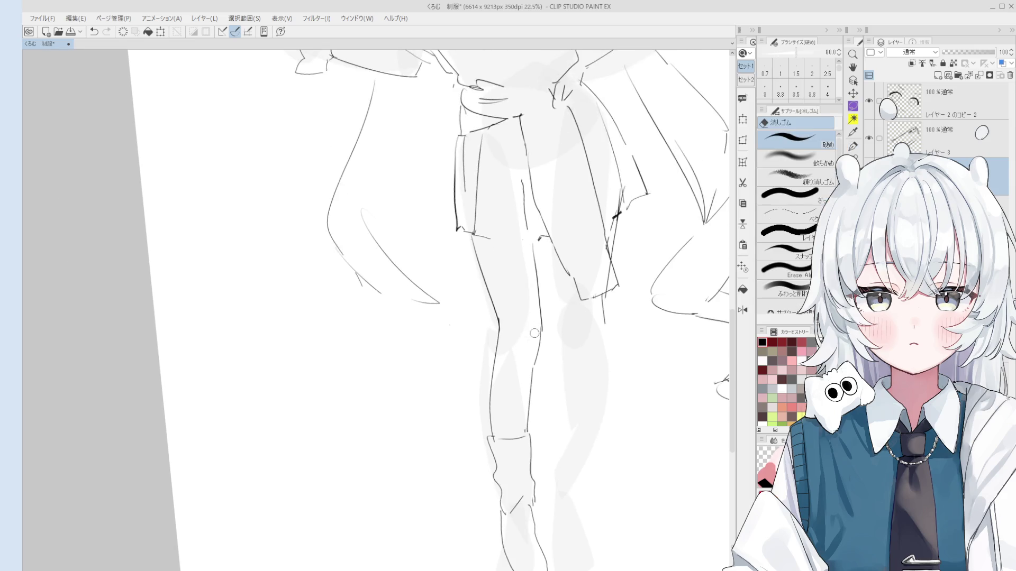
scroll(454, 339, down, 3)
scroll(523, 359, up, 2)
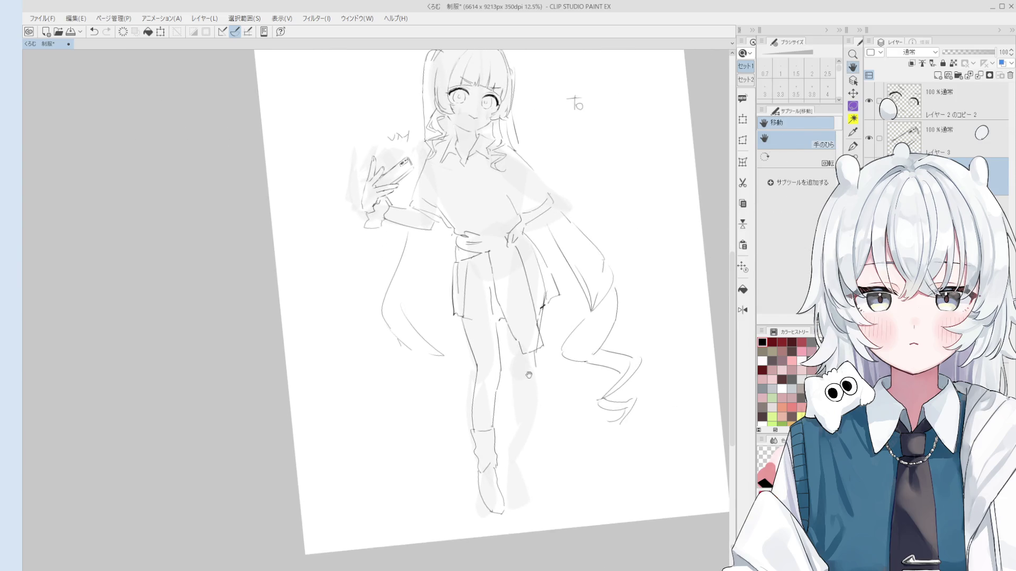
key(p)
key(ctrl+z)
key(ctrl+y)
key(ctrl+z)
key(ctrl+y)
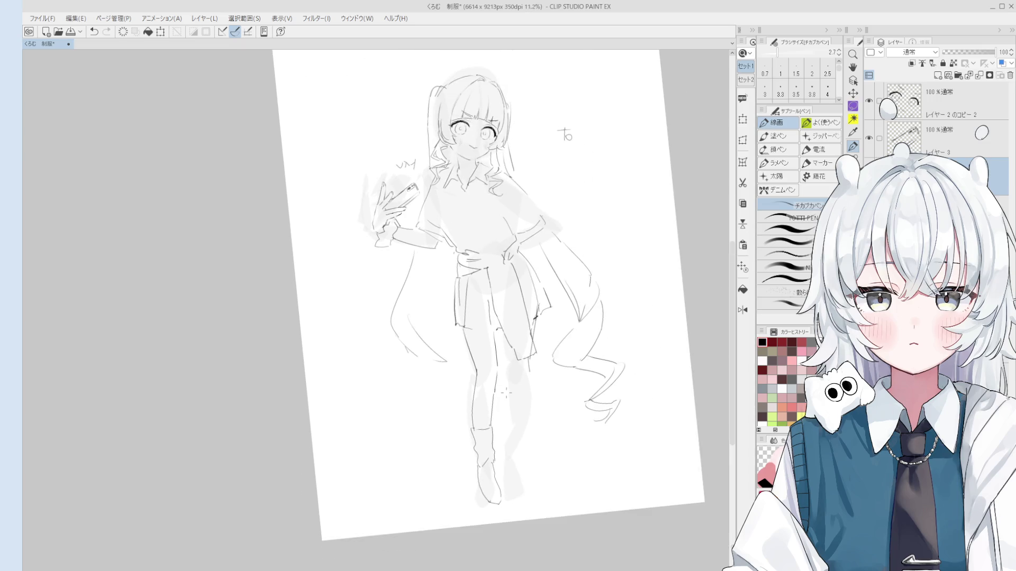